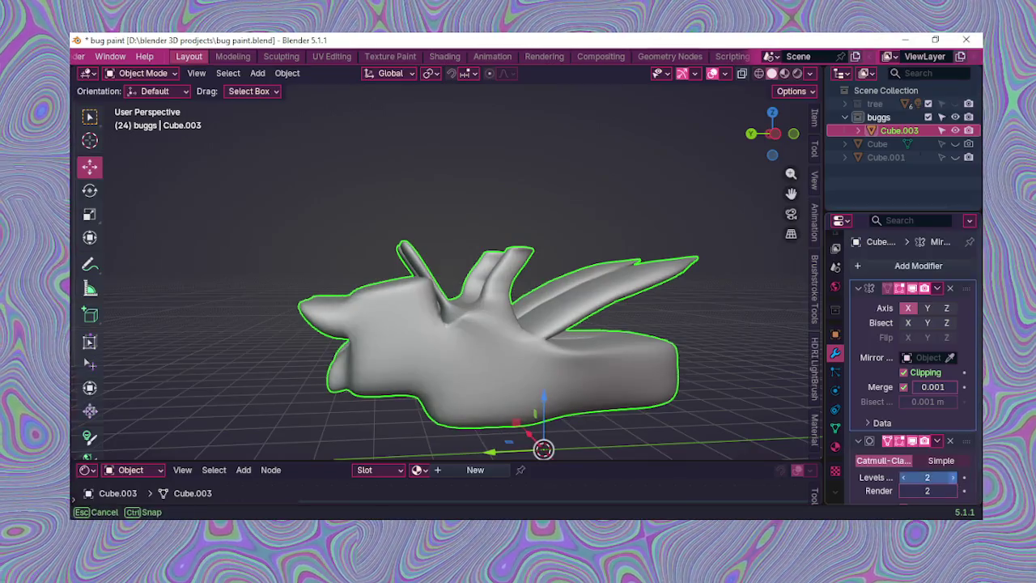
Step: Set the bug's Subdivision modifier viewport level to 2
mouse_move(749, 429)
middle_mouse_down()
mouse_move(571, 358)
mouse_move(613, 315)
mouse_move(594, 331)
mouse_move(506, 312)
mouse_move(349, 377)
mouse_move(445, 365)
mouse_move(672, 393)
middle_mouse_up()
left_click(906, 478)
mouse_move(414, 337)
middle_mouse_down()
mouse_move(510, 336)
mouse_move(169, 127)
middle_mouse_up()
Step: Put the bug into Sculpt Mode, snap to front view, and move to the Sculpting workspace
left_click(149, 74)
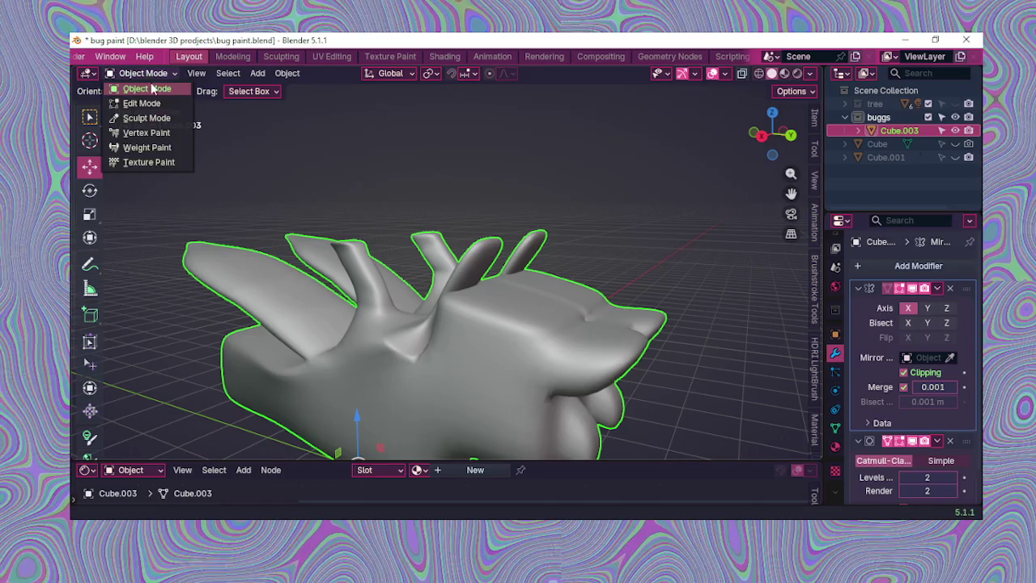
left_click(146, 118)
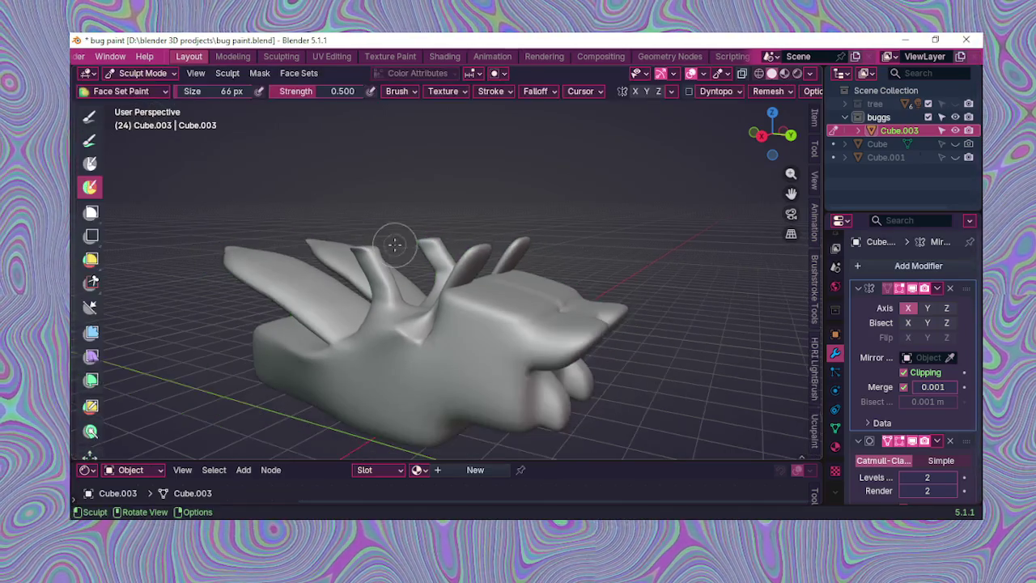
mouse_move(591, 296)
middle_mouse_down()
mouse_move(521, 243)
mouse_move(664, 293)
middle_mouse_up()
key("KP_1")
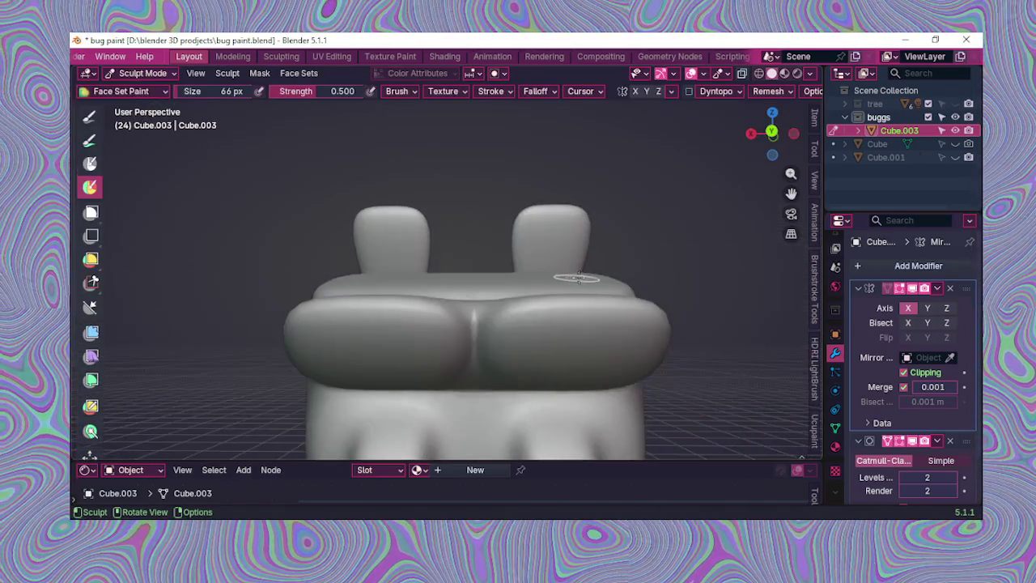
scroll(710, 266, "down", 2)
scroll(451, 219, "down", 2)
scroll(191, 178, "up", 1)
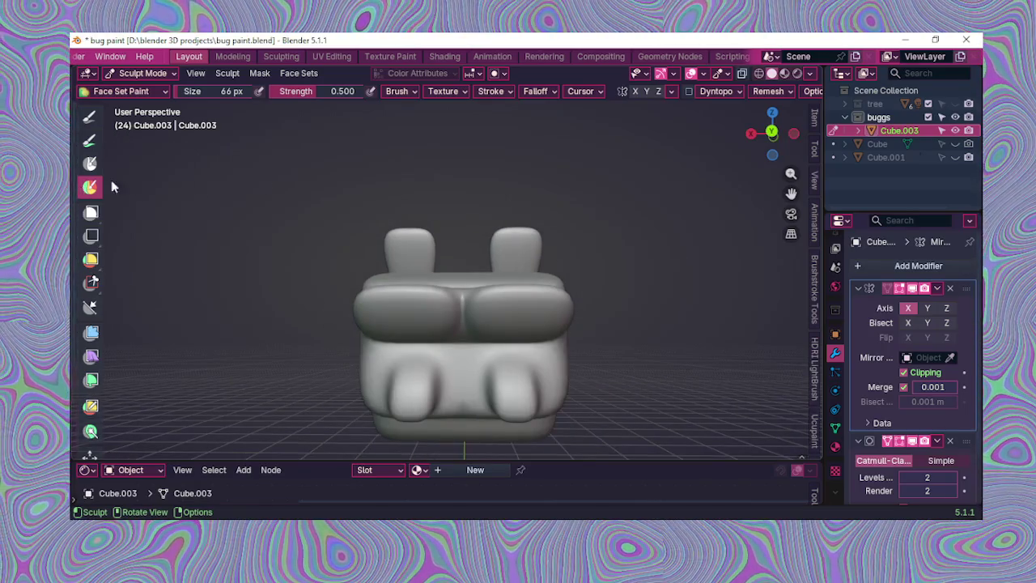
scroll(466, 58, "down", 2)
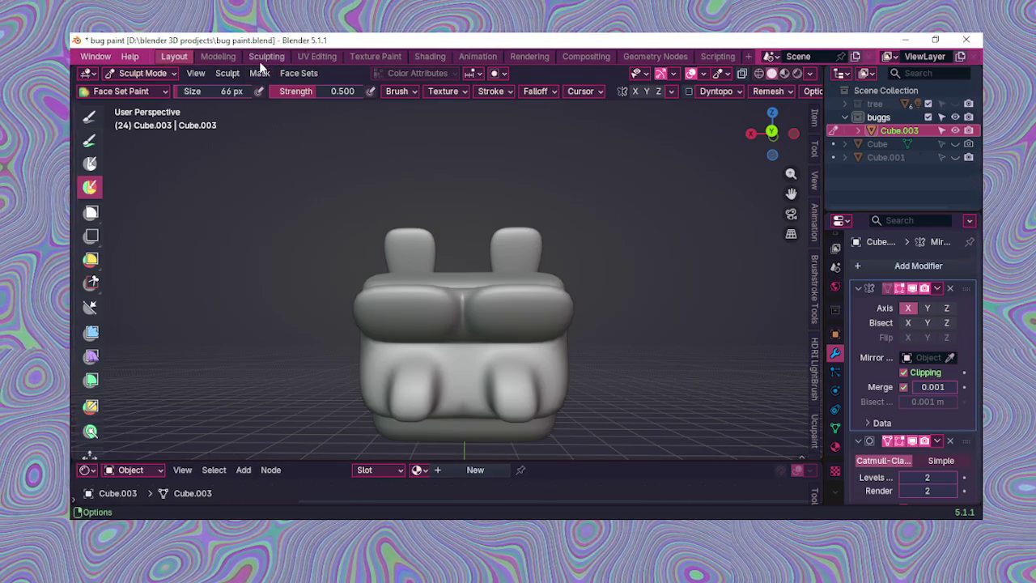
left_click(267, 56)
Step: Inspect the bug's Mirror and Subdivision modifiers and frame the model from several angles
middle_click_drag(437, 251, 386, 322)
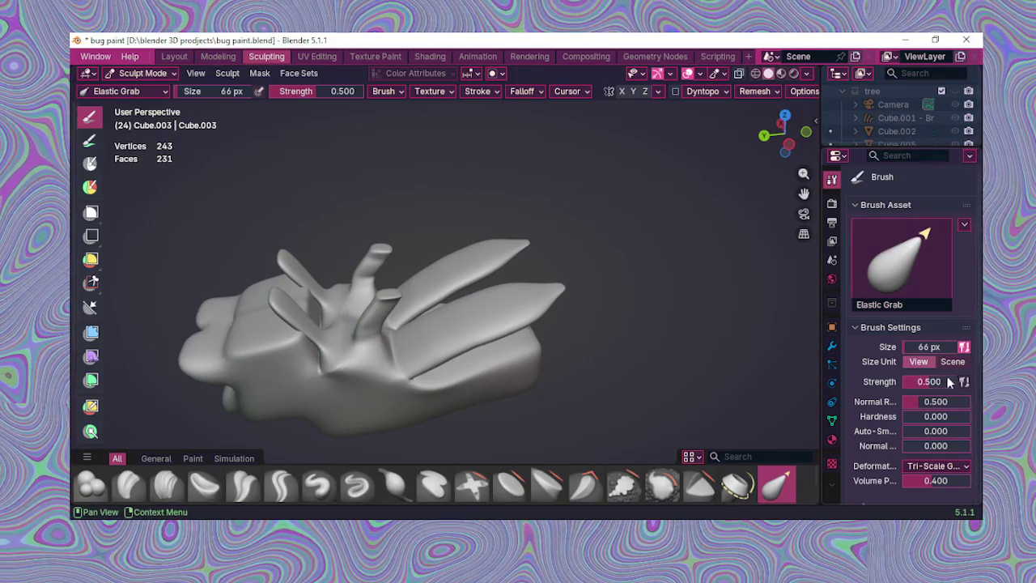
left_click(832, 345)
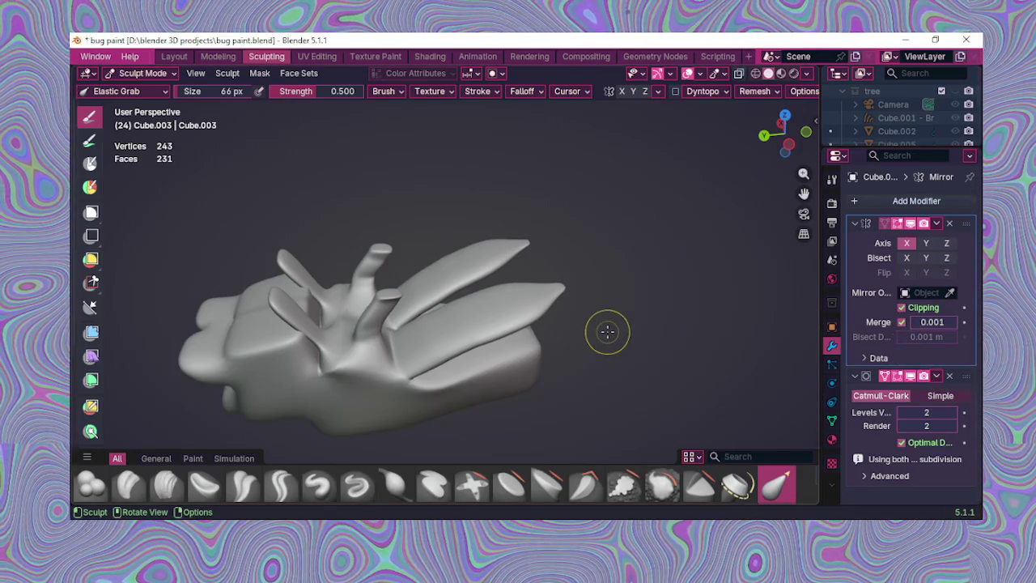
mouse_move(607, 331)
middle_mouse_down()
mouse_move(260, 393)
mouse_move(437, 364)
middle_mouse_up()
mouse_move(478, 300)
middle_mouse_down()
mouse_move(458, 328)
mouse_move(450, 308)
mouse_move(467, 277)
mouse_move(458, 291)
mouse_move(474, 300)
mouse_move(503, 281)
middle_mouse_up()
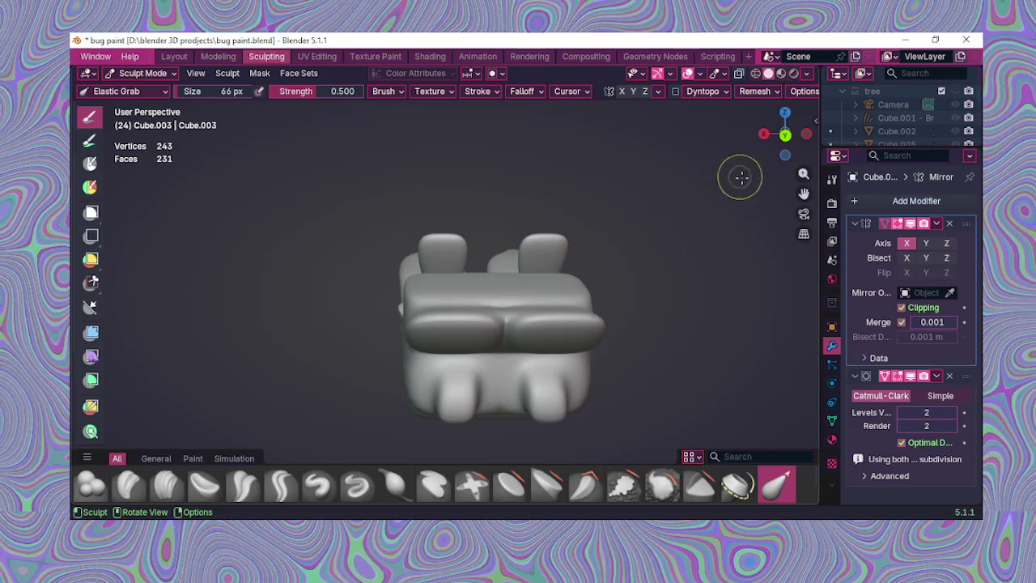
left_click_drag(804, 194, 753, 192)
mouse_move(612, 212)
middle_mouse_down("shift")
mouse_move(545, 230)
mouse_move(394, 364)
mouse_move(436, 240)
mouse_move(391, 305)
middle_mouse_up("shift")
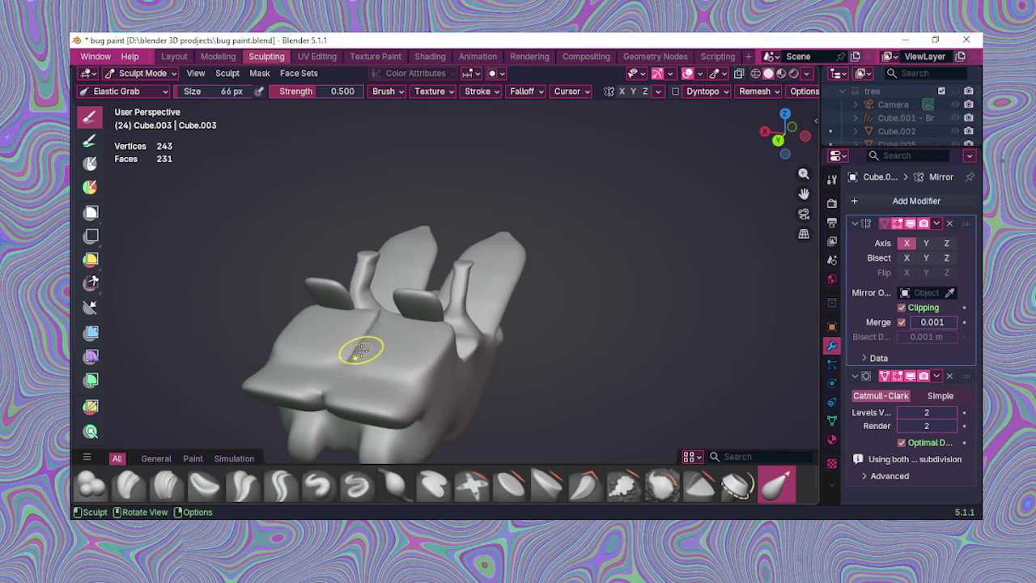
Step: Pull the bug's front slab and fins down-left with the Elastic Grab brush
left_click_drag(361, 350, 350, 371)
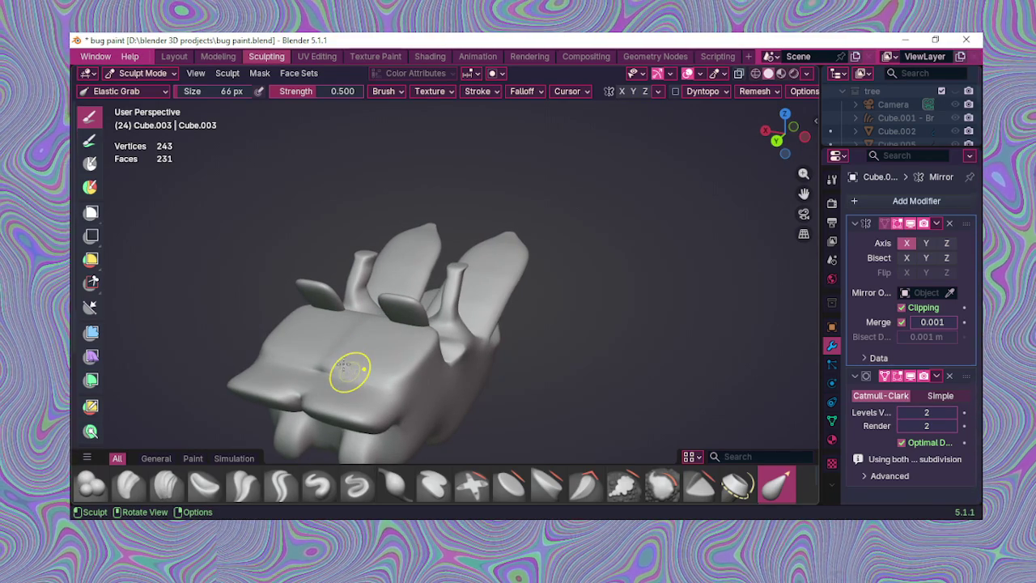
key("ctrl+Tab")
middle_click_drag(356, 354, 386, 340)
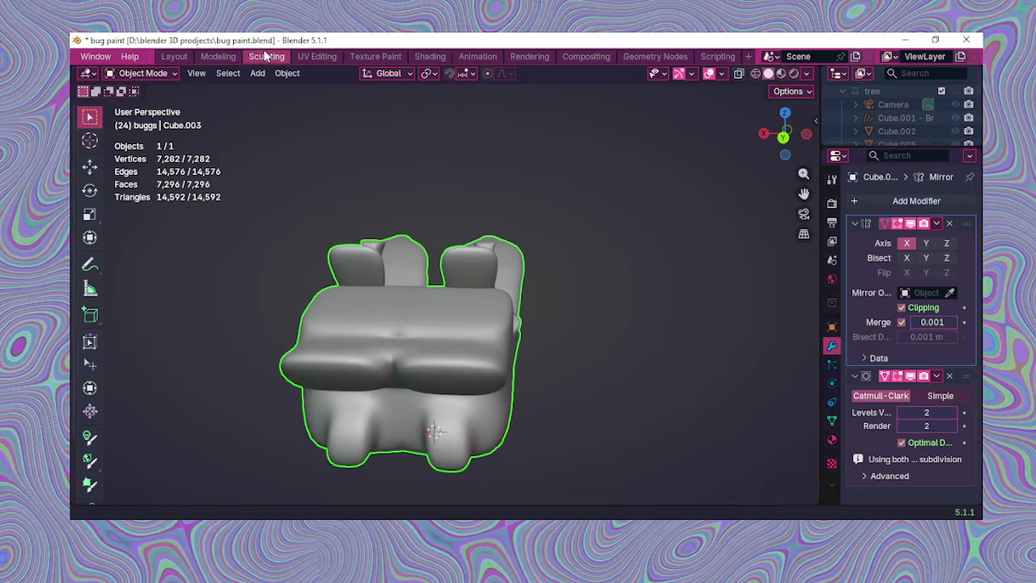
left_click(219, 57)
left_click(262, 58)
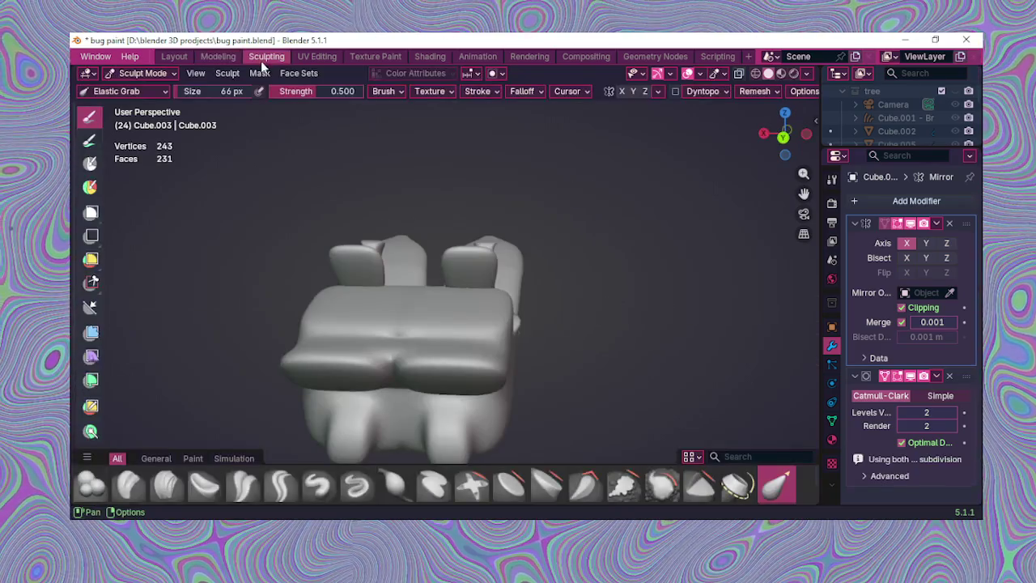
Step: Deform the bug's top surface into a broad, rounded upper shell
mouse_move(384, 143)
middle_mouse_down()
mouse_move(474, 238)
mouse_move(497, 324)
middle_mouse_up()
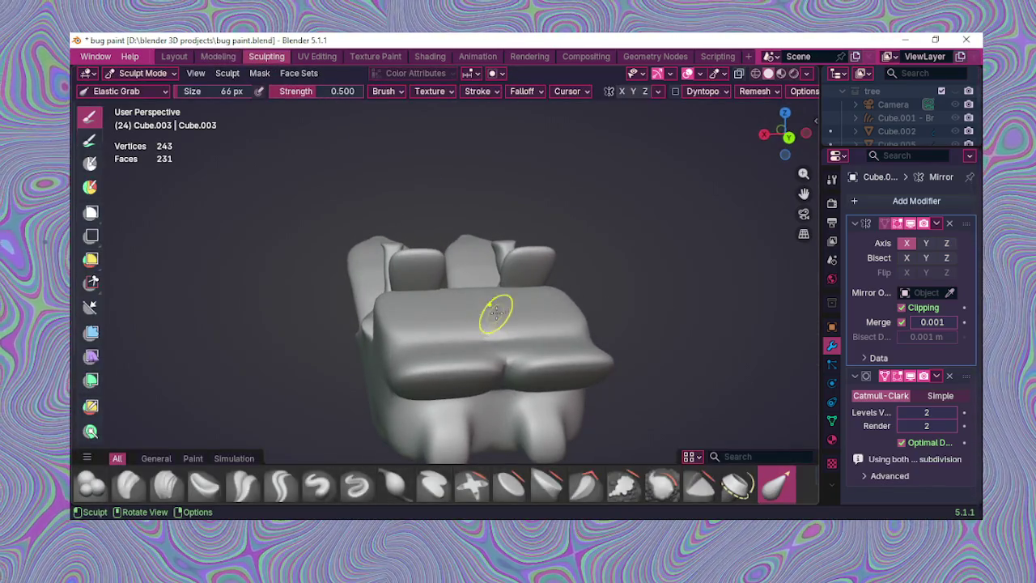
left_click_drag(494, 309, 493, 300)
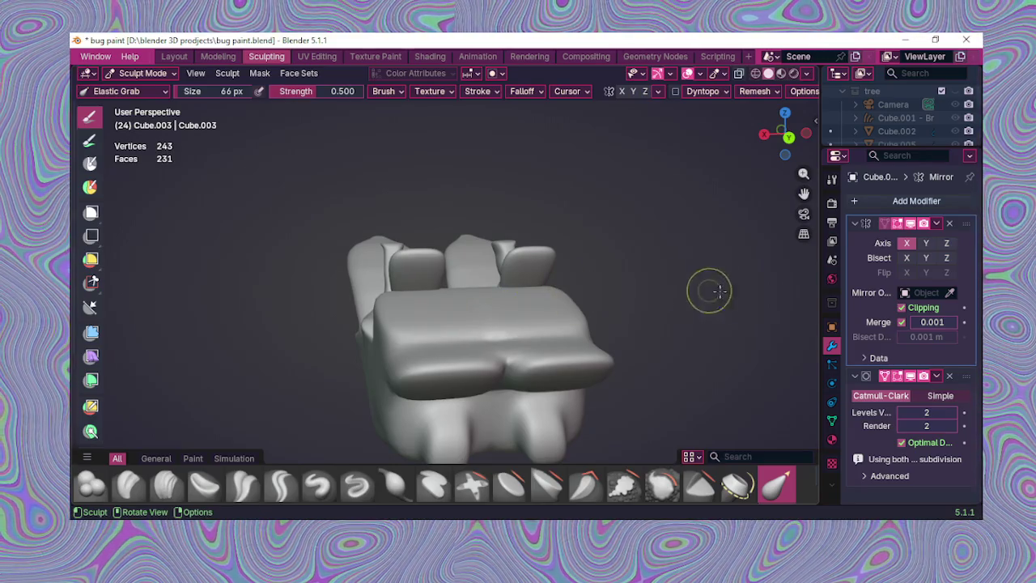
middle_click_drag(721, 301, 488, 298)
middle_click_drag(500, 259, 451, 278)
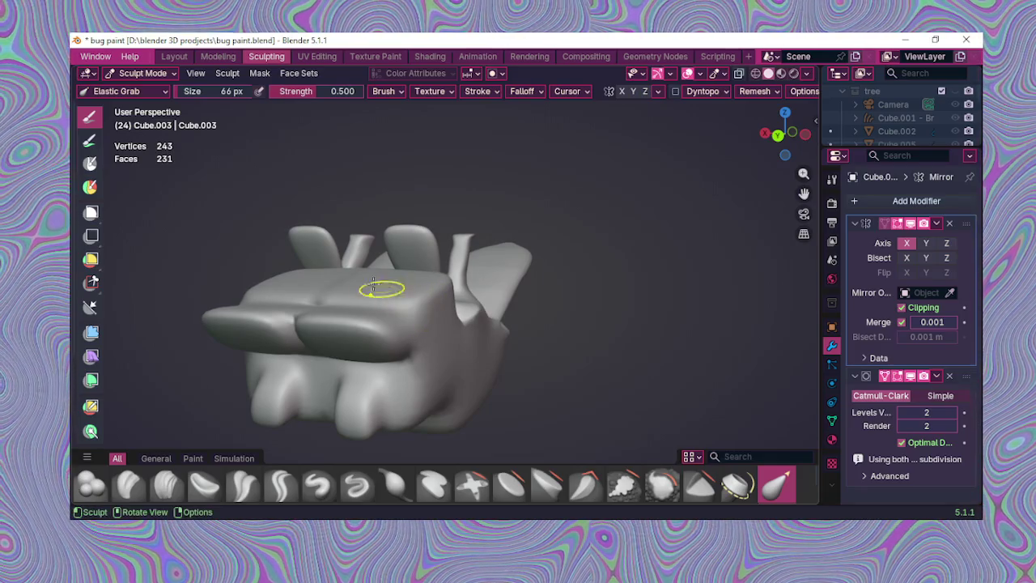
left_click(153, 72)
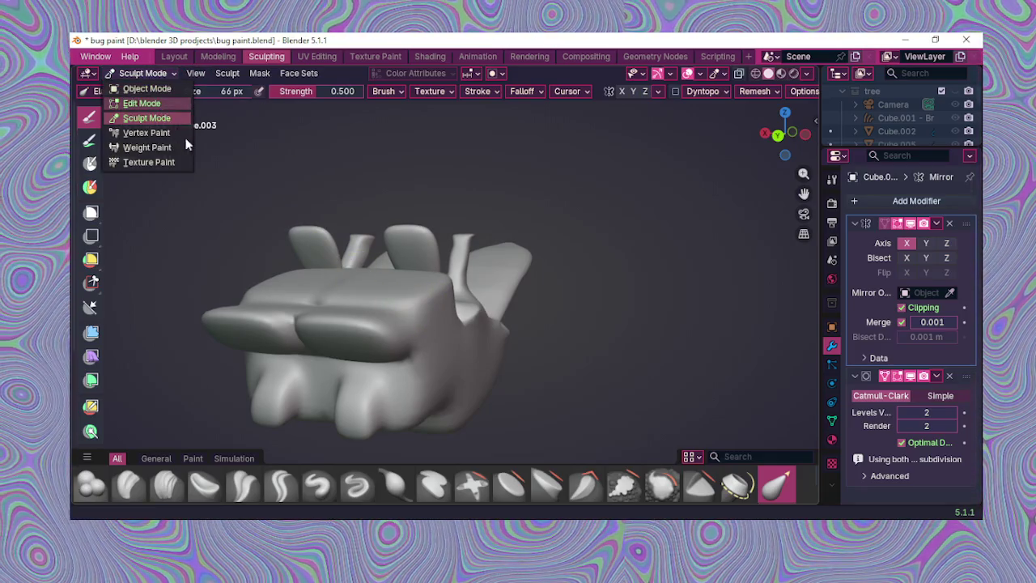
Step: Enter Edit Mode with vertex select and slide a top vertex along its edges
key("Return")
middle_click_drag(251, 230, 430, 332)
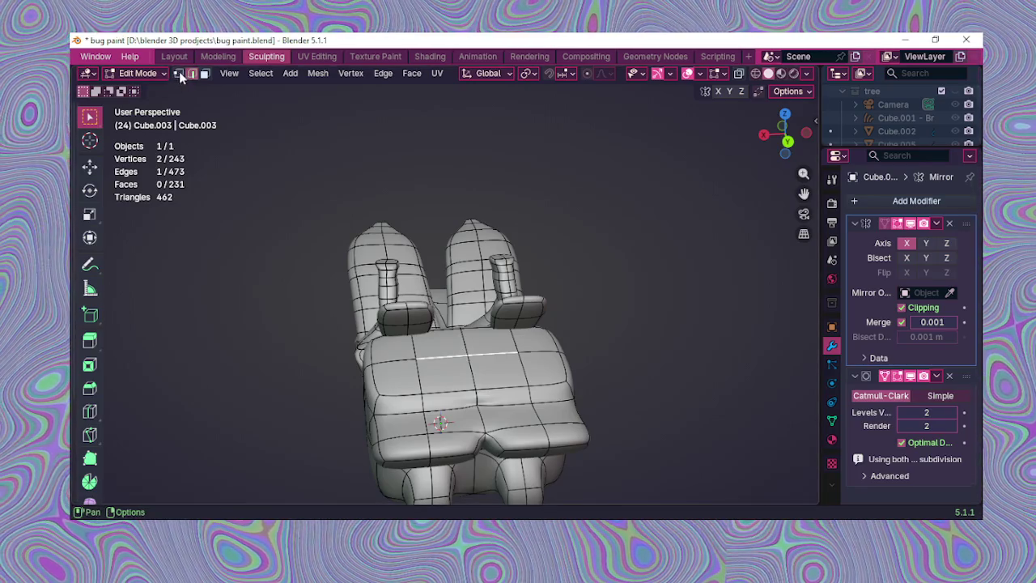
left_click(179, 74)
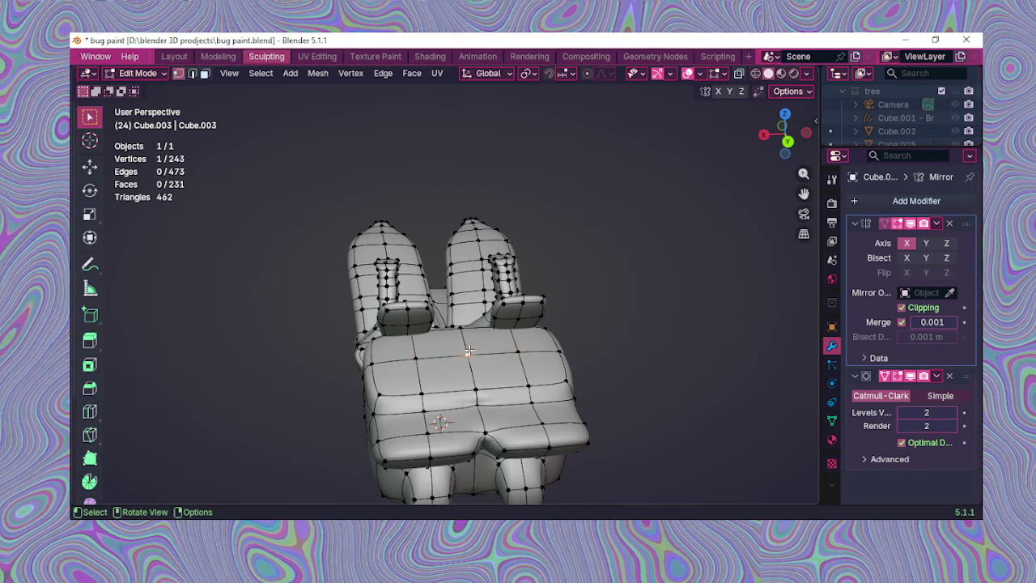
middle_click_drag(469, 350, 435, 296)
right_click(435, 297)
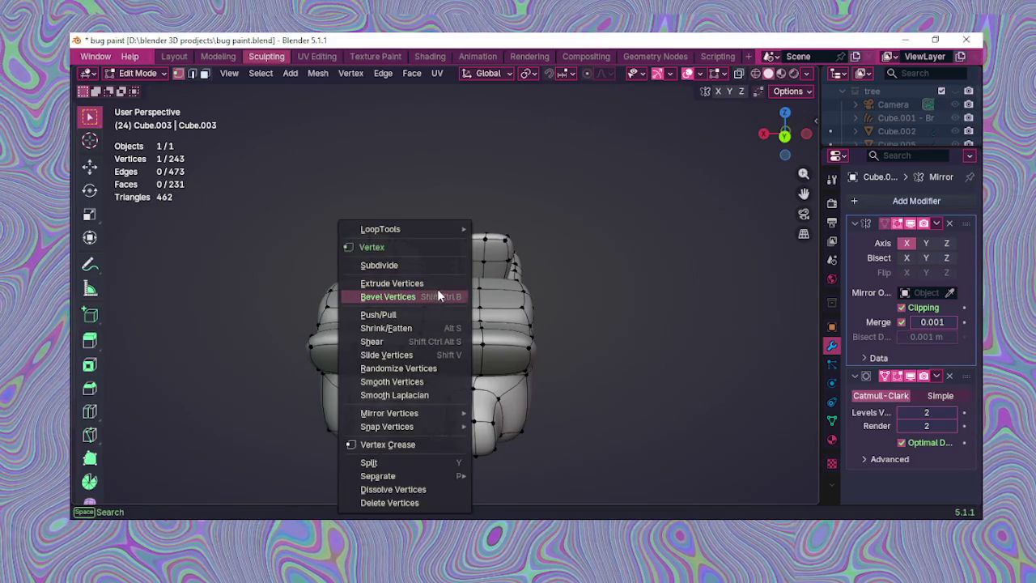
key("g")
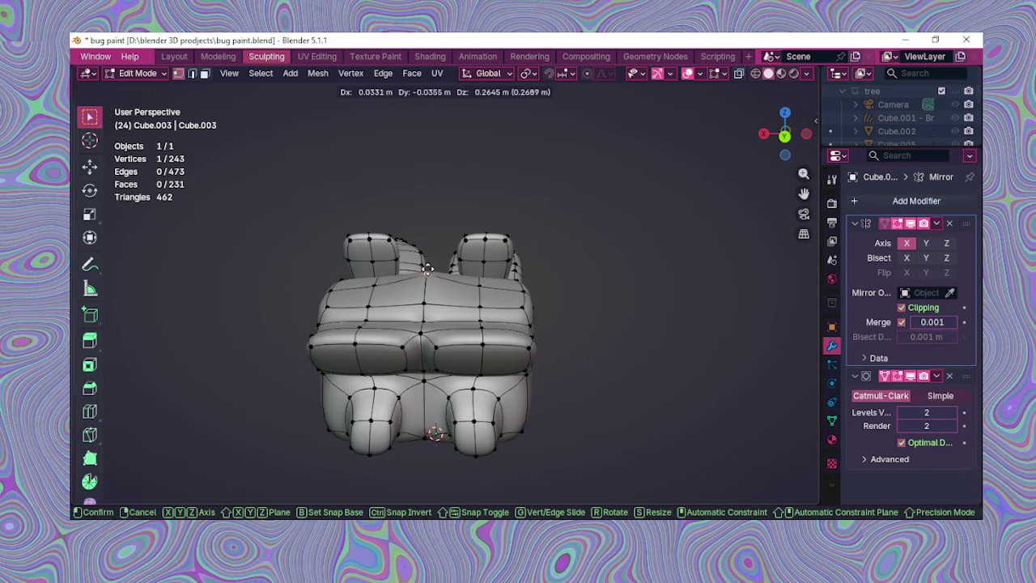
key("g")
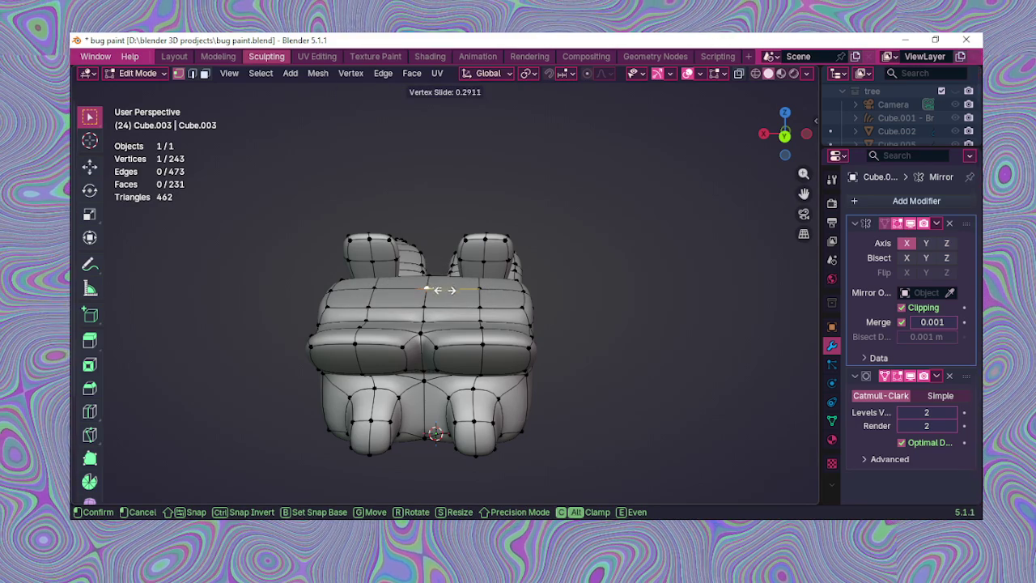
left_click(438, 300)
Step: Raise the upper-back vertex about 0.097 m along Z with the move gizmo
mouse_move(438, 301)
middle_mouse_down()
mouse_move(672, 262)
mouse_move(639, 250)
mouse_move(643, 238)
mouse_move(538, 226)
middle_mouse_up()
left_click(90, 166)
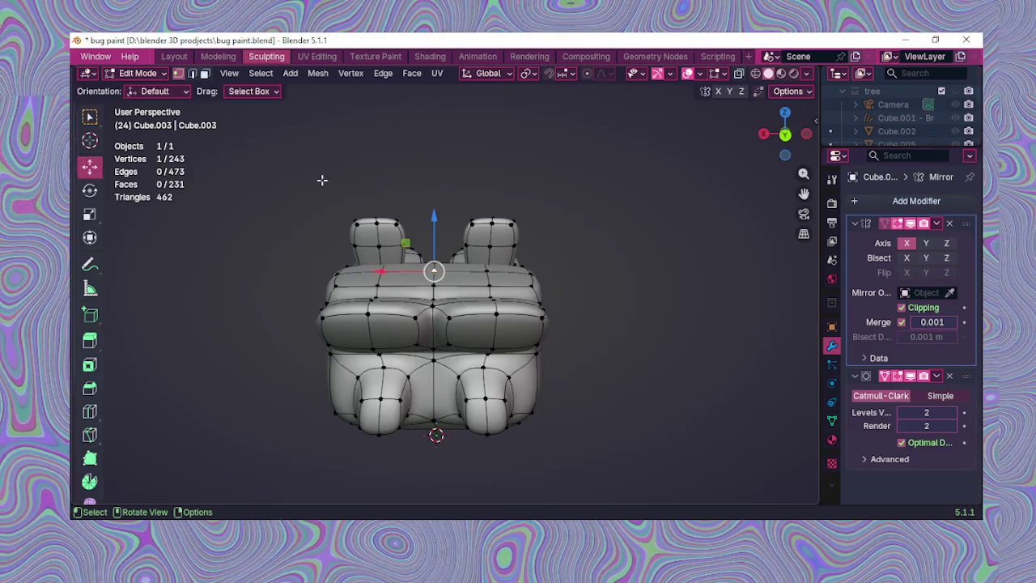
mouse_move(434, 217)
left_mouse_down()
mouse_move(435, 200)
mouse_move(445, 214)
mouse_move(494, 204)
left_mouse_up()
mouse_move(486, 259)
middle_mouse_down()
mouse_move(355, 306)
mouse_move(426, 324)
middle_mouse_up()
mouse_move(496, 312)
middle_mouse_down()
mouse_move(393, 342)
mouse_move(318, 341)
middle_mouse_up()
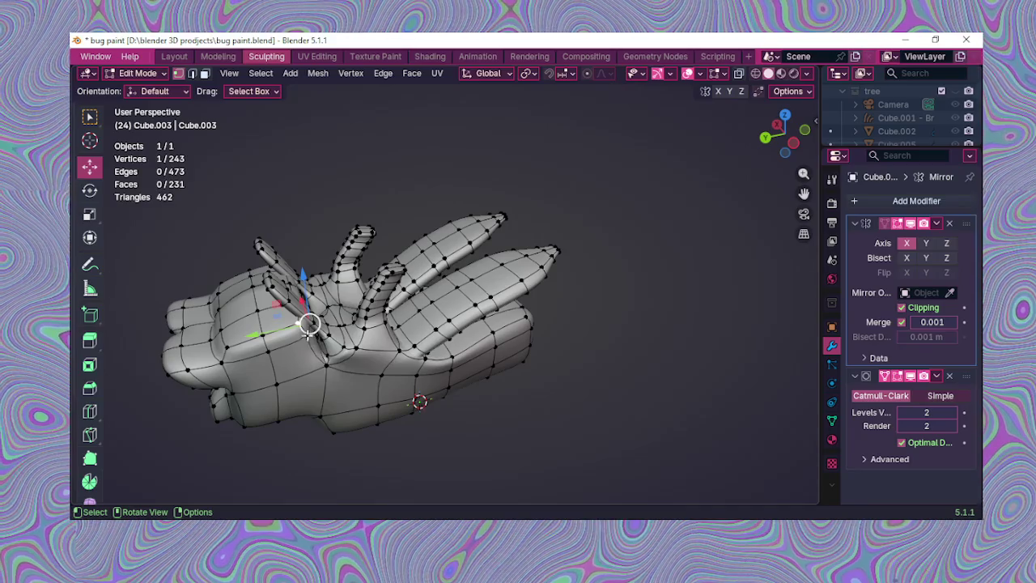
left_click(305, 328, "shift")
Step: Shift the two selected vertices along Y and X, and nudge one up in Z
middle_click_drag(305, 328, 438, 371)
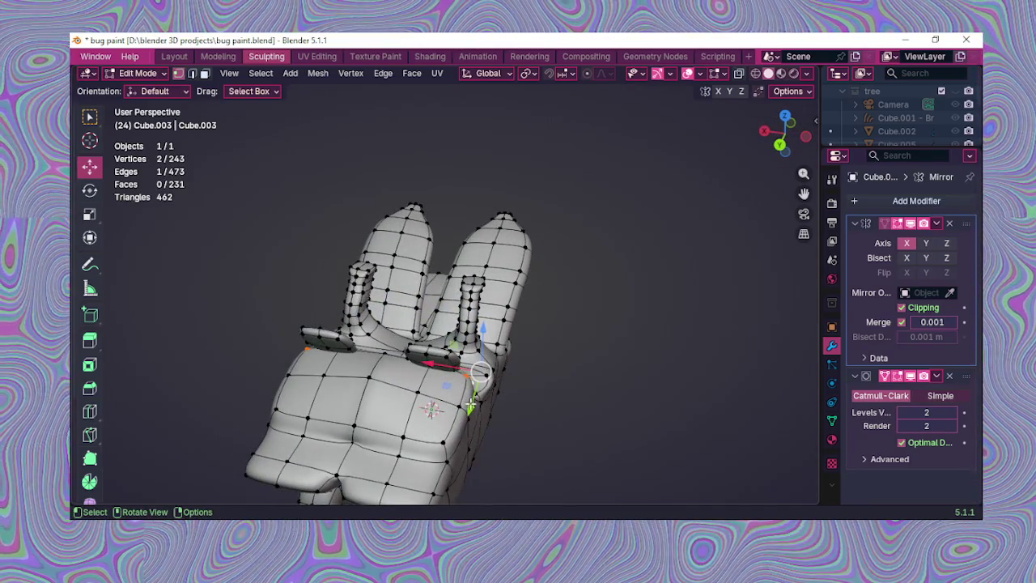
left_click_drag(470, 407, 458, 412)
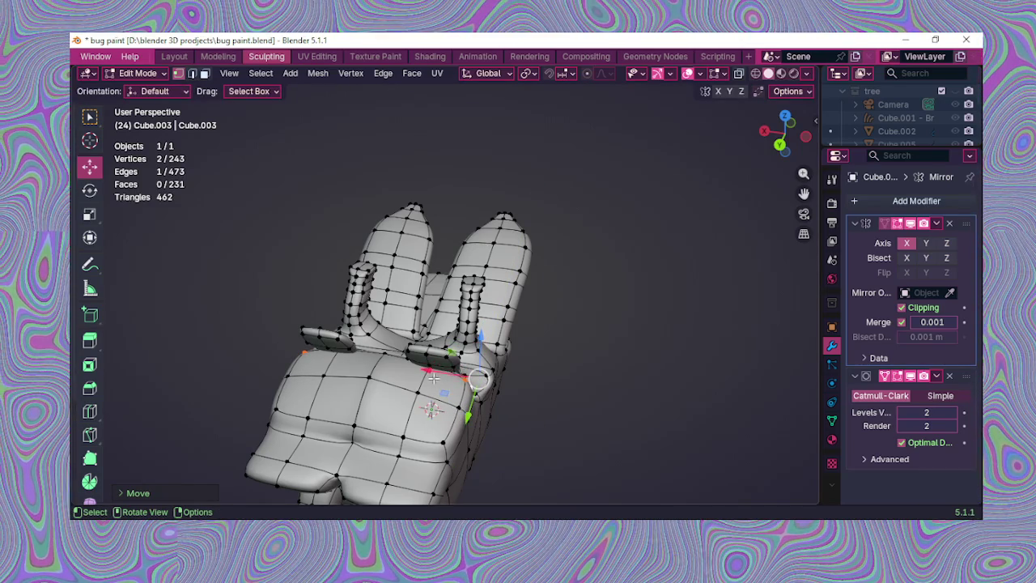
left_click_drag(427, 378, 415, 380)
mouse_move(415, 380)
middle_mouse_down()
mouse_move(451, 327)
mouse_move(436, 287)
middle_mouse_up()
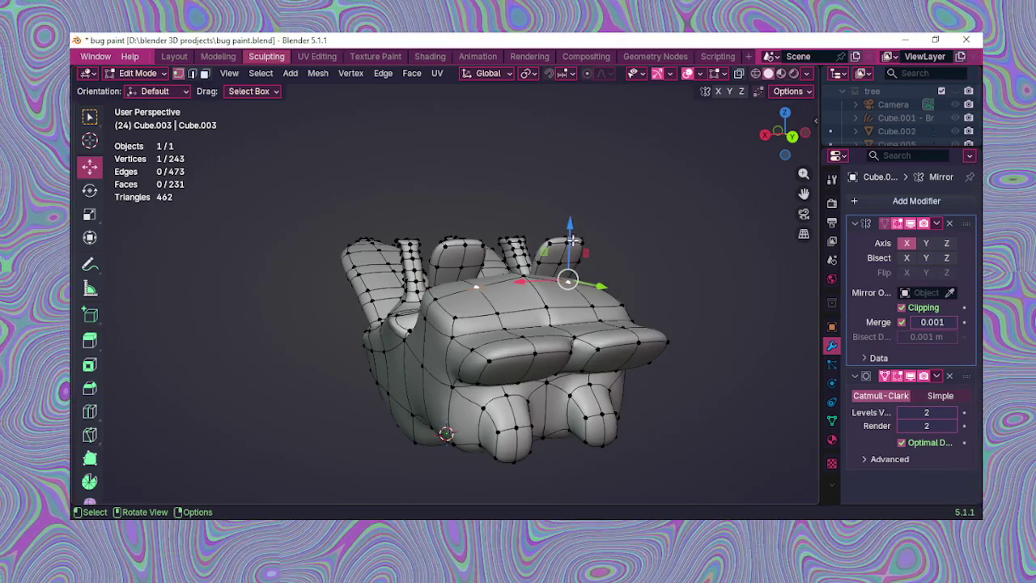
left_click_drag(568, 233, 571, 215)
mouse_move(571, 215)
middle_mouse_down()
mouse_move(568, 327)
mouse_move(579, 356)
mouse_move(542, 366)
middle_mouse_up()
left_click_drag(527, 390, 506, 389)
mouse_move(527, 365)
middle_mouse_down()
mouse_move(433, 333)
mouse_move(425, 305)
mouse_move(303, 324)
mouse_move(391, 312)
middle_mouse_up()
Step: Raise more upper-shell vertices along Z and adjust one along Y
middle_click_drag(409, 354, 491, 295)
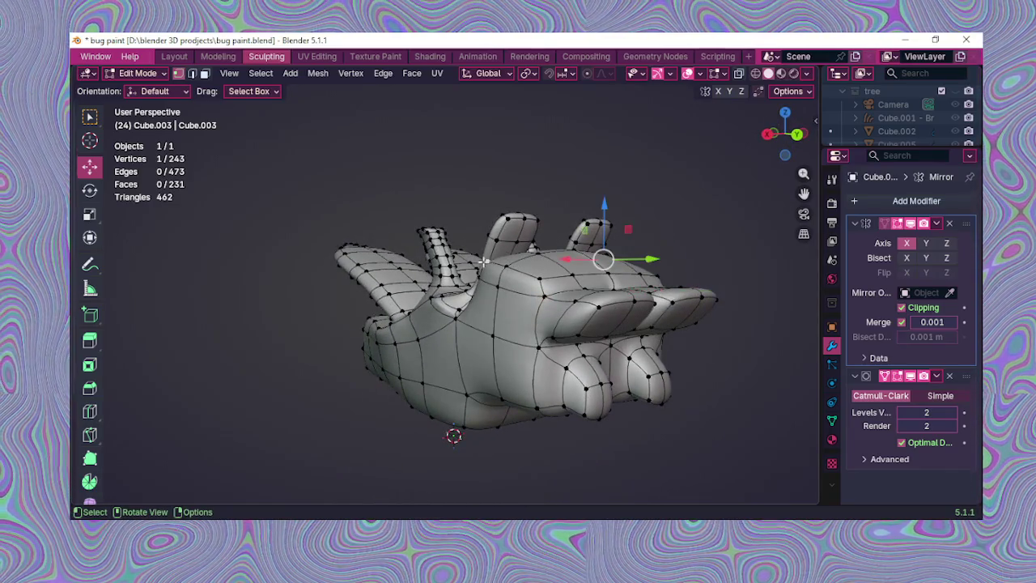
middle_click_drag(502, 267, 673, 280)
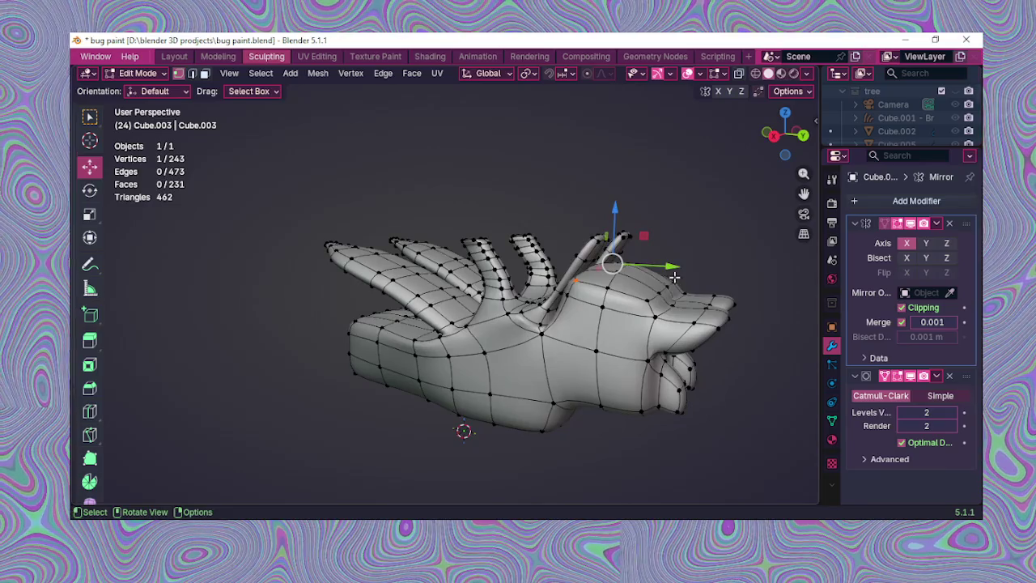
left_click_drag(669, 266, 685, 270)
mouse_move(684, 269)
middle_mouse_down()
mouse_move(624, 266)
mouse_move(567, 305)
mouse_move(434, 349)
middle_mouse_up()
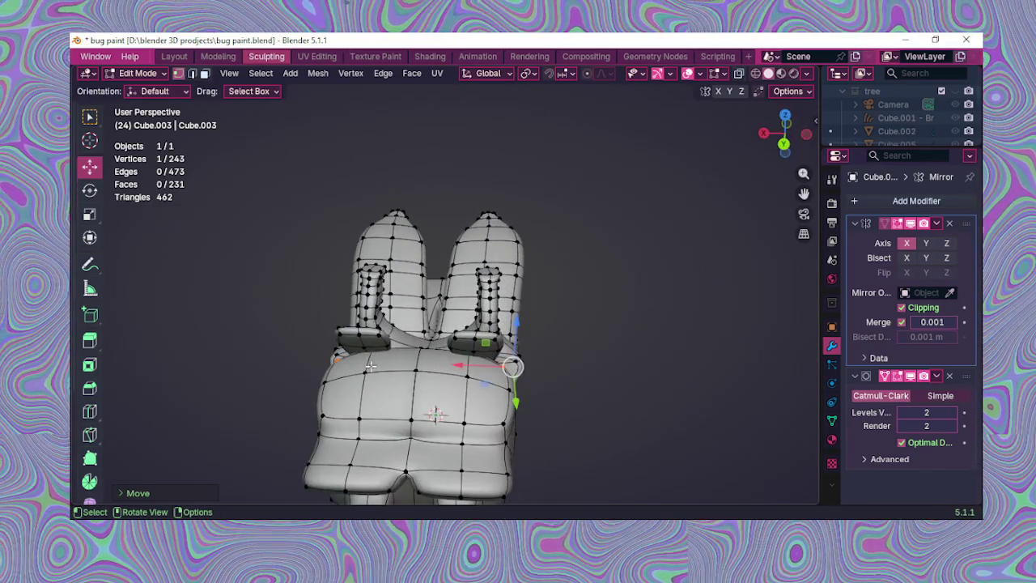
mouse_move(469, 332)
left_mouse_down()
mouse_move(470, 319)
mouse_move(416, 301)
left_mouse_up()
mouse_move(416, 302)
middle_mouse_down()
mouse_move(567, 300)
mouse_move(605, 316)
mouse_move(657, 308)
mouse_move(616, 282)
mouse_move(595, 293)
mouse_move(570, 273)
mouse_move(558, 338)
middle_mouse_up()
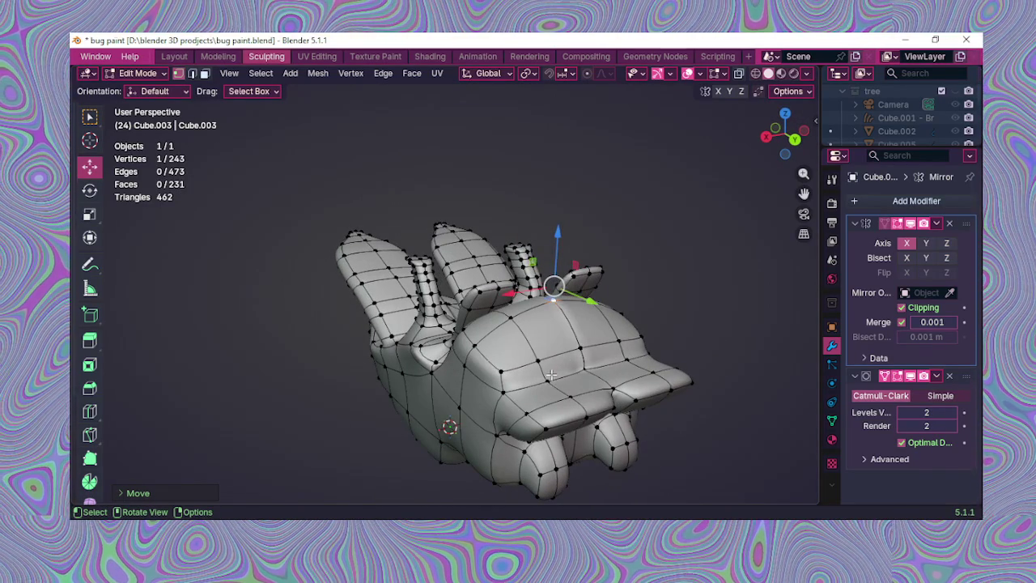
mouse_move(629, 323)
left_mouse_down()
mouse_move(637, 303)
mouse_move(664, 322)
left_mouse_up()
mouse_move(656, 340)
middle_mouse_down()
mouse_move(595, 287)
mouse_move(554, 285)
middle_mouse_up()
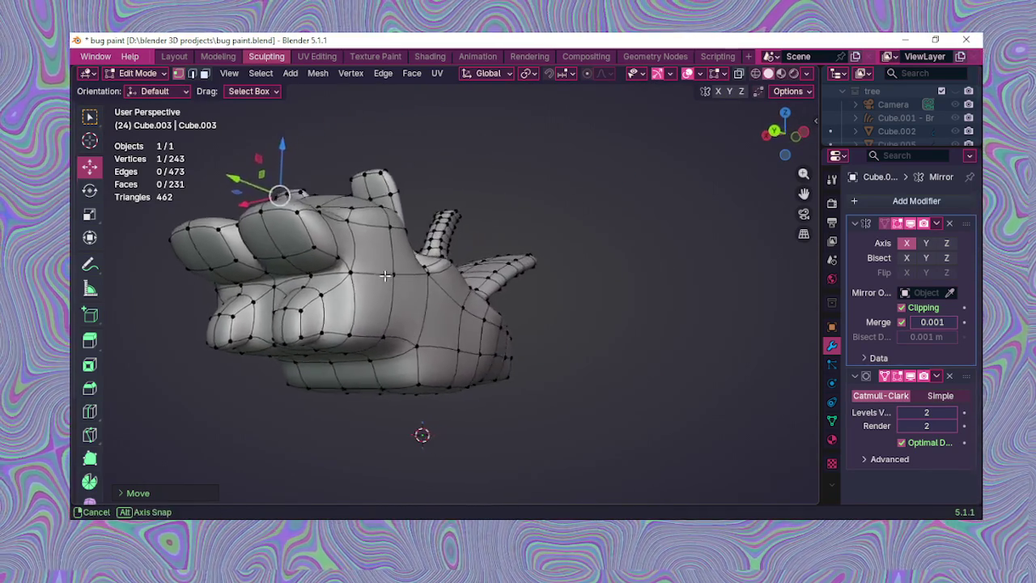
middle_click_drag(452, 278, 358, 272)
left_click(89, 412)
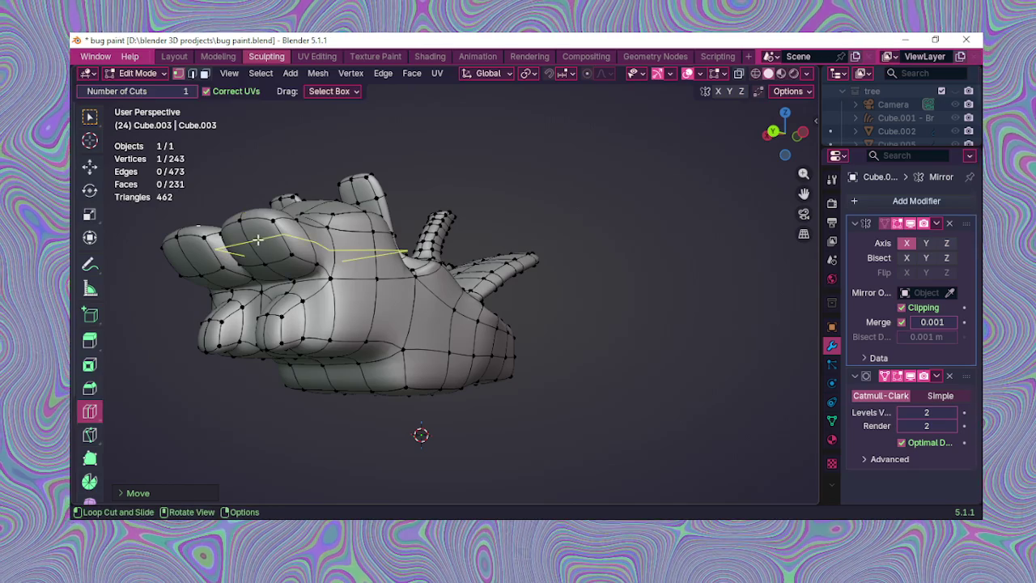
Step: Add an edge loop around the two upper bulges (253 vertices) and shift the top-lobe vertices along Y
left_click(255, 244)
middle_click_drag(259, 245, 326, 242)
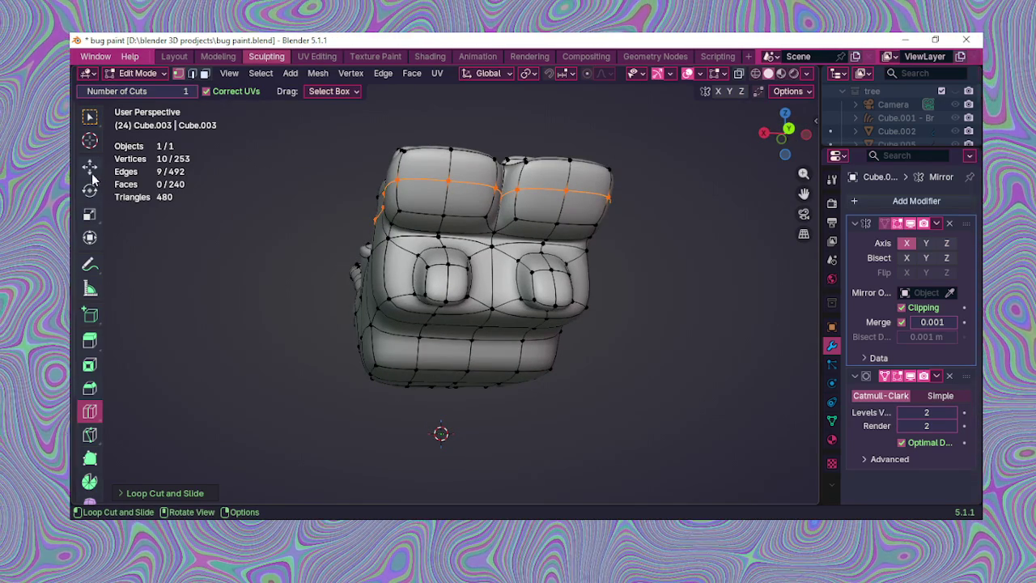
left_click(90, 119)
mouse_move(405, 290)
middle_mouse_down()
mouse_move(388, 306)
mouse_move(605, 285)
mouse_move(574, 267)
middle_mouse_up()
middle_click_drag(364, 257, 516, 364)
mouse_move(619, 449)
left_mouse_down()
mouse_move(626, 459)
mouse_move(620, 454)
left_mouse_up()
mouse_move(621, 454)
middle_mouse_down()
mouse_move(389, 335)
mouse_move(458, 289)
middle_mouse_up()
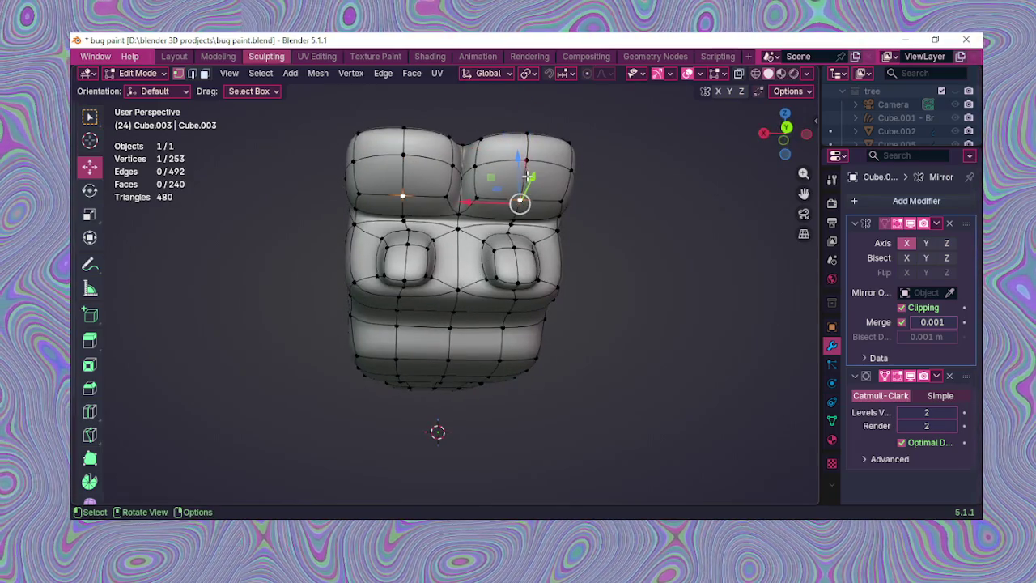
Step: Adjust vertices on the upper bulge's edge along the Z, Y and X axes
left_click_drag(521, 170, 525, 156)
left_click_drag(526, 154, 546, 200)
middle_click_drag(546, 199, 501, 213)
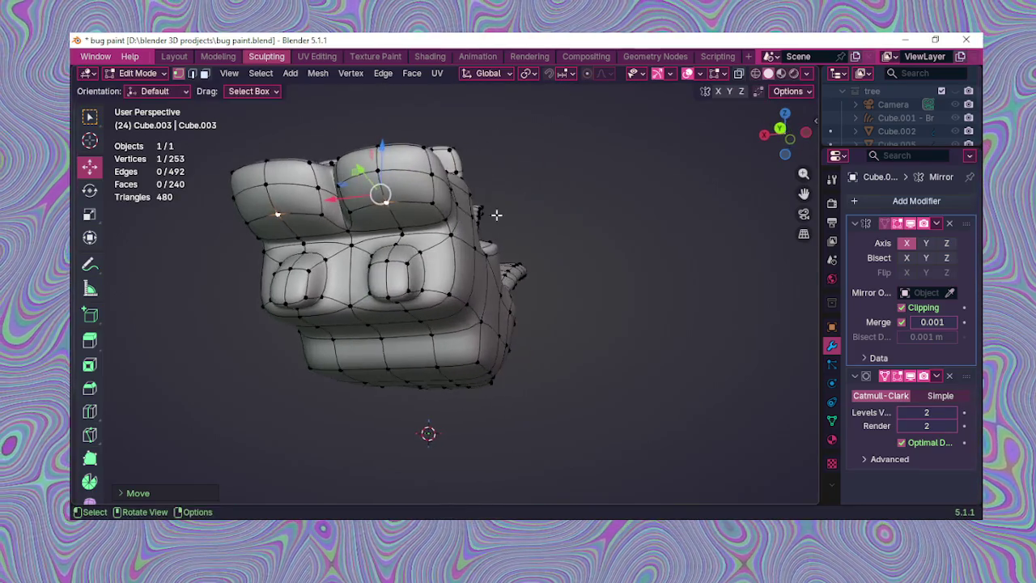
left_click(445, 206)
left_click_drag(435, 199, 440, 200)
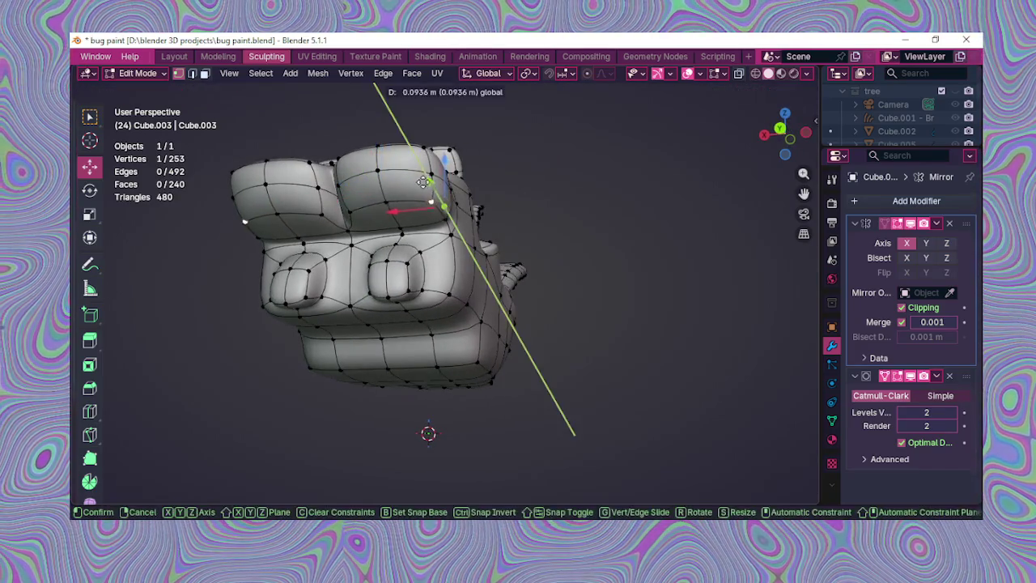
middle_click_drag(439, 200, 458, 225)
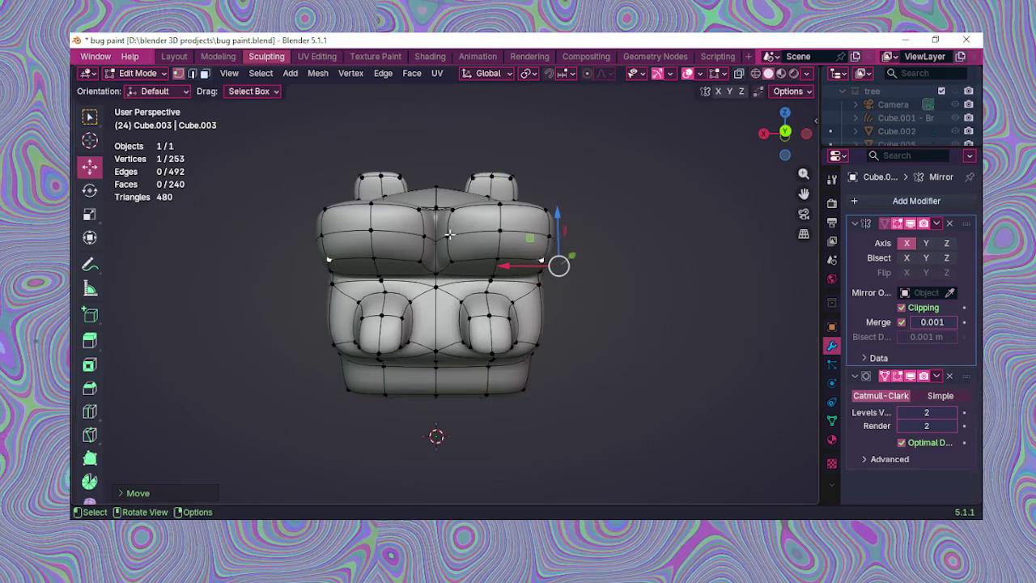
left_click_drag(409, 234, 437, 235)
middle_click_drag(438, 234, 503, 317)
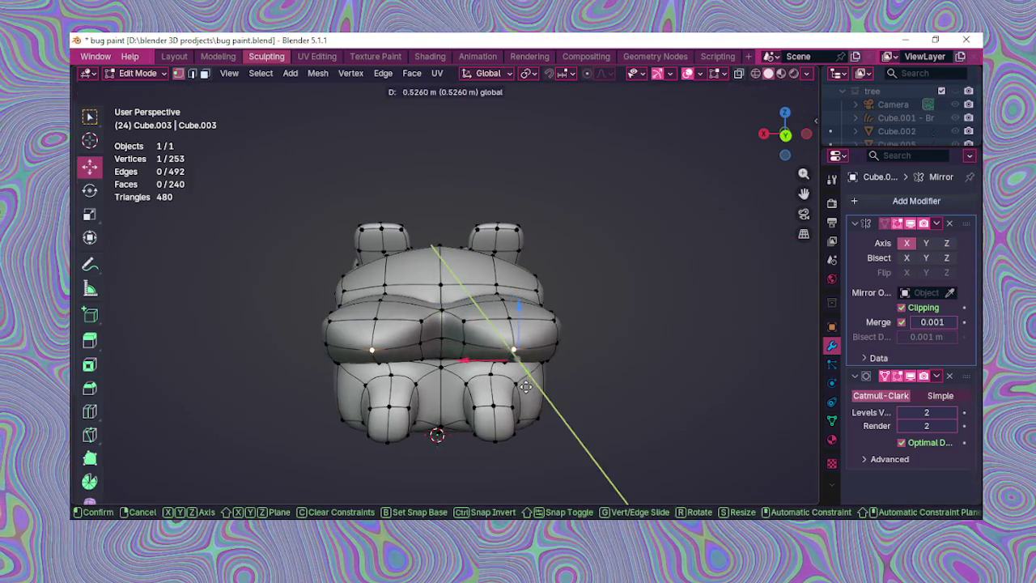
Step: Pull the snout tip vertex back along Y, undoing and redoing one move
left_click_drag(519, 362, 526, 381)
middle_click_drag(527, 381, 702, 267)
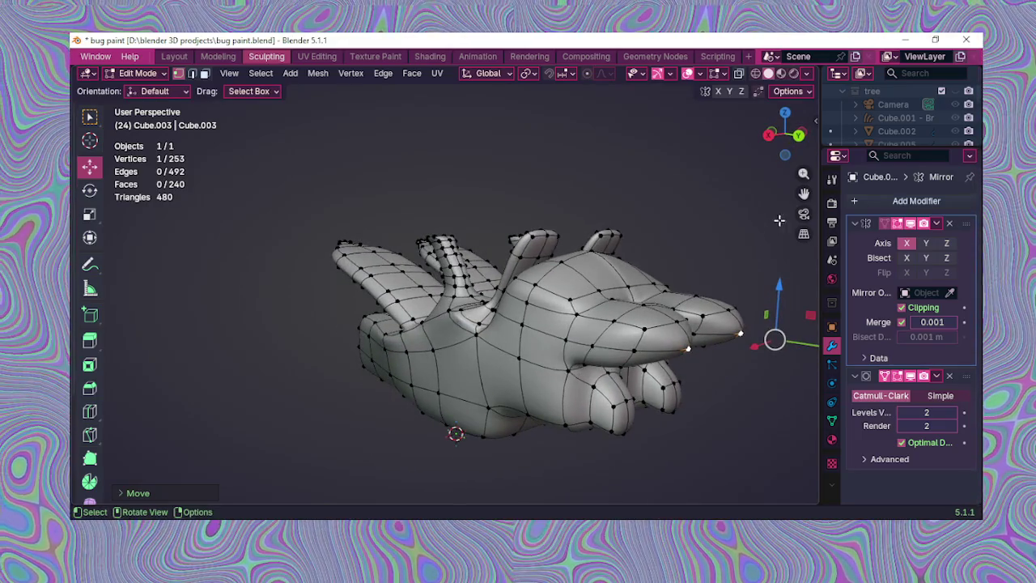
middle_click_drag(803, 194, 565, 340)
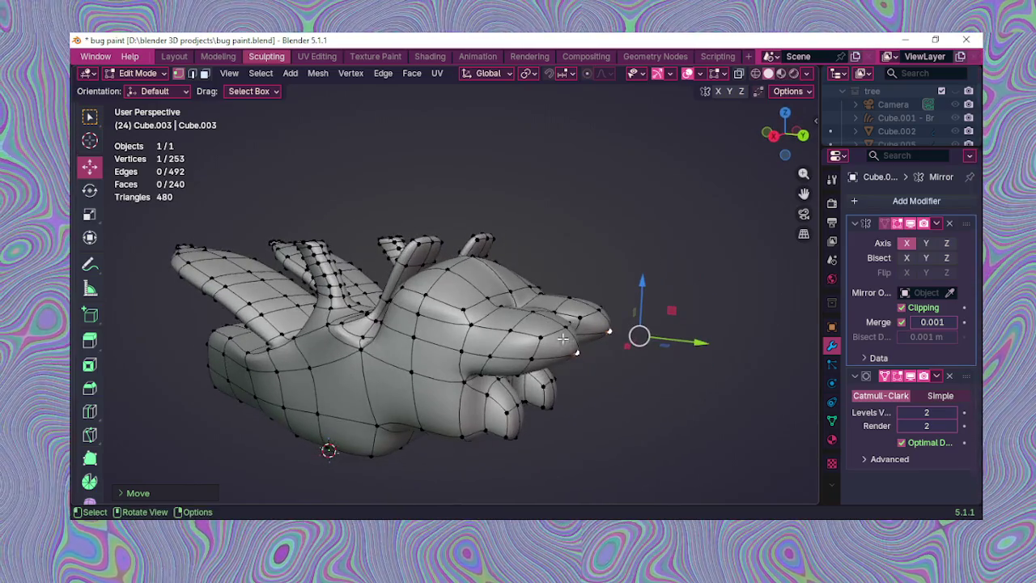
key("ctrl+z")
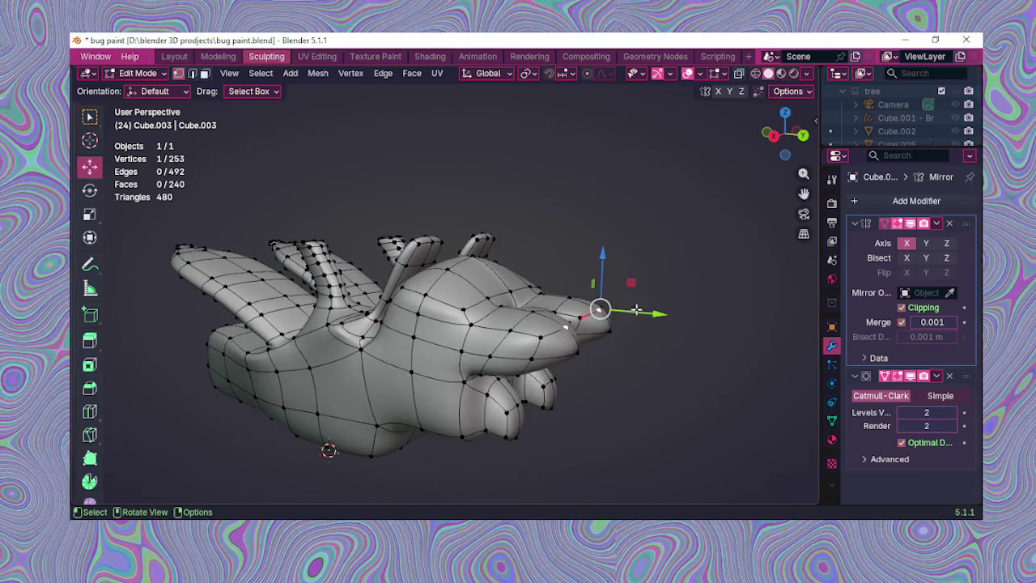
left_click_drag(641, 308, 638, 305)
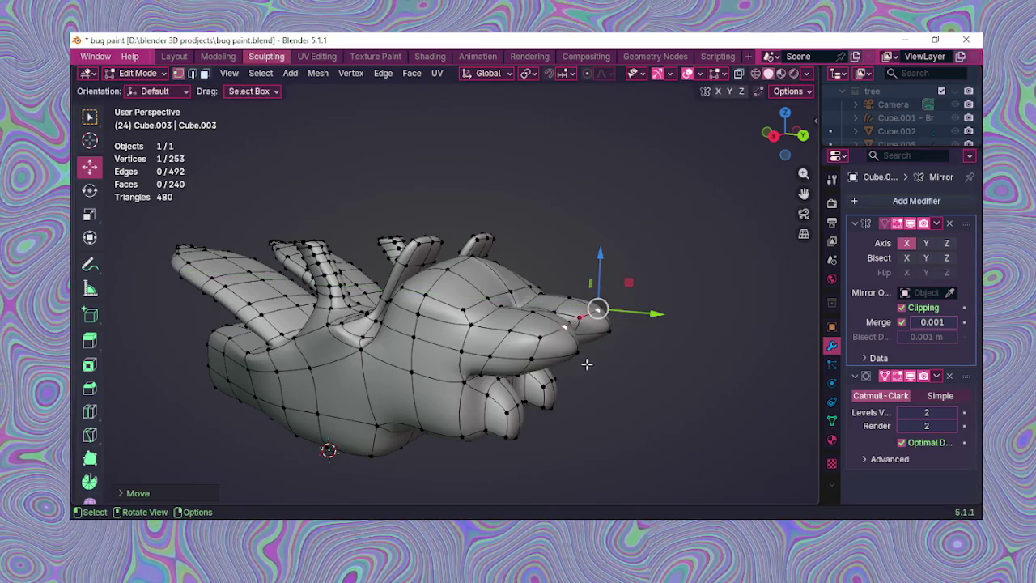
key("ctrl+shift+z")
left_click_drag(700, 343, 674, 342)
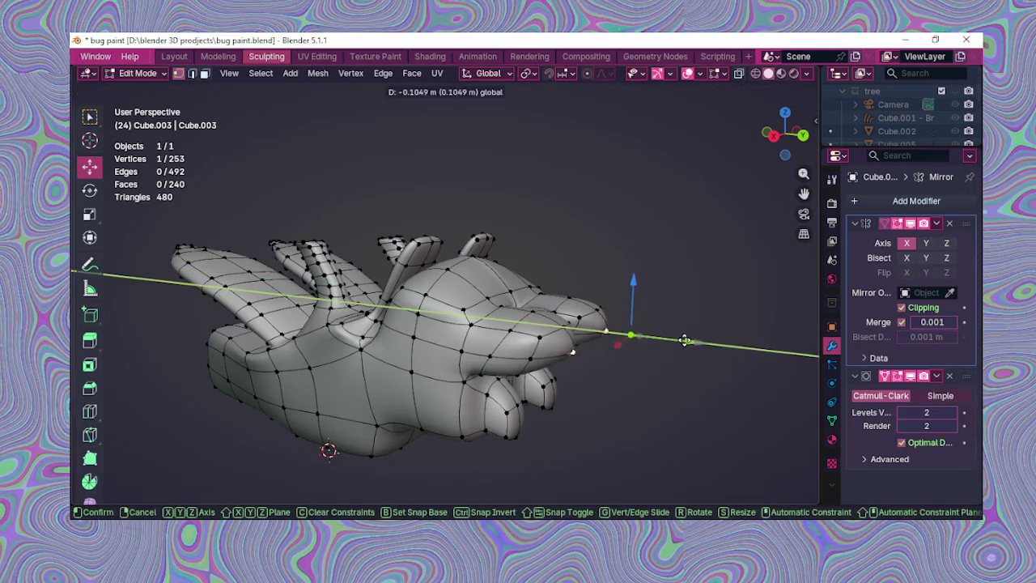
mouse_move(615, 332)
middle_mouse_down()
mouse_move(558, 307)
mouse_move(477, 321)
mouse_move(484, 329)
mouse_move(522, 297)
mouse_move(464, 299)
middle_mouse_up()
Step: Move a vertex near the snout along the X axis
mouse_move(511, 344)
middle_mouse_down()
mouse_move(449, 382)
mouse_move(400, 394)
mouse_move(388, 429)
mouse_move(583, 308)
mouse_move(746, 244)
middle_mouse_up()
middle_click_drag(793, 205, 593, 291)
mouse_move(676, 250)
middle_mouse_down()
mouse_move(551, 307)
mouse_move(463, 323)
mouse_move(384, 375)
mouse_move(403, 310)
middle_mouse_up()
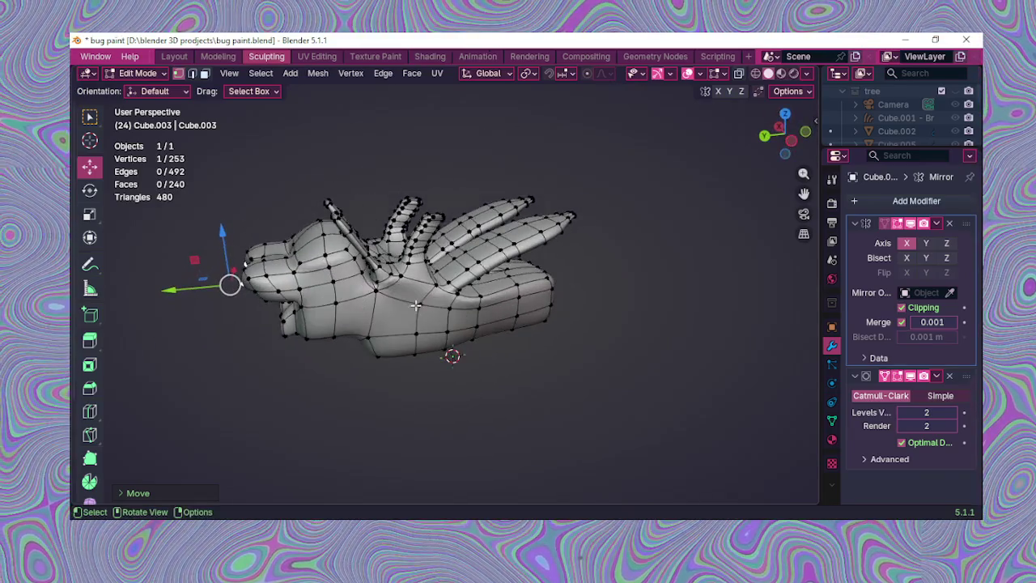
middle_click_drag(795, 197, 713, 243)
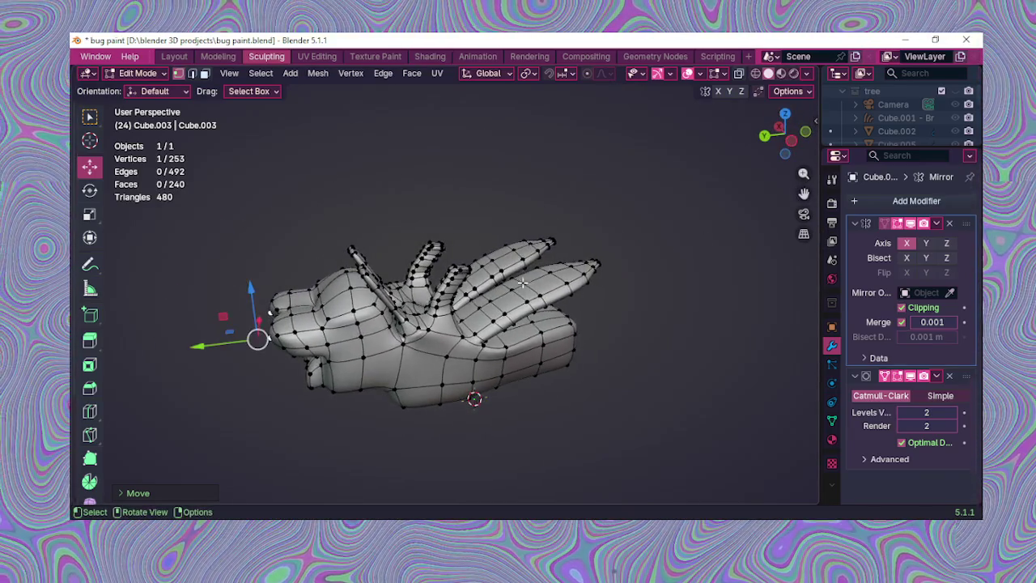
mouse_move(650, 273)
middle_mouse_down()
mouse_move(705, 266)
mouse_move(481, 326)
mouse_move(488, 321)
mouse_move(466, 343)
mouse_move(468, 320)
middle_mouse_up()
scroll(485, 362, "up", 2)
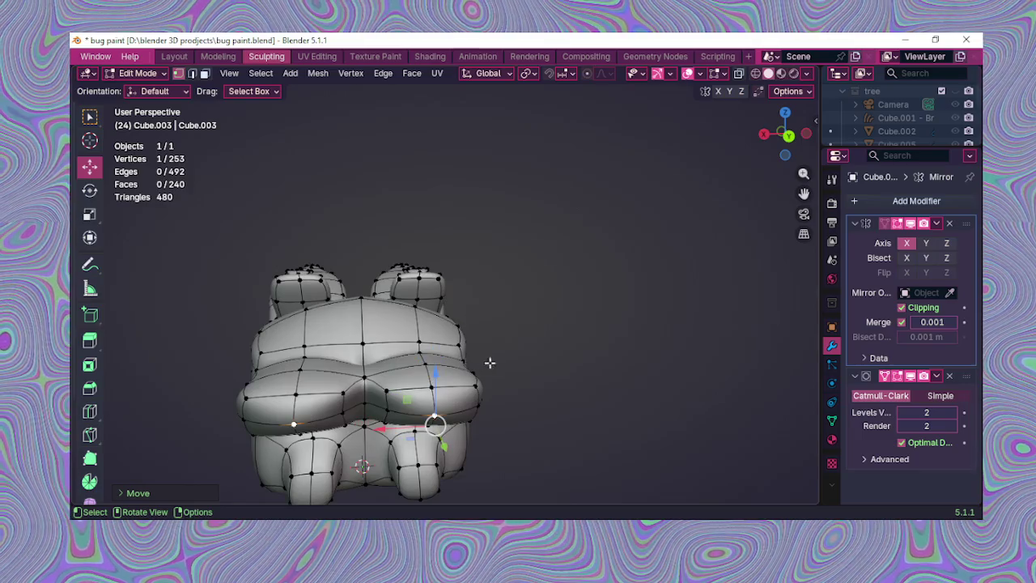
mouse_move(486, 372)
middle_mouse_down()
mouse_move(513, 402)
mouse_move(550, 393)
mouse_move(583, 349)
mouse_move(540, 346)
mouse_move(510, 322)
mouse_move(519, 335)
middle_mouse_up()
left_click(524, 323)
left_click_drag(574, 315, 605, 324)
mouse_move(606, 324)
middle_mouse_down()
mouse_move(471, 352)
mouse_move(409, 401)
mouse_move(573, 359)
mouse_move(477, 411)
middle_mouse_up()
Step: Move the vertex vertically with G Z twice and raise it further along Z
key("g")
key("z")
left_click(414, 396)
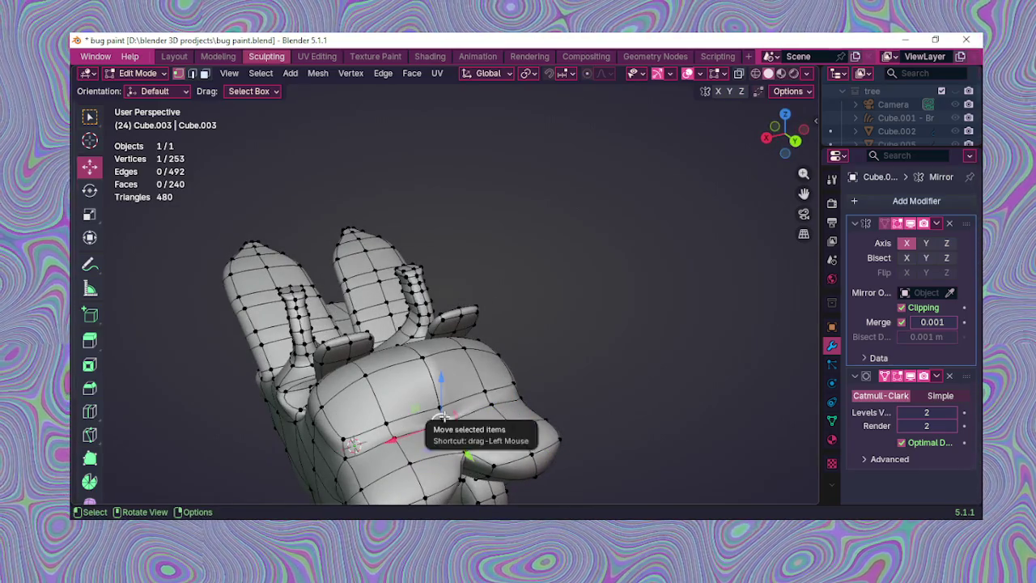
left_click_drag(442, 423, 440, 413)
key("g")
key("z")
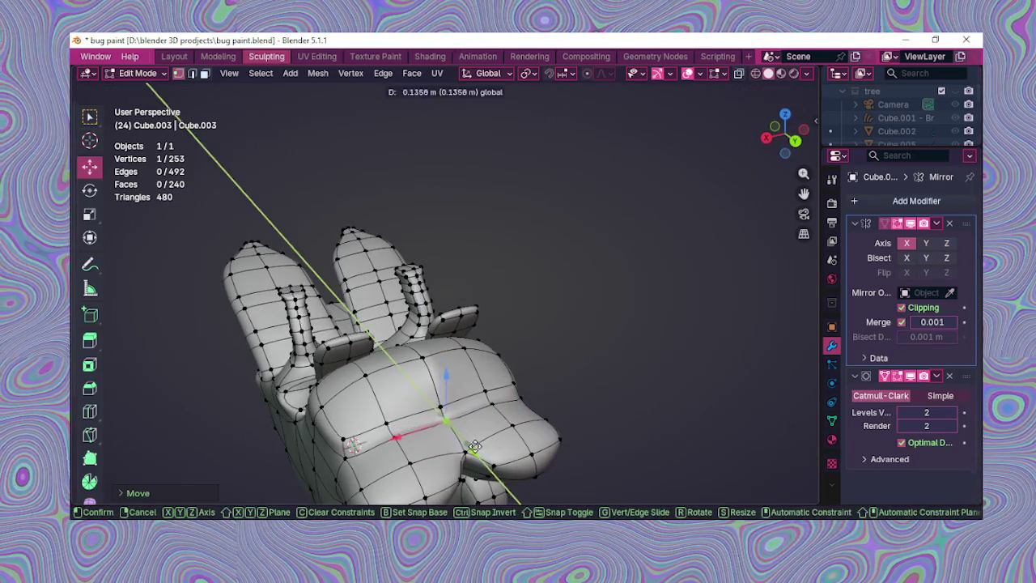
left_click(474, 437)
middle_click_drag(474, 437, 528, 396)
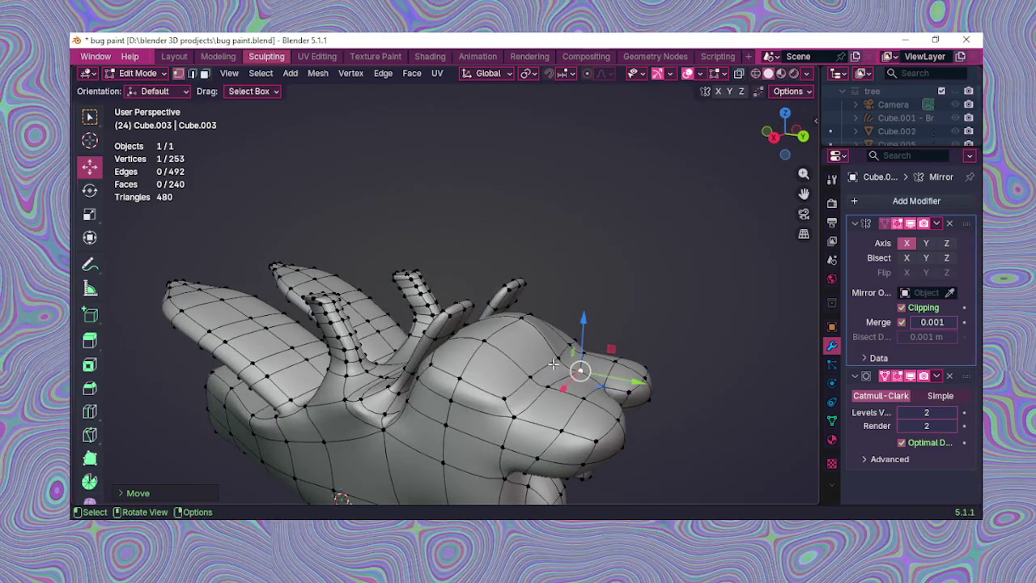
mouse_move(565, 331)
left_mouse_down()
mouse_move(565, 317)
mouse_move(571, 330)
left_mouse_up()
Step: Raise another vertex along Z, creating a raised central ridge on the shell
mouse_move(572, 342)
middle_mouse_down()
mouse_move(522, 352)
mouse_move(475, 415)
mouse_move(504, 376)
middle_mouse_up()
middle_click_drag(366, 430, 264, 409)
mouse_move(254, 254)
left_mouse_down()
mouse_move(236, 316)
mouse_move(230, 306)
left_mouse_up()
mouse_move(295, 293)
middle_mouse_down()
mouse_move(270, 339)
mouse_move(401, 367)
mouse_move(349, 440)
middle_mouse_up()
mouse_move(505, 372)
middle_mouse_down()
mouse_move(438, 370)
mouse_move(322, 404)
mouse_move(254, 328)
mouse_move(318, 304)
middle_mouse_up()
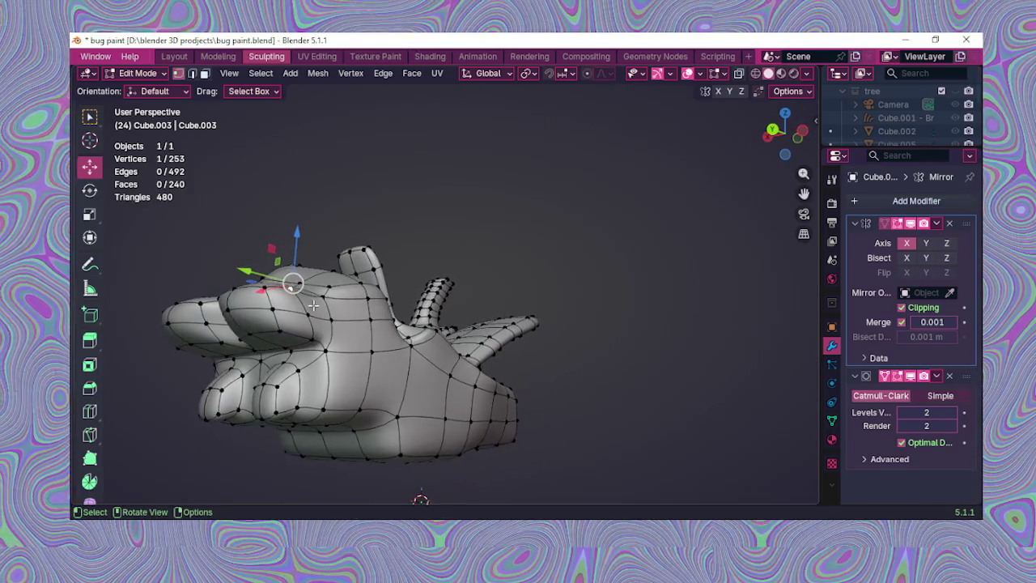
mouse_move(251, 323)
middle_mouse_down()
mouse_move(460, 308)
mouse_move(491, 335)
mouse_move(318, 388)
middle_mouse_up()
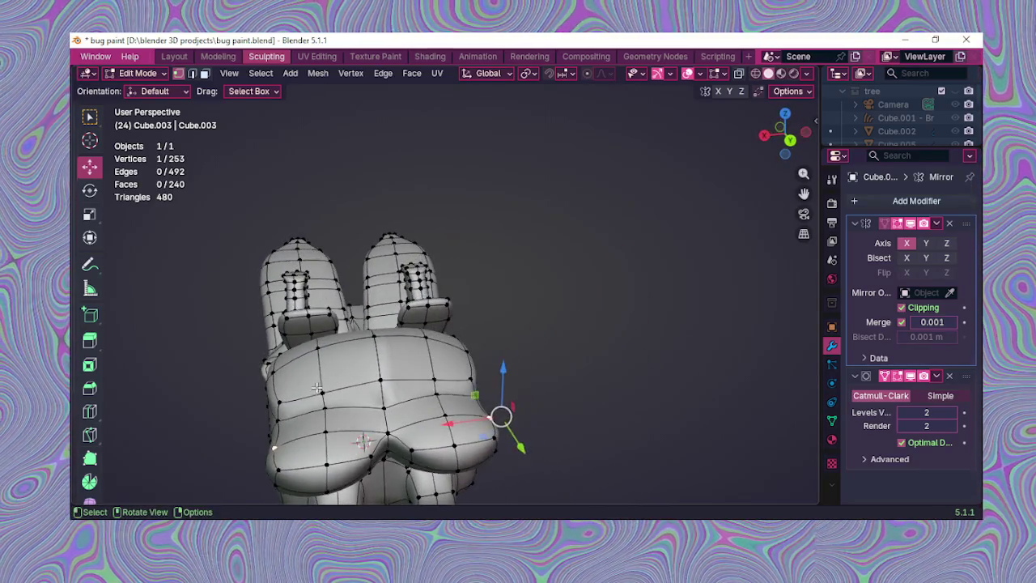
Step: Lift several head vertices slightly along Z
left_click_drag(440, 350, 442, 330)
mouse_move(442, 330)
middle_mouse_down()
mouse_move(481, 364)
mouse_move(542, 289)
mouse_move(564, 286)
mouse_move(465, 339)
middle_mouse_up()
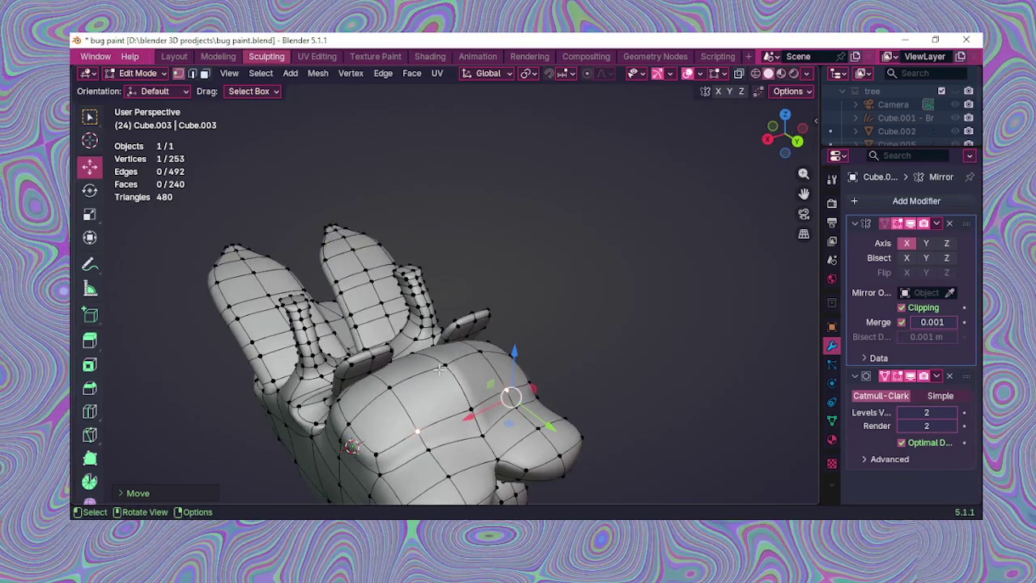
left_click_drag(448, 335, 451, 359)
middle_click_drag(451, 358, 377, 369)
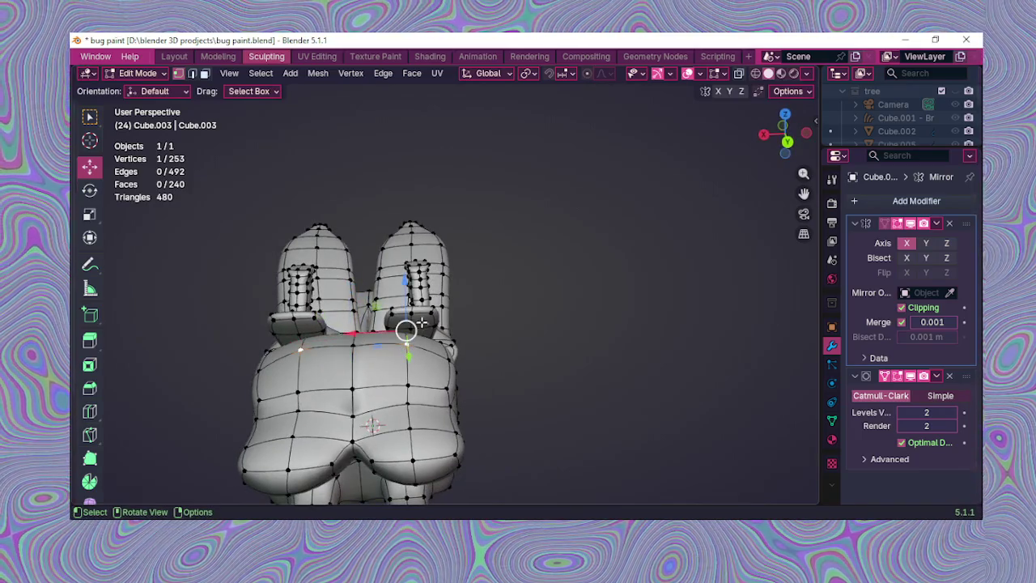
left_click_drag(409, 316, 407, 336)
mouse_move(407, 336)
middle_mouse_down()
mouse_move(377, 319)
mouse_move(454, 350)
mouse_move(353, 353)
mouse_move(391, 406)
middle_mouse_up()
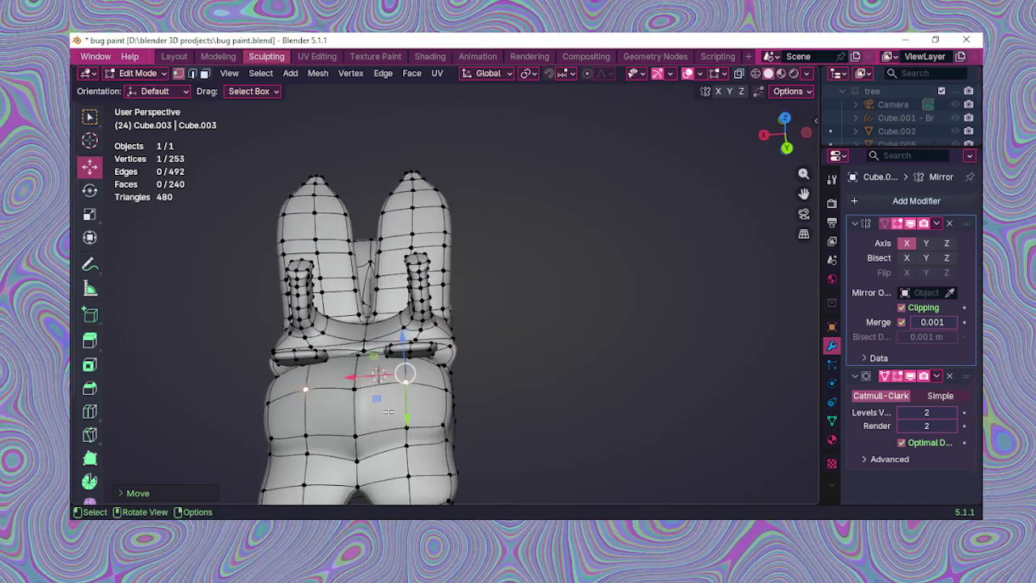
left_click_drag(404, 408, 404, 394)
mouse_move(405, 393)
middle_mouse_down()
mouse_move(518, 302)
mouse_move(392, 293)
mouse_move(417, 317)
middle_mouse_up()
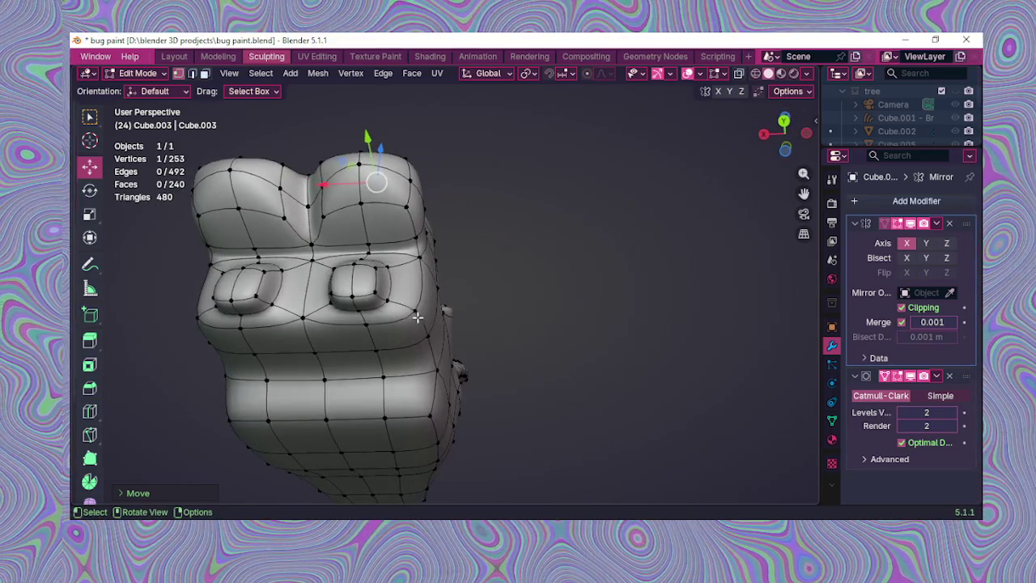
mouse_move(432, 291)
left_mouse_down()
mouse_move(433, 279)
mouse_move(430, 308)
mouse_move(378, 314)
left_mouse_up()
Step: Frame the horns and select the edge loop at the front horn's base
middle_click_drag(500, 286, 362, 355)
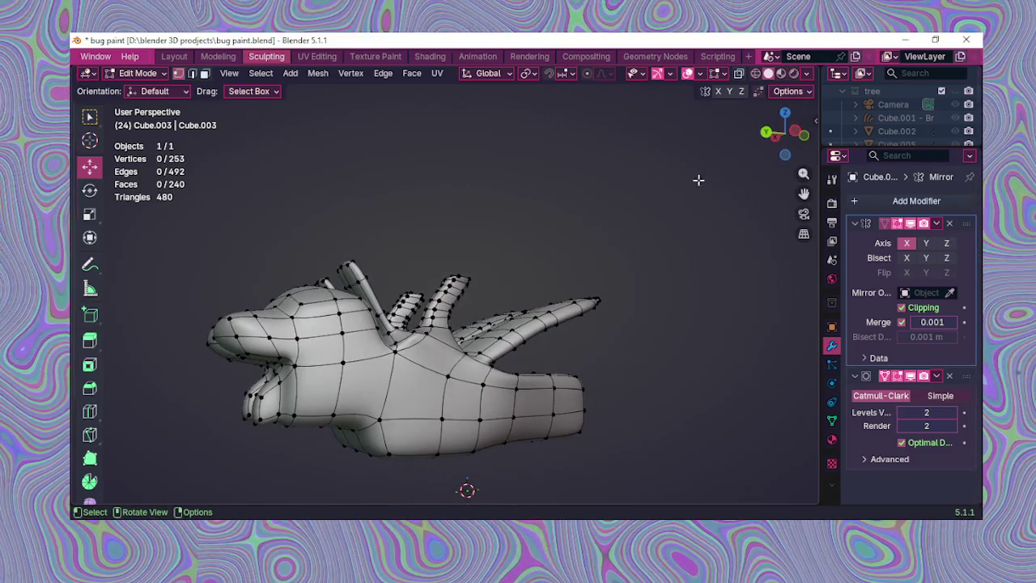
mouse_move(805, 195)
middle_mouse_down()
mouse_move(513, 357)
mouse_move(694, 301)
mouse_move(589, 315)
mouse_move(594, 288)
mouse_move(796, 252)
middle_mouse_up()
middle_click_drag(541, 289, 502, 274)
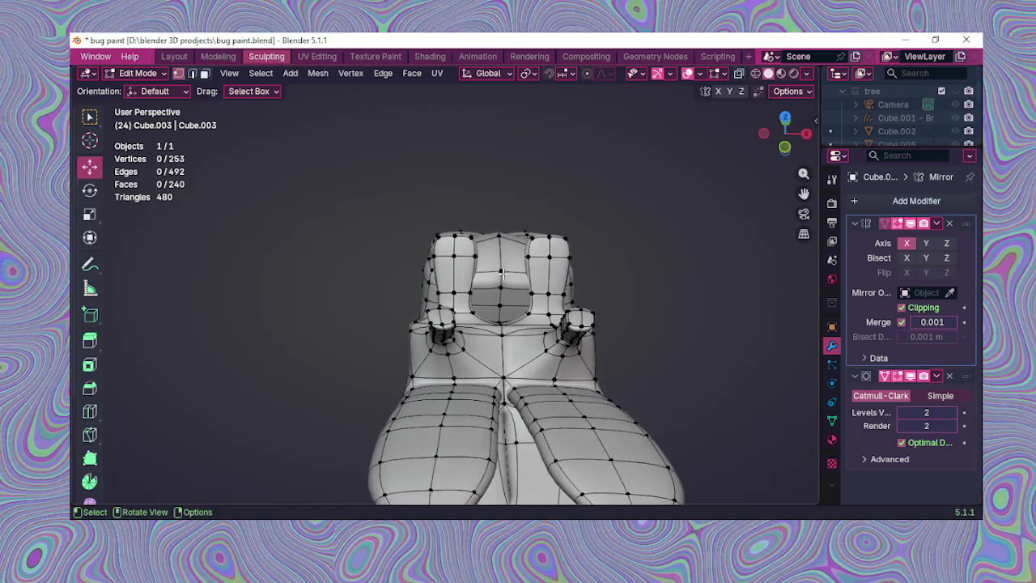
scroll(536, 300, "up", 2)
mouse_move(753, 218)
middle_mouse_down("shift")
mouse_move(684, 242)
mouse_move(592, 317)
mouse_move(643, 264)
mouse_move(541, 281)
mouse_move(430, 334)
mouse_move(449, 285)
middle_mouse_up("shift")
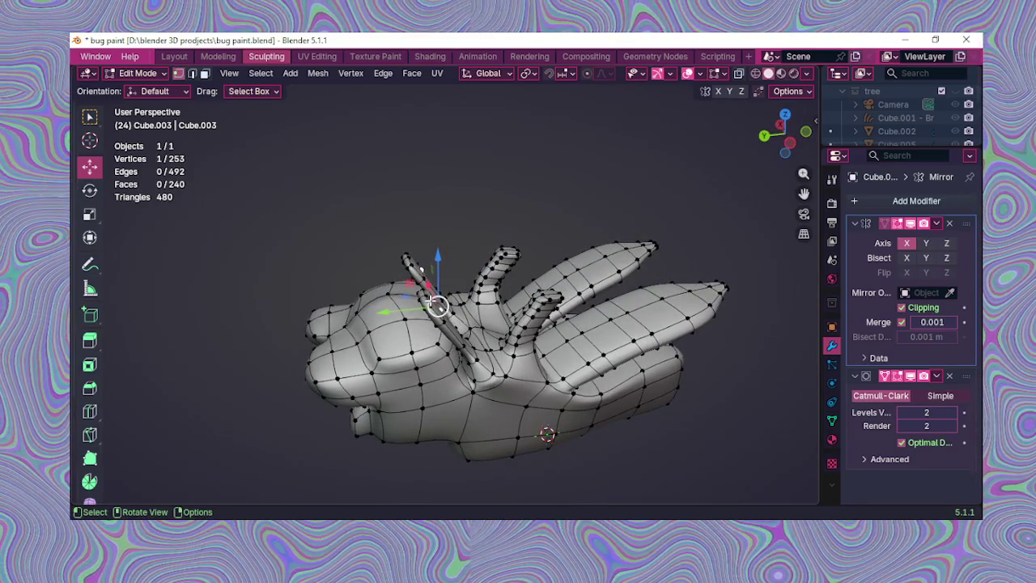
mouse_move(448, 321)
middle_mouse_down()
mouse_move(419, 320)
mouse_move(414, 334)
mouse_move(416, 306)
mouse_move(380, 305)
mouse_move(475, 272)
mouse_move(456, 296)
mouse_move(437, 284)
middle_mouse_up()
left_click(419, 320, "alt")
Step: Move the horn-base loop along Y and check the result in camera view
key("g")
key("y")
left_click(393, 307)
left_click(804, 212)
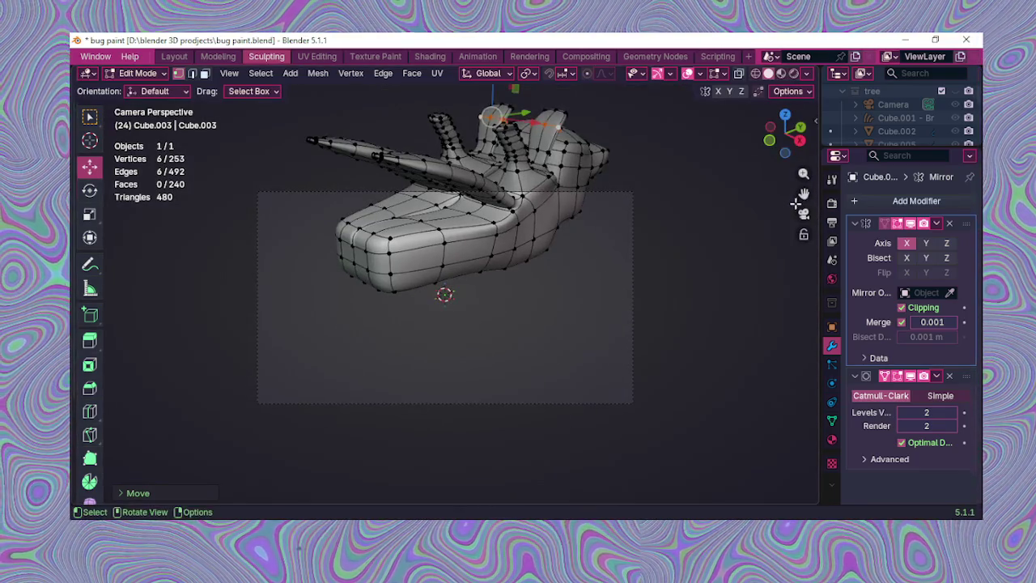
left_click(804, 215)
middle_click_drag(802, 203, 576, 234)
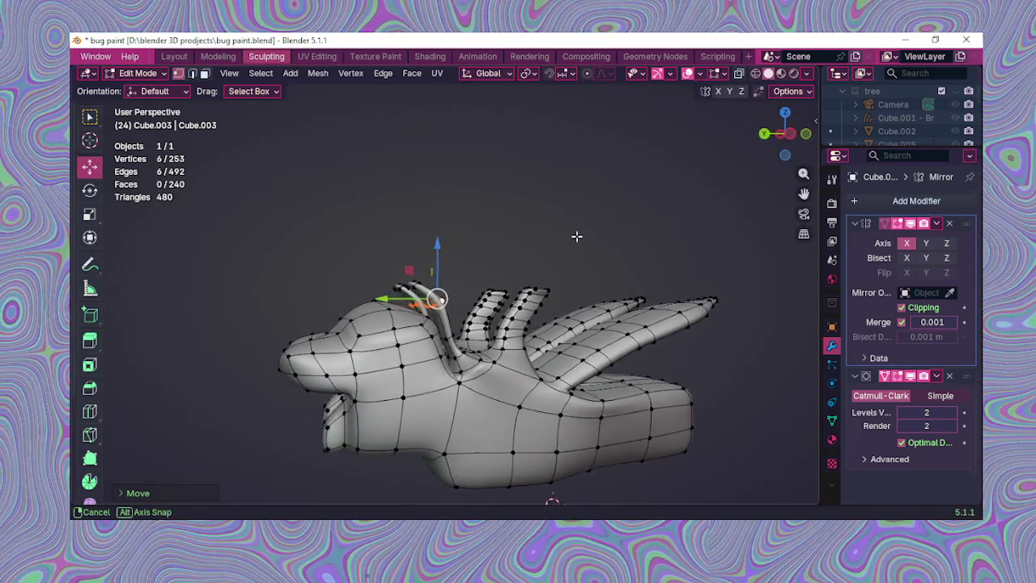
Step: Push the horn tip along Y so the stalk curls forward above the head
key("g")
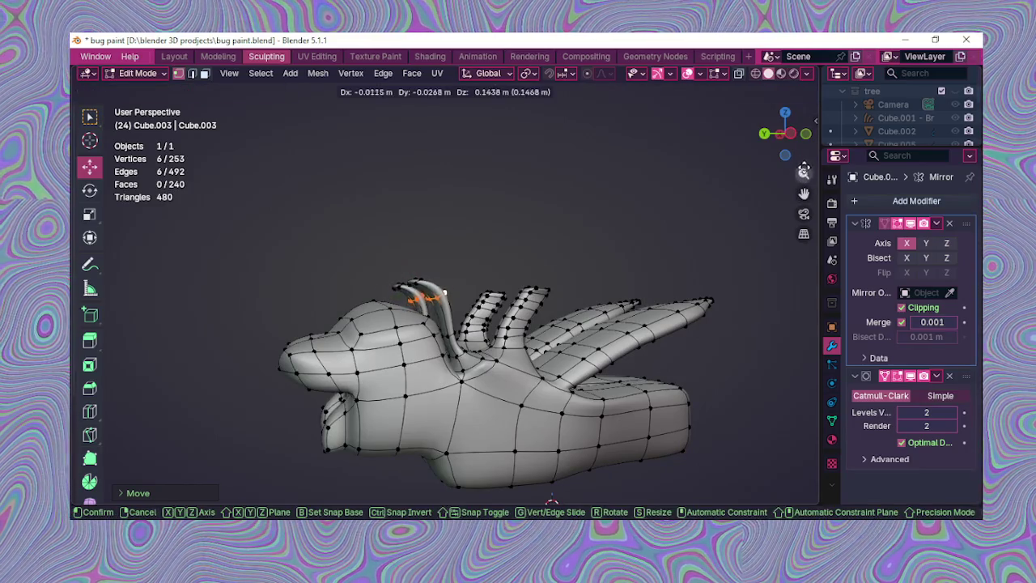
left_click(804, 170)
left_click_drag(804, 174, 802, 146)
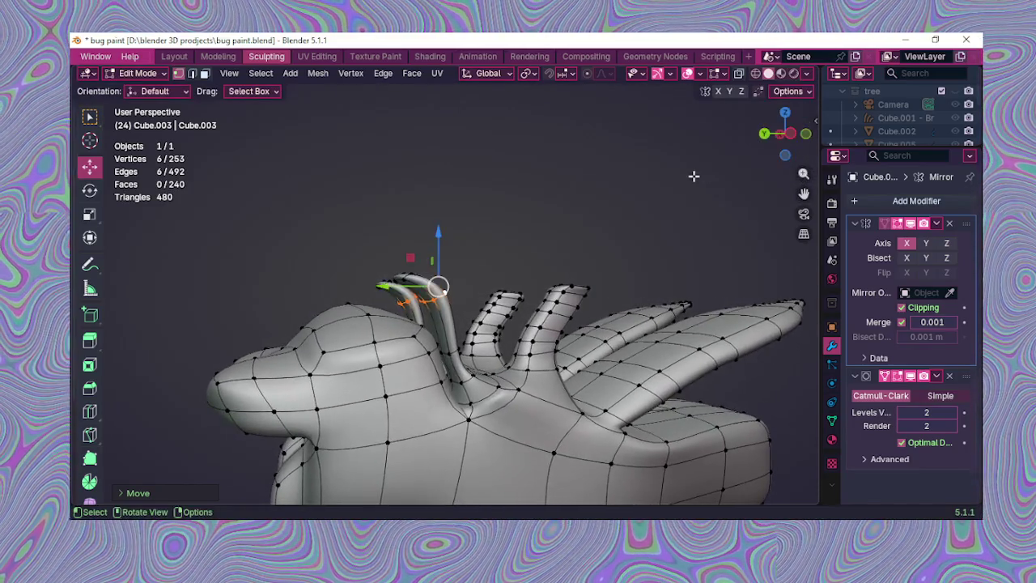
mouse_move(525, 272)
middle_mouse_down()
mouse_move(486, 285)
mouse_move(424, 336)
mouse_move(387, 316)
middle_mouse_up()
left_click_drag(391, 306, 400, 293)
mouse_move(446, 300)
middle_mouse_down()
mouse_move(576, 303)
mouse_move(429, 414)
mouse_move(384, 317)
middle_mouse_up()
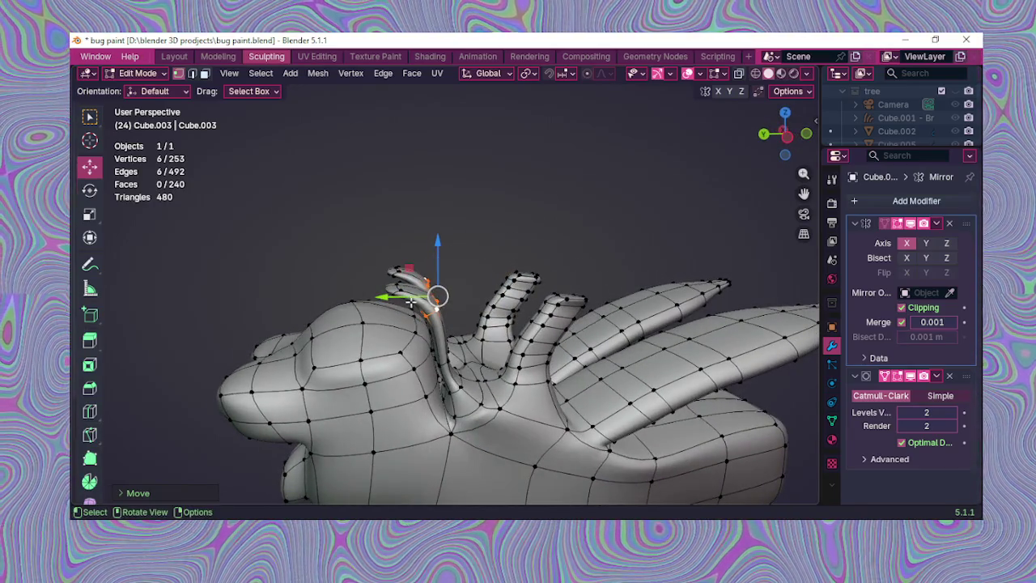
left_click_drag(410, 300, 418, 298)
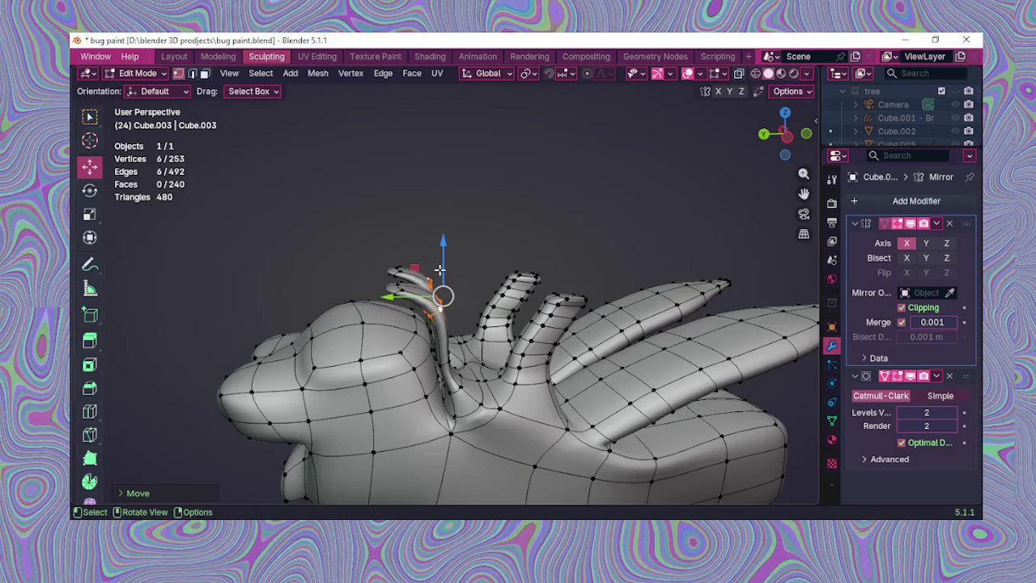
left_click_drag(439, 262, 440, 248)
mouse_move(485, 244)
middle_mouse_down()
mouse_move(528, 269)
mouse_move(479, 256)
mouse_move(337, 263)
middle_mouse_up()
left_click(486, 281, "alt")
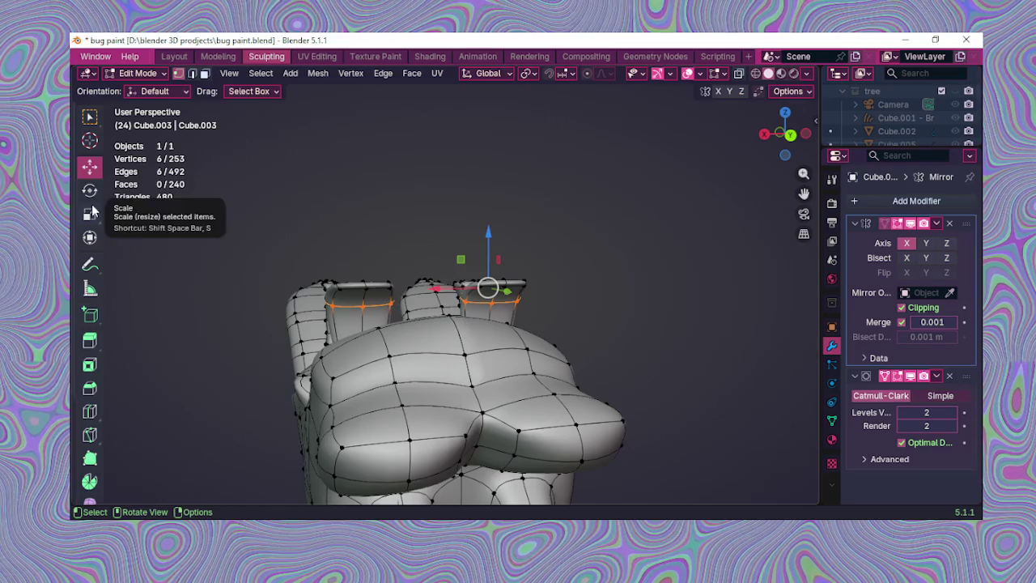
Step: Slide the two prong rim loops along X, then rescale them along X and Y
left_click_drag(446, 287, 465, 287)
middle_click_drag(465, 287, 398, 306)
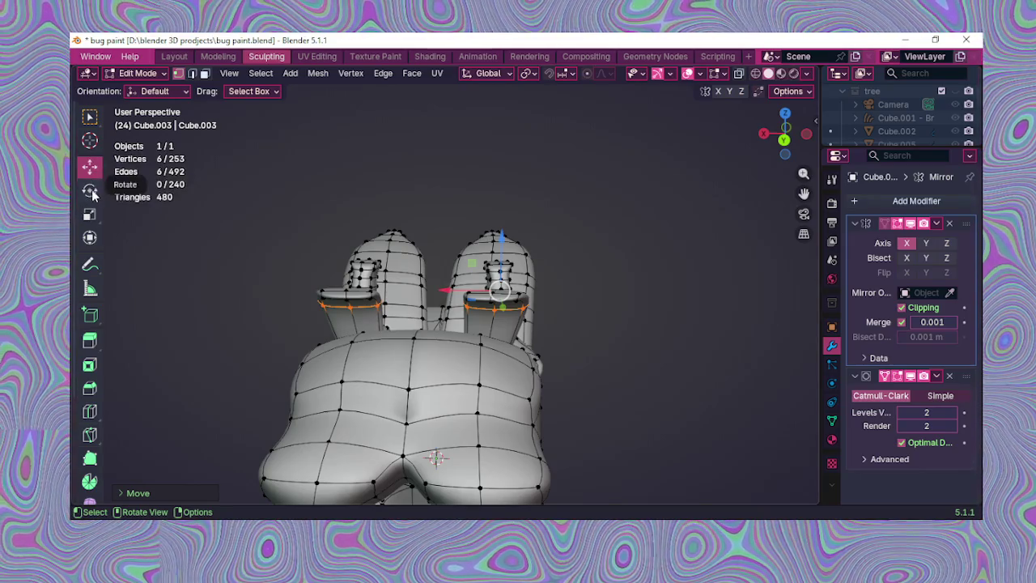
left_click(96, 215)
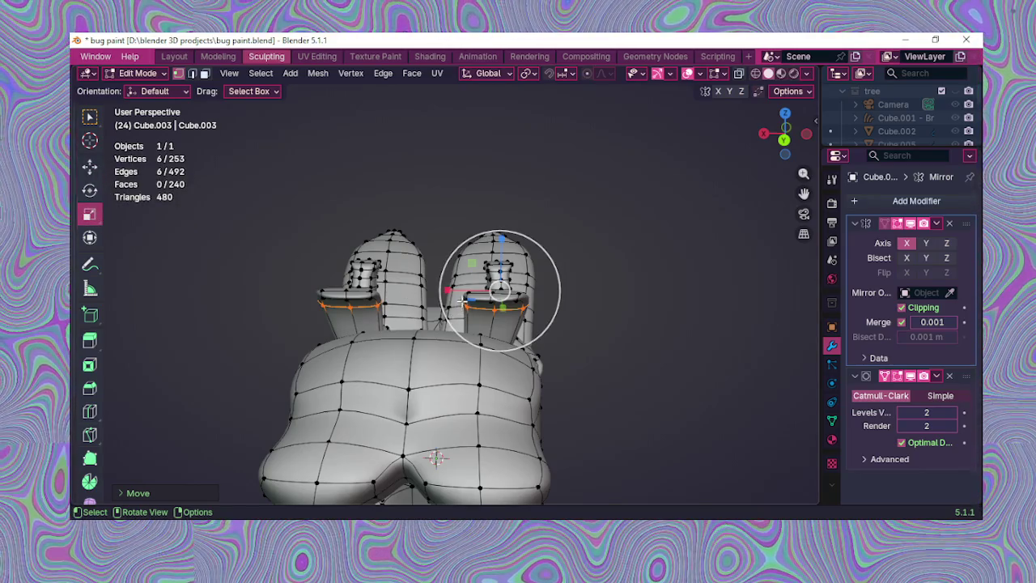
left_click_drag(453, 293, 447, 289)
mouse_move(588, 256)
middle_mouse_down()
mouse_move(371, 324)
mouse_move(556, 232)
mouse_move(626, 240)
mouse_move(588, 324)
mouse_move(553, 282)
mouse_move(453, 259)
mouse_move(472, 271)
mouse_move(478, 294)
mouse_move(558, 310)
mouse_move(560, 322)
mouse_move(484, 395)
mouse_move(559, 360)
mouse_move(585, 370)
mouse_move(492, 403)
mouse_move(503, 350)
middle_mouse_up()
scroll(606, 293, "down", 2)
mouse_move(570, 331)
middle_mouse_down()
mouse_move(379, 310)
mouse_move(383, 378)
mouse_move(592, 332)
middle_mouse_up()
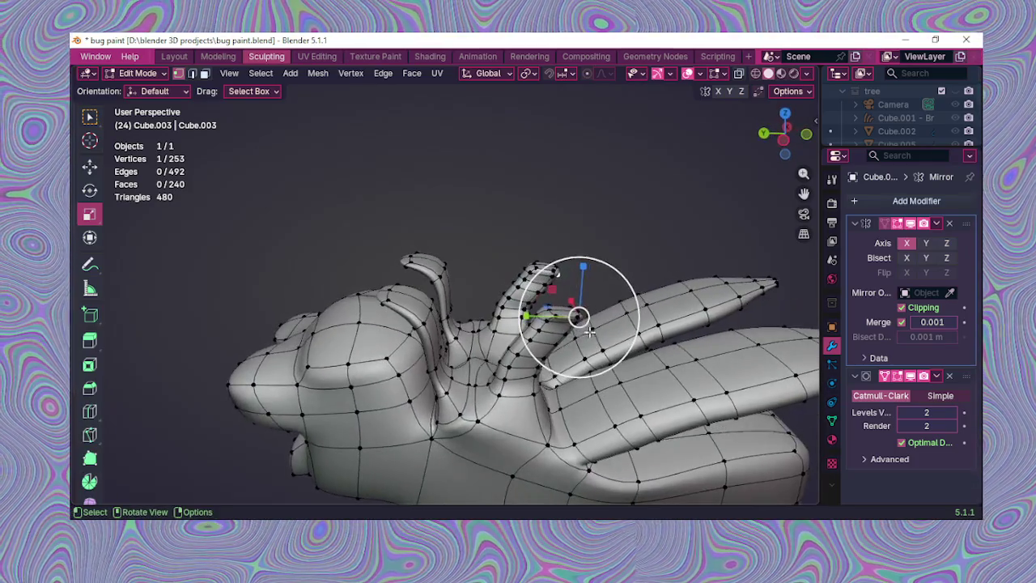
left_click_drag(535, 313, 446, 295)
left_click(553, 326, "shift")
Step: Select the edge loop around one prong and narrow it along Y
mouse_move(553, 326)
middle_mouse_down()
mouse_move(553, 348)
mouse_move(549, 306)
middle_mouse_up()
left_click(550, 327)
left_click(554, 327, "alt")
left_click_drag(501, 303, 512, 305)
Step: Zoom in on the prongs and try selecting loops near the short prong's tip
middle_click_drag(555, 301, 637, 291)
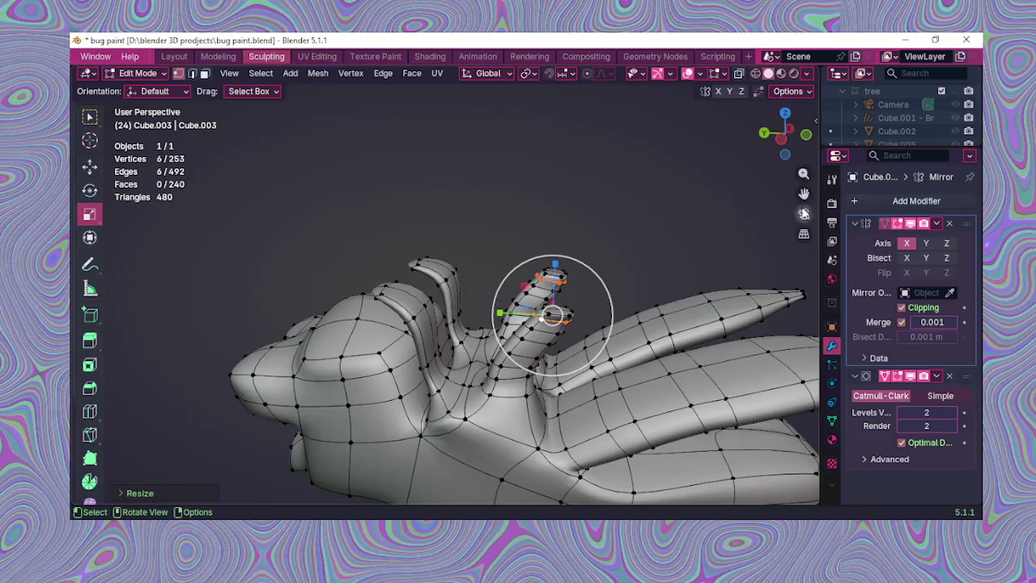
left_click_drag(802, 194, 692, 221)
left_click_drag(804, 174, 804, 134)
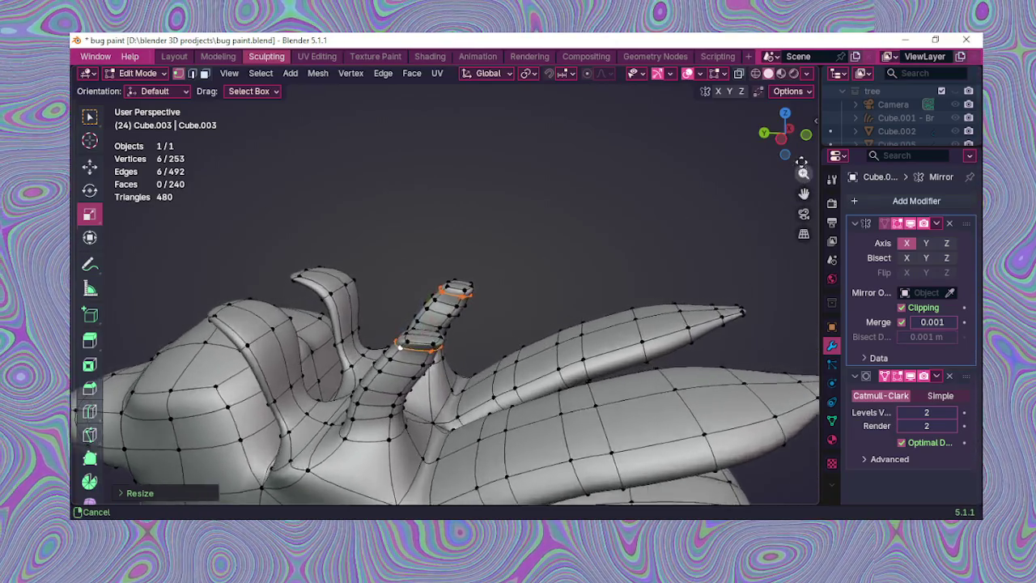
mouse_move(541, 307)
middle_mouse_down()
mouse_move(560, 306)
mouse_move(414, 371)
middle_mouse_up()
left_click(414, 371)
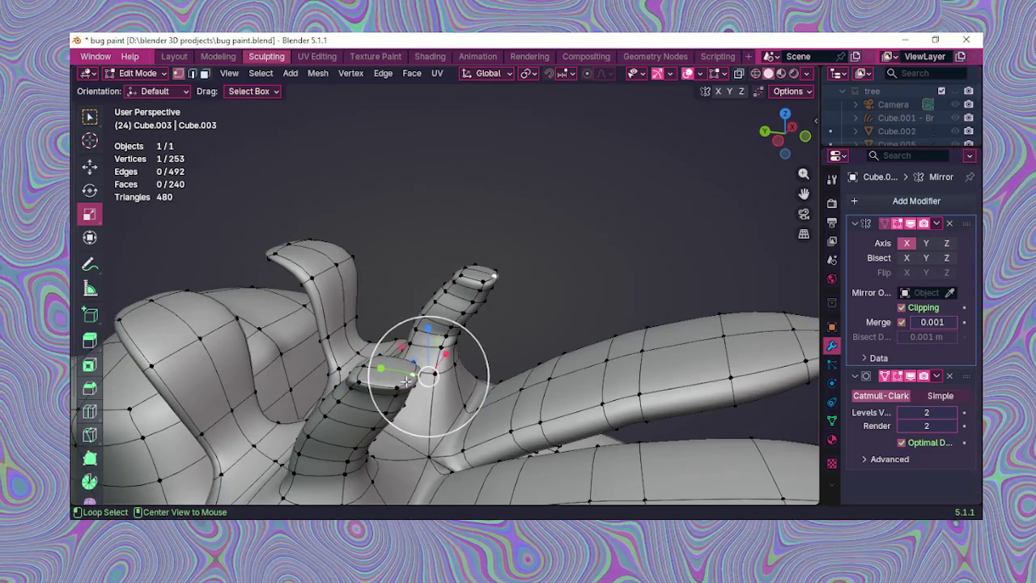
left_click(404, 381, "alt")
left_click(365, 367, "alt")
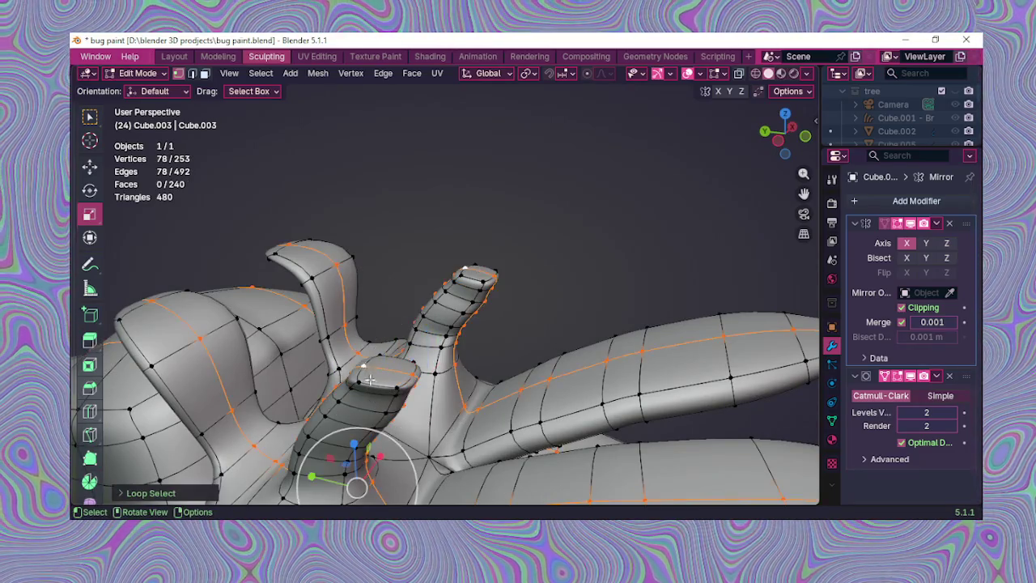
middle_click_drag(365, 367, 477, 331)
left_click(451, 350)
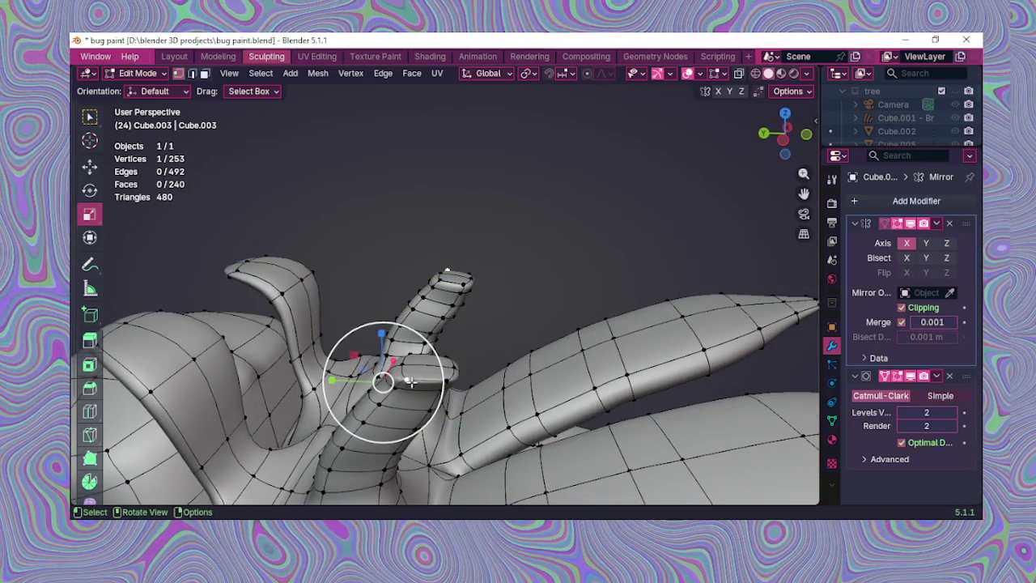
Step: Select the short prong's four tip vertices and scale them down to narrow the tip
left_click(411, 382, "alt")
middle_click_drag(413, 380, 444, 382)
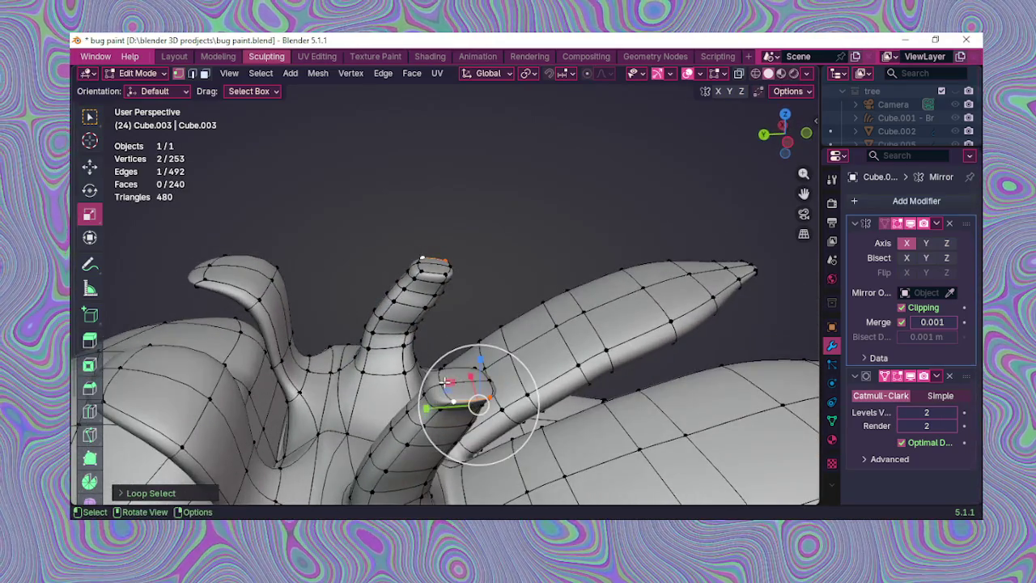
left_click(477, 392, "alt+shift")
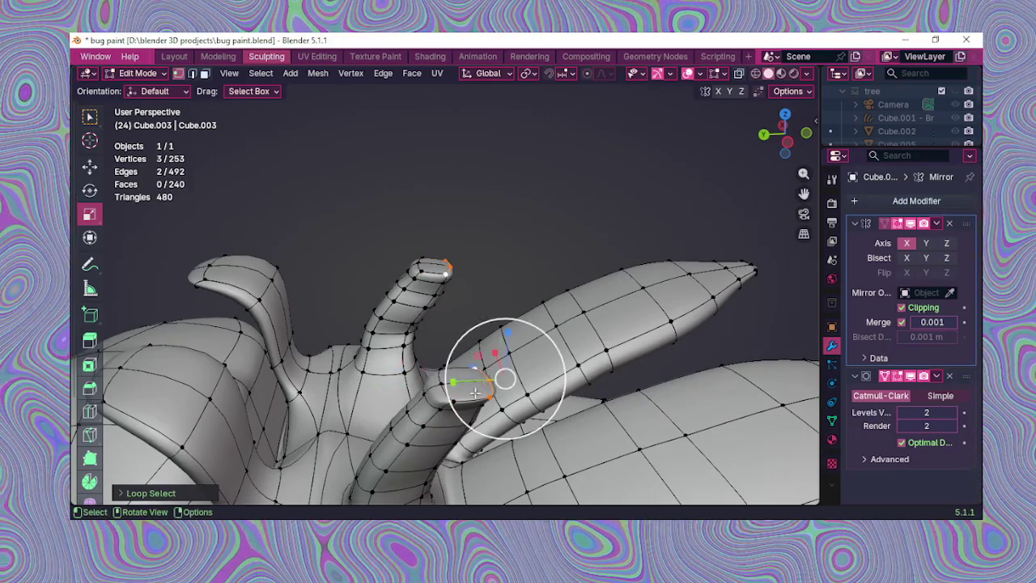
middle_click_drag(477, 392, 437, 395)
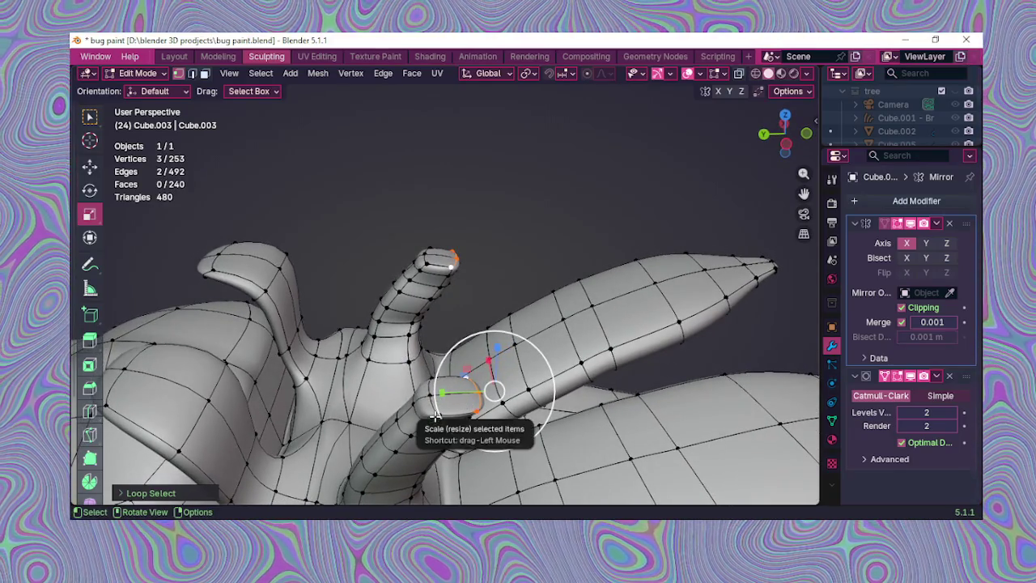
left_click(427, 399, "alt+shift")
mouse_move(427, 393)
middle_mouse_down()
mouse_move(438, 409)
mouse_move(344, 356)
mouse_move(402, 380)
middle_mouse_up()
left_click(438, 395, "shift")
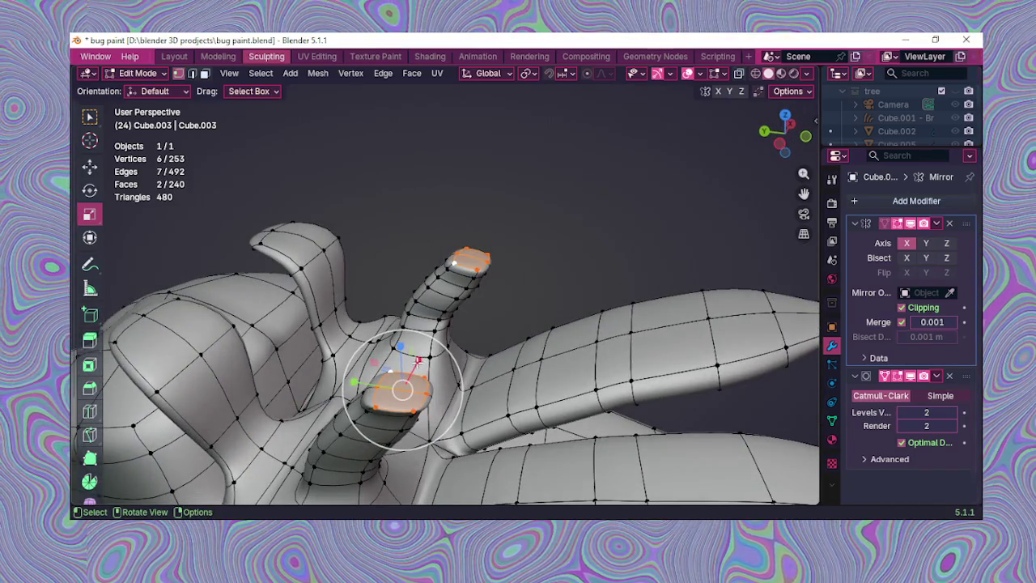
mouse_move(417, 360)
left_mouse_down()
mouse_move(402, 388)
mouse_move(364, 386)
left_mouse_up()
middle_click_drag(369, 387, 400, 368)
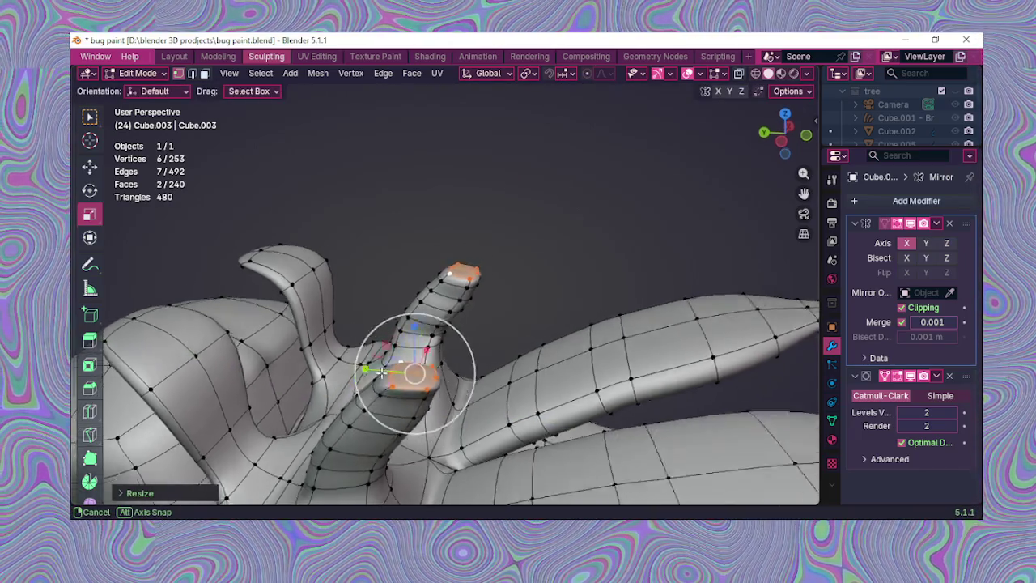
Step: Squash the prong tip along Y, then nudge a tip vertex along Y and upward
left_click_drag(410, 366, 425, 365)
left_click(513, 276)
mouse_move(495, 297)
middle_mouse_down()
mouse_move(527, 257)
mouse_move(497, 296)
mouse_move(382, 360)
mouse_move(335, 361)
mouse_move(370, 375)
mouse_move(343, 391)
middle_mouse_up()
mouse_move(340, 387)
left_mouse_down()
mouse_move(332, 384)
mouse_move(342, 382)
left_mouse_up()
mouse_move(387, 381)
middle_mouse_down()
mouse_move(400, 351)
mouse_move(330, 389)
middle_mouse_up()
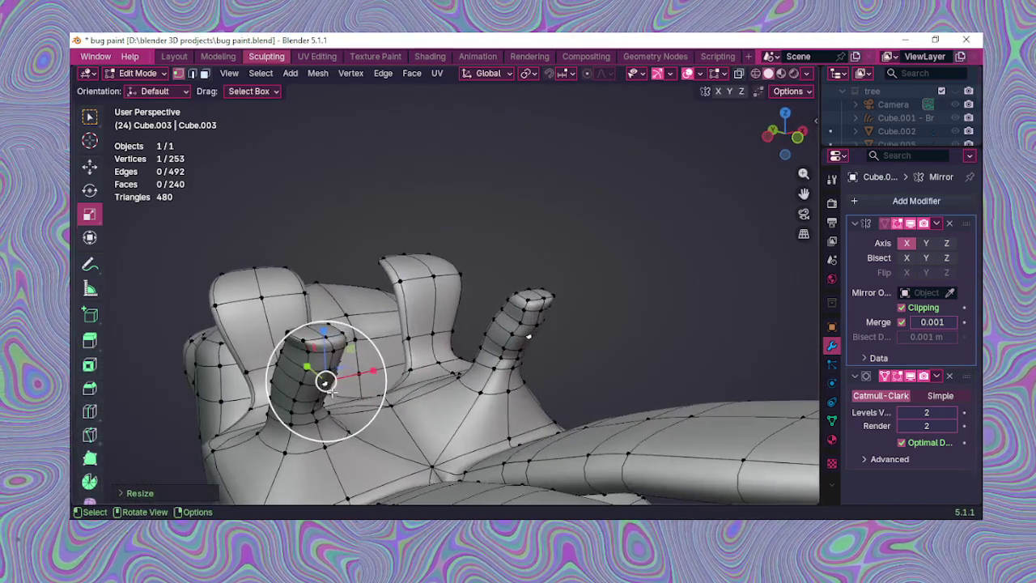
left_click_drag(326, 380, 332, 348)
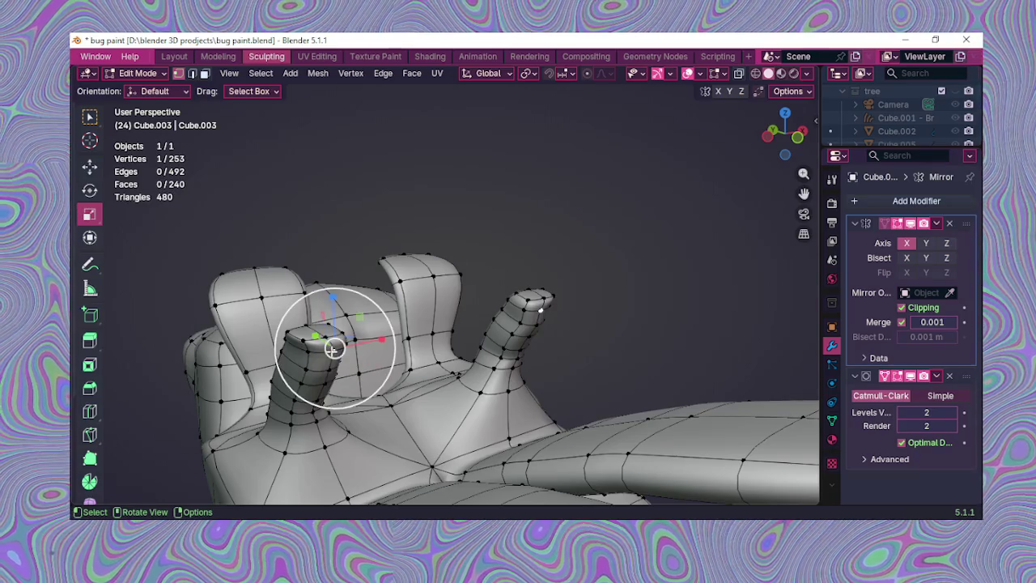
Step: Scale two prong tip vertices along the Y axis
left_click(332, 374, "shift")
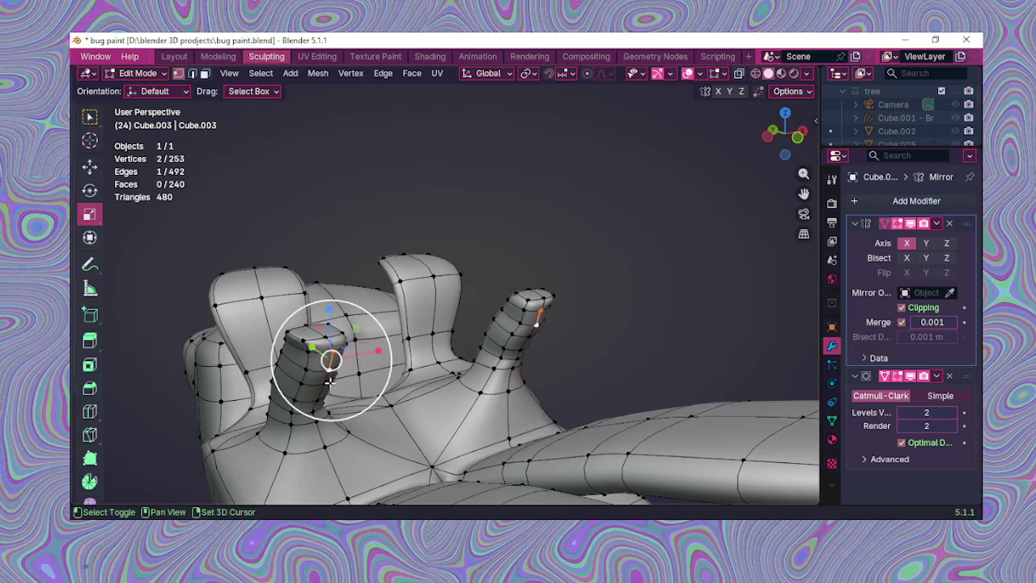
left_click(327, 384, "shift")
middle_click_drag(326, 384, 405, 379)
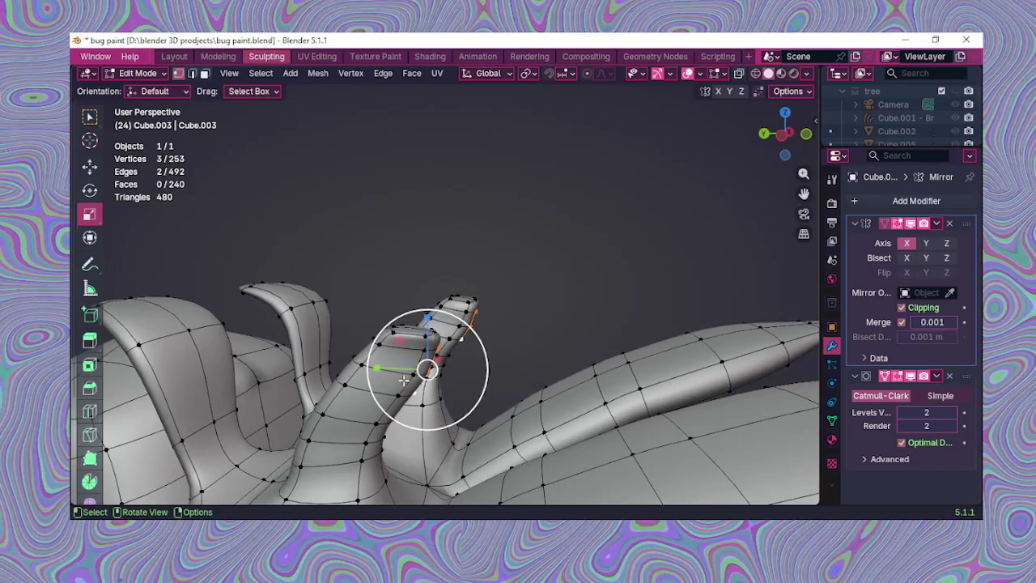
key("s")
key("y")
left_click(368, 364)
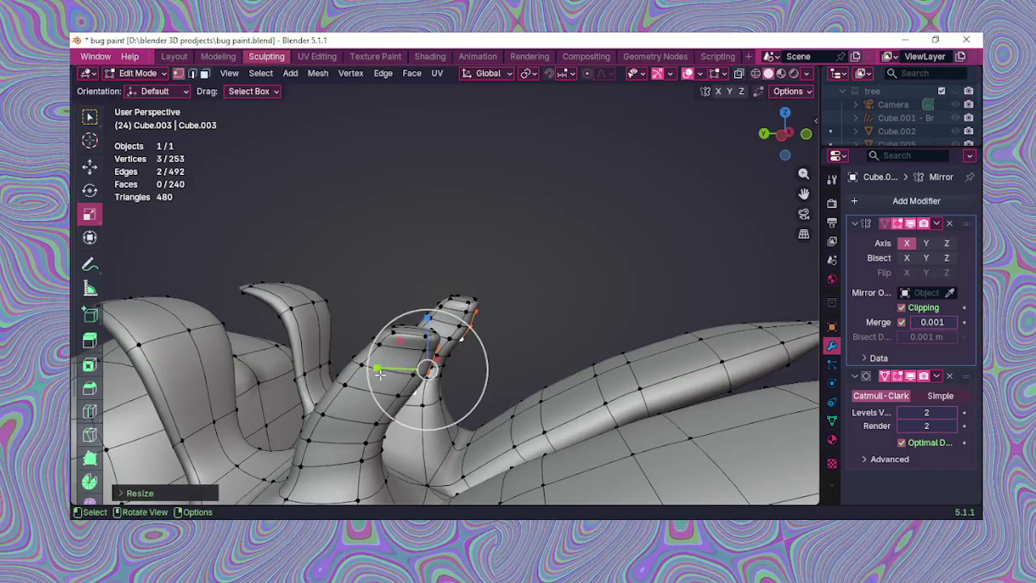
Step: Select the vertices around the horn tip and shrink them along Y
middle_click_drag(369, 364, 413, 374)
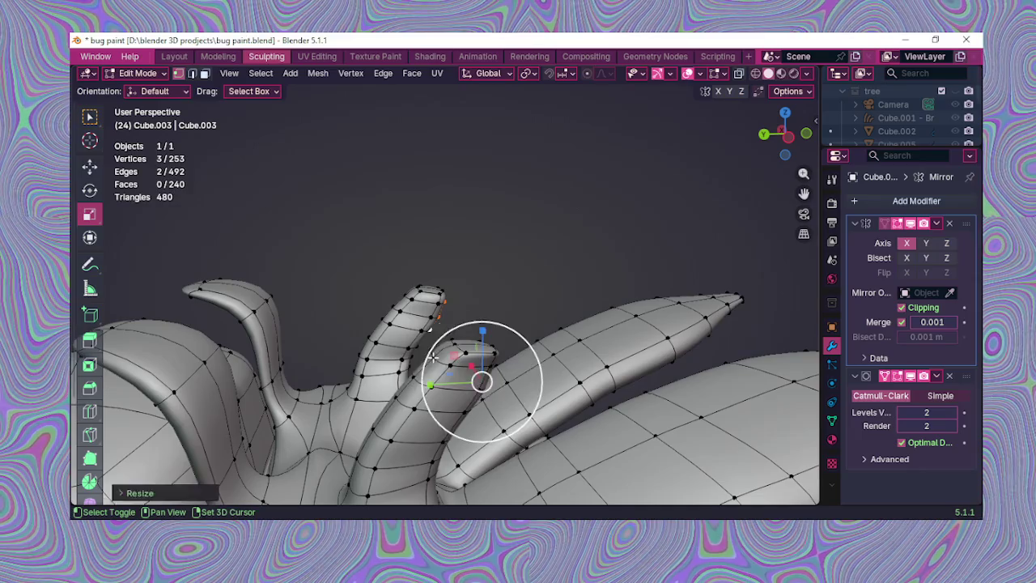
left_click(405, 296, "shift")
left_click(396, 306, "shift")
mouse_move(387, 403)
middle_mouse_down()
mouse_move(373, 418)
mouse_move(391, 410)
middle_mouse_up()
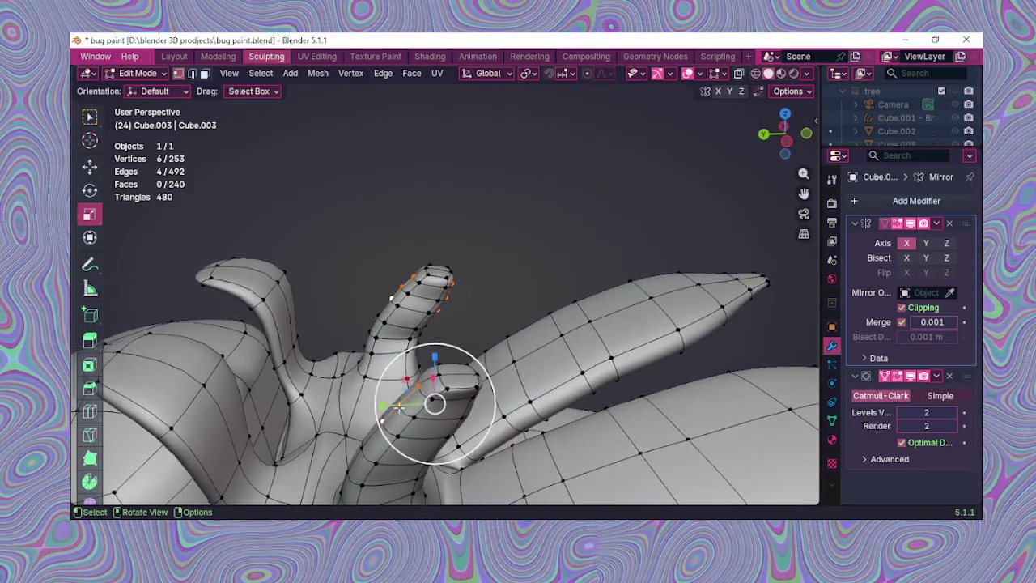
left_click(441, 376, "shift")
mouse_move(440, 377)
middle_mouse_down()
mouse_move(405, 365)
mouse_move(367, 370)
middle_mouse_up()
left_click(405, 363, "shift")
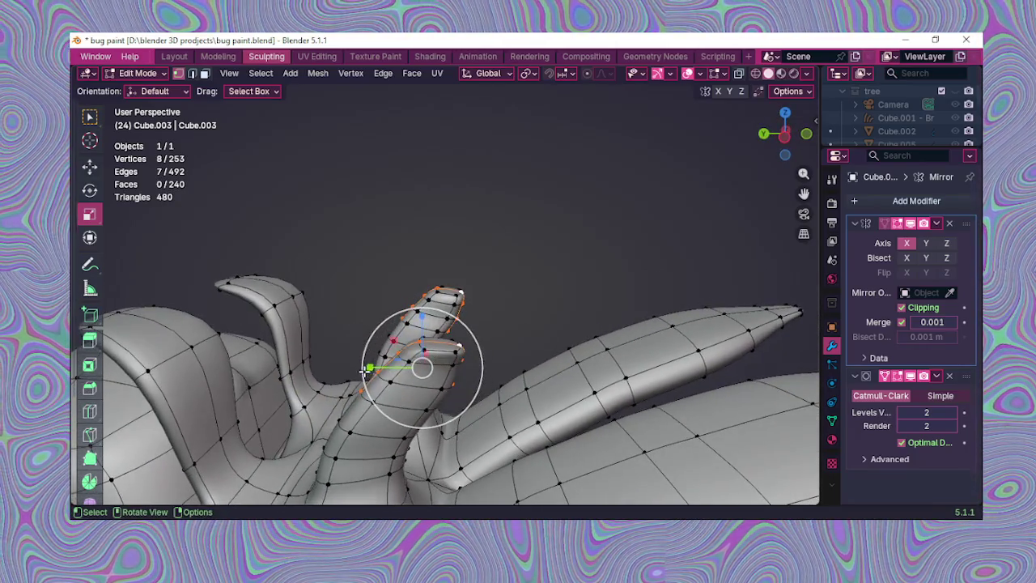
key("s")
key("y")
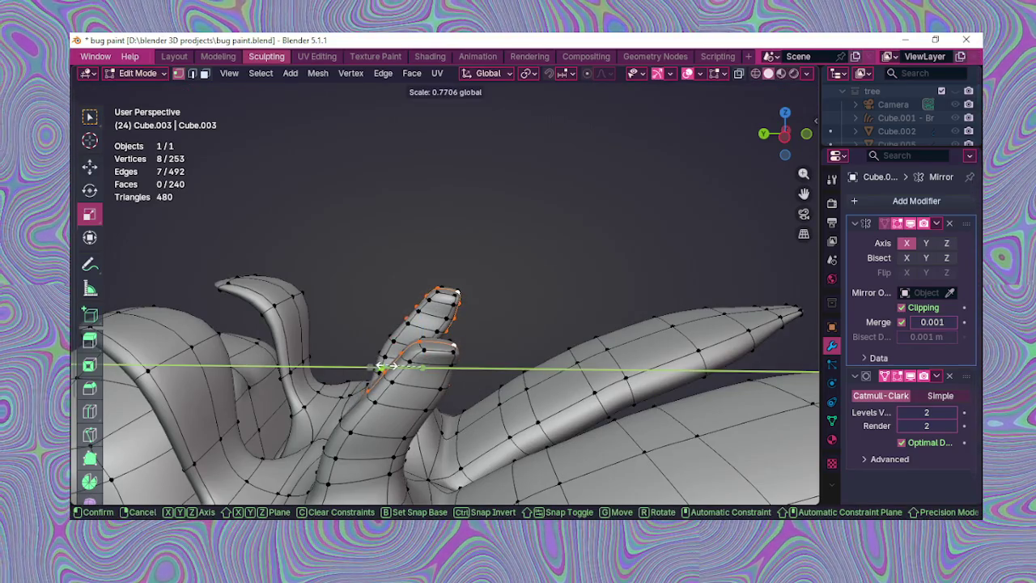
left_click(387, 366)
Step: Select a vertex on the left stub at the front of the body
mouse_move(387, 366)
middle_mouse_down()
mouse_move(414, 369)
mouse_move(375, 349)
mouse_move(387, 366)
mouse_move(475, 324)
middle_mouse_up()
left_click(398, 332)
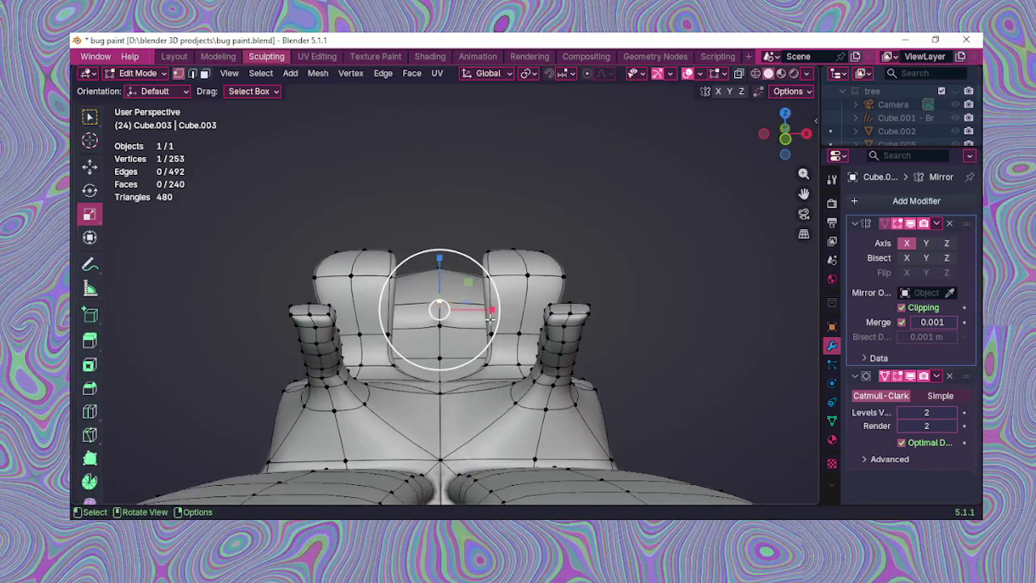
left_click(595, 311)
middle_click_drag(595, 313, 595, 319)
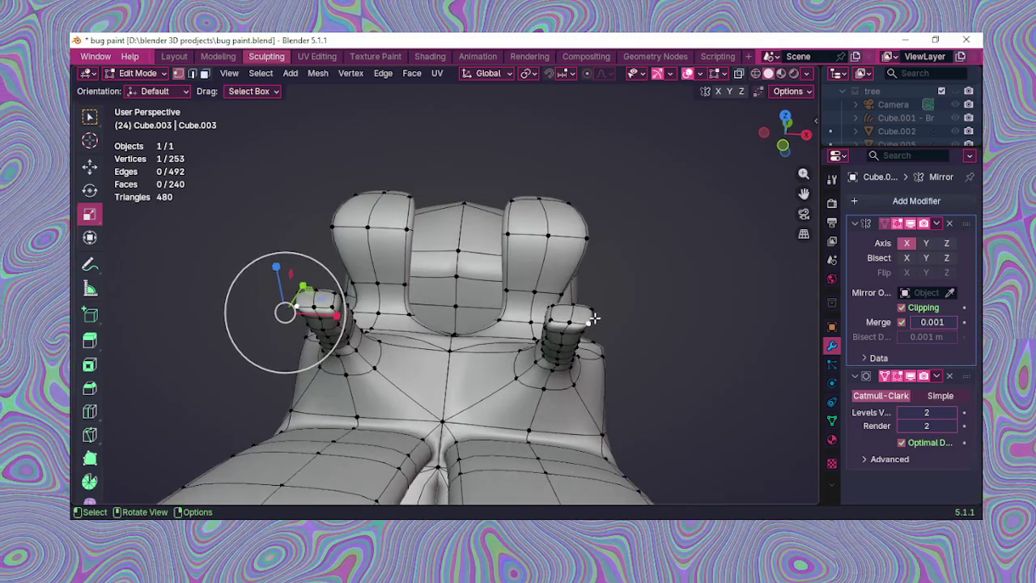
Step: Move the stub vertex sideways with the gizmo, undoing one try, then lower it
left_click(90, 166)
middle_click_drag(534, 308, 541, 337)
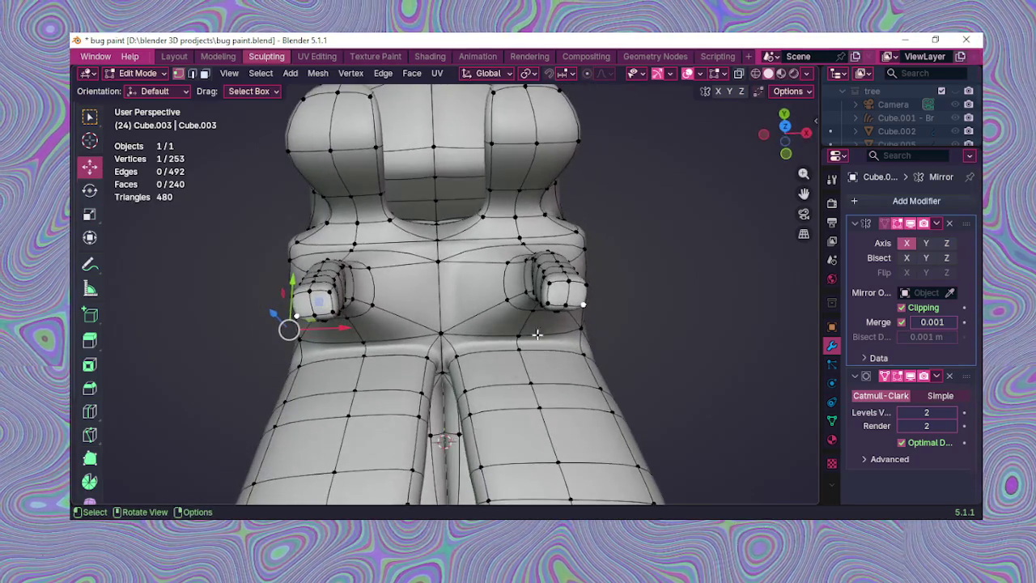
left_click_drag(341, 330, 356, 329)
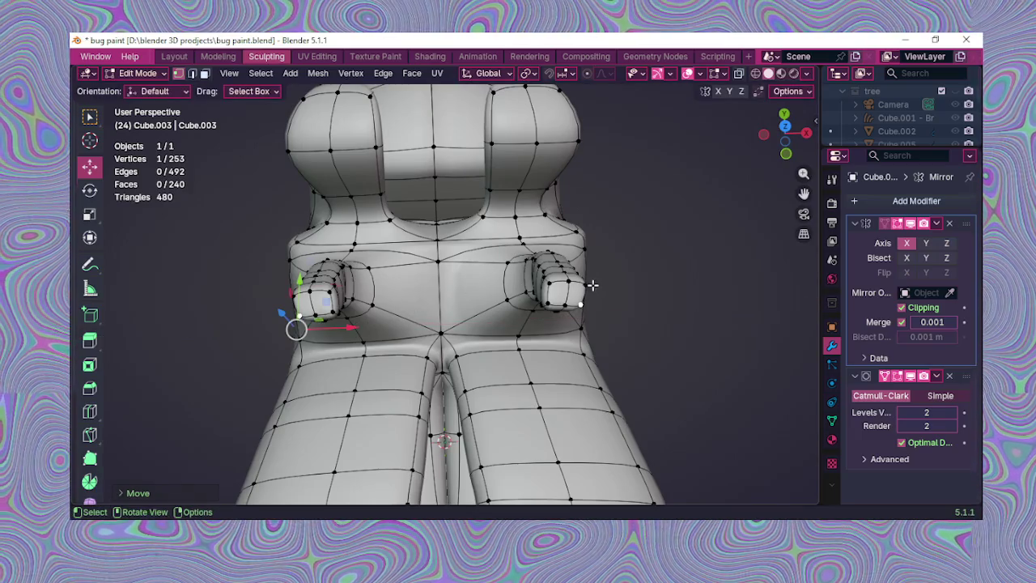
key("ctrl+z")
mouse_move(334, 285)
left_mouse_down()
mouse_move(343, 287)
mouse_move(294, 284)
left_mouse_up()
mouse_move(294, 284)
middle_mouse_down()
mouse_move(671, 278)
mouse_move(574, 232)
mouse_move(546, 294)
mouse_move(523, 278)
mouse_move(587, 292)
mouse_move(550, 283)
mouse_move(595, 283)
mouse_move(567, 324)
mouse_move(515, 359)
mouse_move(524, 340)
mouse_move(505, 355)
mouse_move(462, 342)
mouse_move(569, 342)
mouse_move(558, 407)
mouse_move(537, 361)
mouse_move(592, 396)
mouse_move(485, 431)
mouse_move(578, 396)
mouse_move(482, 424)
mouse_move(502, 398)
mouse_move(567, 397)
mouse_move(502, 403)
mouse_move(478, 381)
mouse_move(512, 404)
mouse_move(453, 378)
mouse_move(404, 388)
mouse_move(445, 374)
mouse_move(451, 359)
middle_mouse_up()
mouse_move(453, 354)
left_mouse_down()
mouse_move(460, 382)
mouse_move(484, 360)
left_mouse_up()
mouse_move(484, 361)
middle_mouse_down()
mouse_move(449, 410)
mouse_move(362, 386)
mouse_move(463, 375)
mouse_move(444, 381)
mouse_move(521, 395)
mouse_move(537, 412)
mouse_move(414, 385)
mouse_move(349, 405)
mouse_move(359, 392)
middle_mouse_up()
Step: Move a lower-front vertex along Y, then nudge it down, up and along the body
key("g")
key("y")
left_click(518, 394)
mouse_move(359, 384)
left_mouse_down()
mouse_move(322, 394)
mouse_move(413, 426)
left_mouse_up()
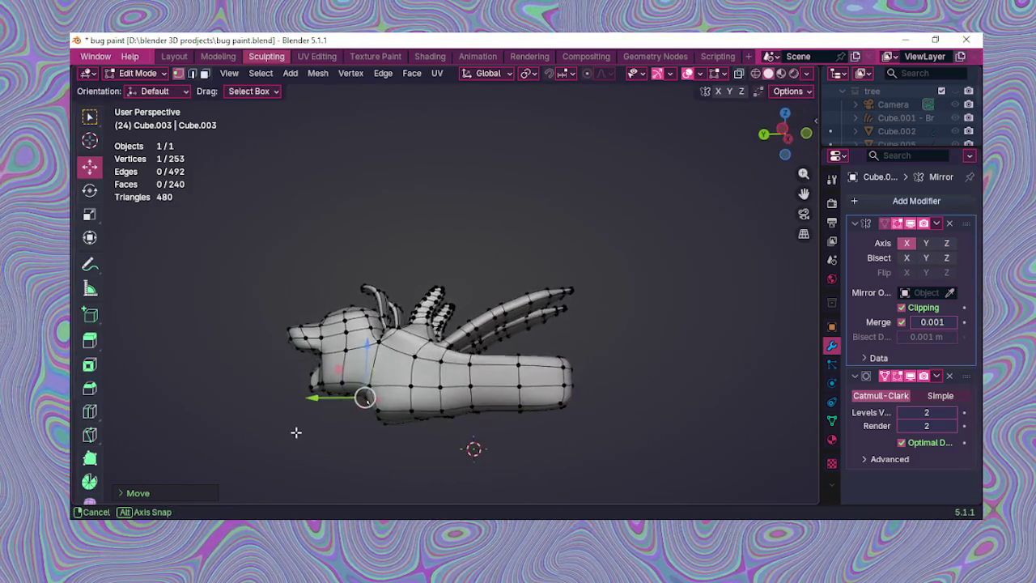
mouse_move(413, 426)
middle_mouse_down()
mouse_move(478, 409)
mouse_move(523, 426)
mouse_move(518, 437)
mouse_move(495, 408)
middle_mouse_up()
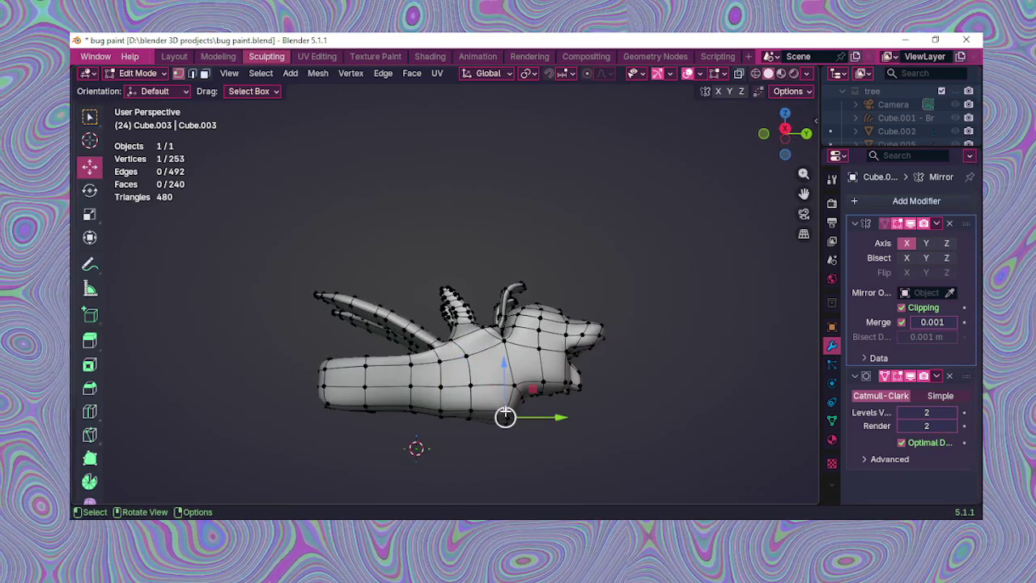
left_click_drag(503, 389, 510, 374)
mouse_move(510, 375)
middle_mouse_down()
mouse_move(518, 413)
mouse_move(462, 405)
mouse_move(474, 416)
mouse_move(420, 417)
middle_mouse_up()
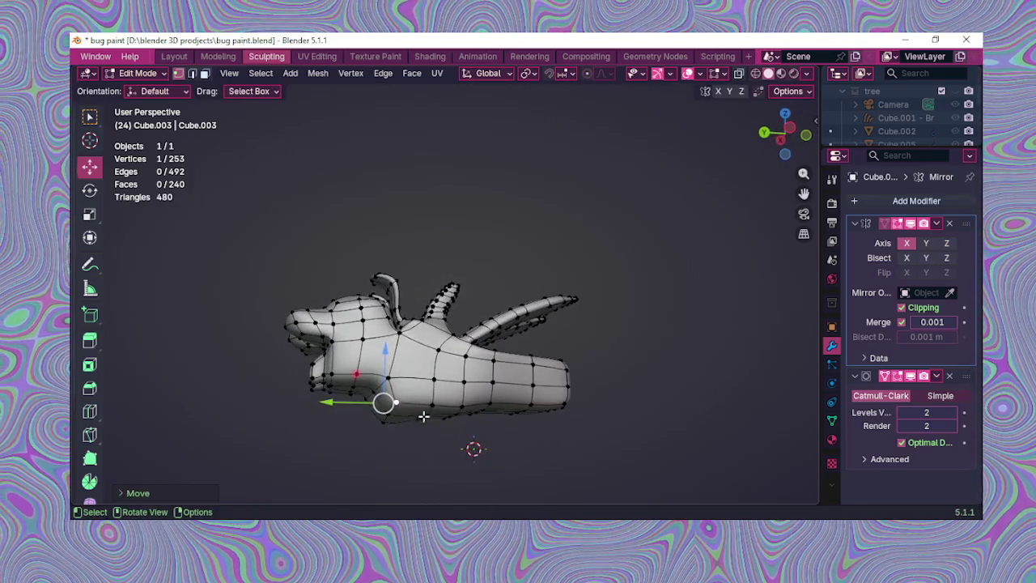
left_click_drag(369, 400, 483, 377)
Step: Fine-tune a body-side vertex with small vertical, sideways and lengthwise moves
mouse_move(518, 386)
middle_mouse_down()
mouse_move(382, 410)
mouse_move(421, 406)
middle_mouse_up()
left_click_drag(423, 361, 425, 356)
mouse_move(429, 381)
middle_mouse_down()
mouse_move(458, 398)
mouse_move(443, 413)
middle_mouse_up()
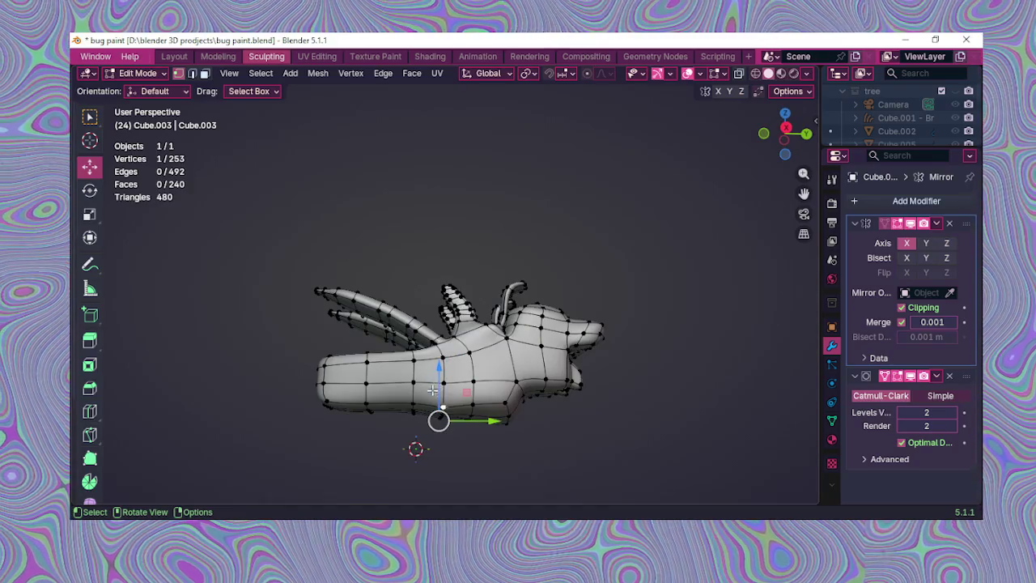
left_click_drag(433, 391, 435, 387)
mouse_move(435, 387)
middle_mouse_down()
mouse_move(455, 361)
mouse_move(512, 360)
mouse_move(420, 354)
middle_mouse_up()
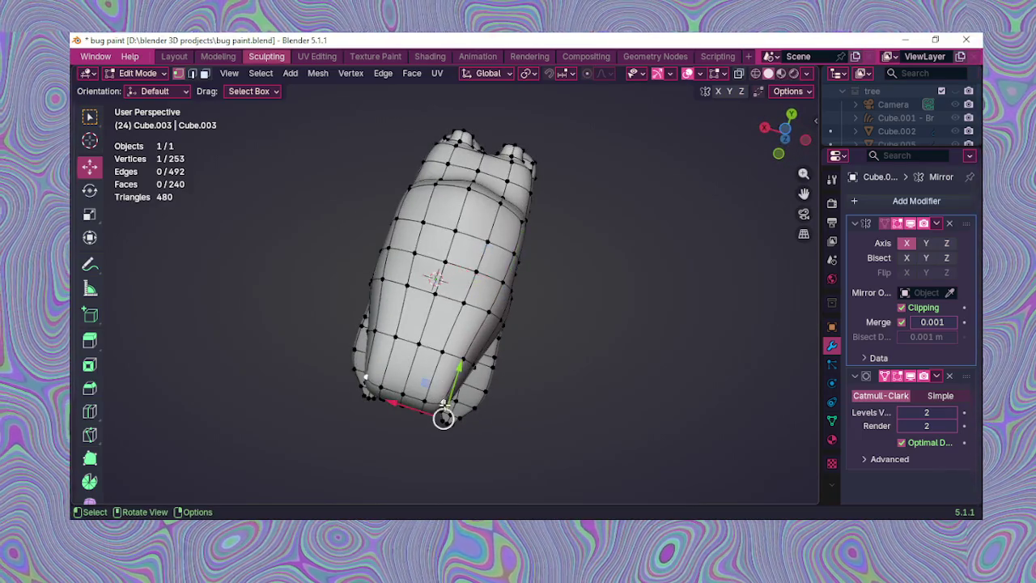
left_click_drag(443, 417, 434, 416)
left_click_drag(403, 381, 394, 417)
mouse_move(394, 417)
middle_mouse_down()
mouse_move(532, 389)
mouse_move(648, 396)
mouse_move(392, 334)
mouse_move(474, 438)
mouse_move(527, 377)
mouse_move(415, 400)
mouse_move(473, 434)
mouse_move(413, 405)
mouse_move(348, 409)
mouse_move(412, 402)
middle_mouse_up()
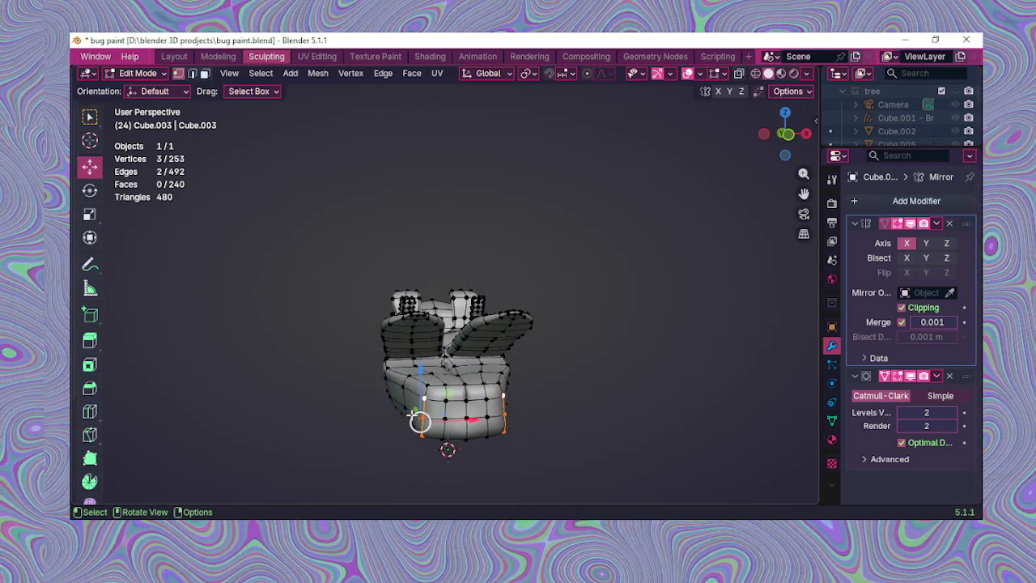
Step: Push a single head vertex forward along Y
left_click(419, 421)
mouse_move(419, 421)
middle_mouse_down()
mouse_move(562, 398)
mouse_move(565, 418)
middle_mouse_up()
middle_click_drag(523, 412, 441, 397)
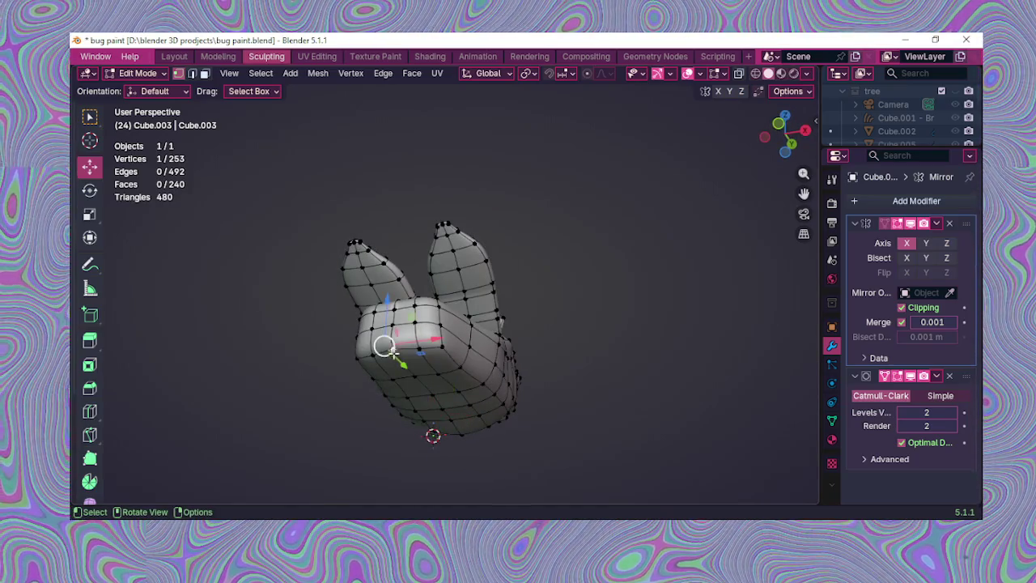
left_click_drag(401, 363, 410, 370)
mouse_move(462, 407)
middle_mouse_down()
mouse_move(489, 412)
mouse_move(514, 453)
mouse_move(473, 375)
middle_mouse_up()
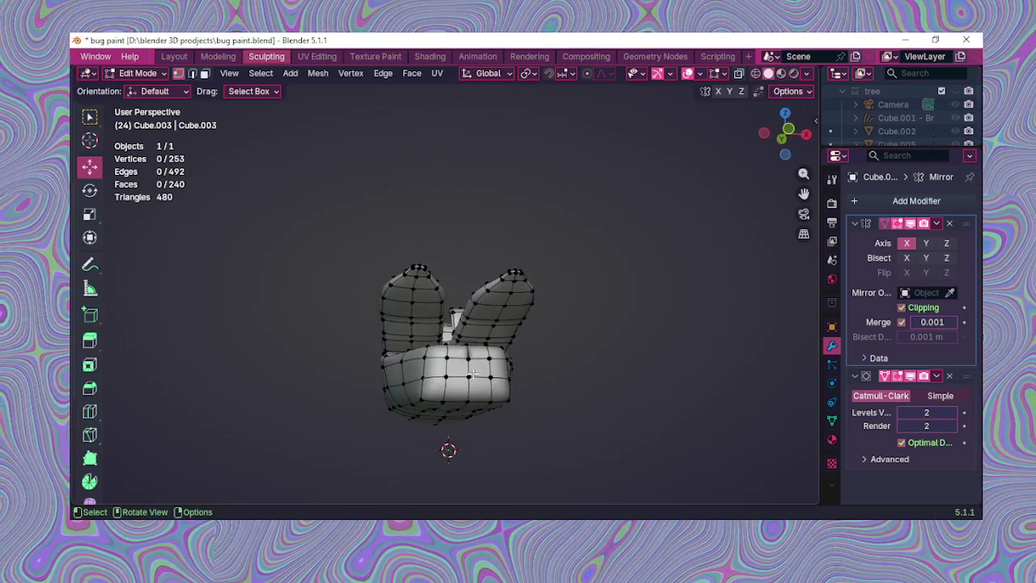
Step: Move two head vertices forward, undo that move, and box-select three head vertices
mouse_move(466, 415)
middle_mouse_down()
mouse_move(495, 412)
mouse_move(486, 368)
mouse_move(442, 445)
mouse_move(372, 406)
middle_mouse_up()
left_click(394, 412, "shift")
left_click_drag(389, 396, 374, 408)
middle_click_drag(375, 408, 496, 405)
key("ctrl+z")
key("ctrl+z")
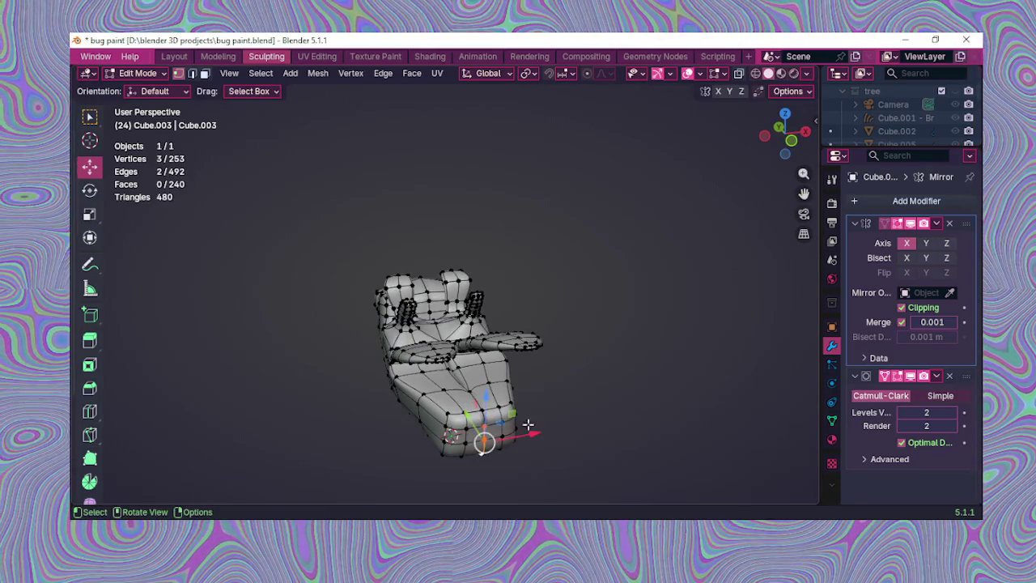
middle_click_drag(527, 423, 472, 344)
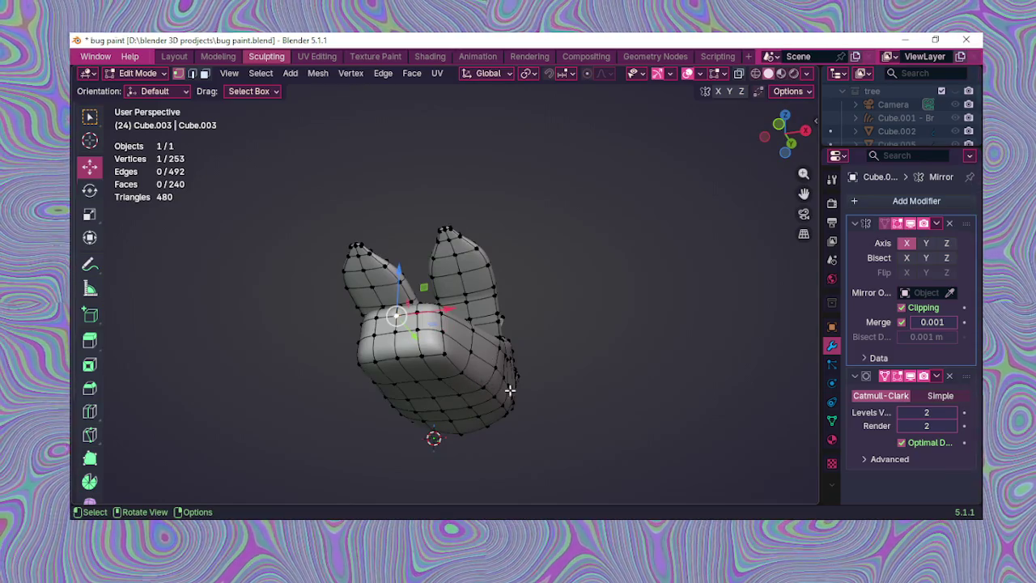
Step: Orbit and zoom to inspect the reshaped underside from a rear angle
middle_click_drag(450, 393, 302, 405)
mouse_move(467, 409)
middle_mouse_down()
mouse_move(313, 433)
mouse_move(445, 437)
mouse_move(389, 430)
mouse_move(474, 421)
mouse_move(316, 407)
mouse_move(423, 500)
mouse_move(438, 410)
middle_mouse_up()
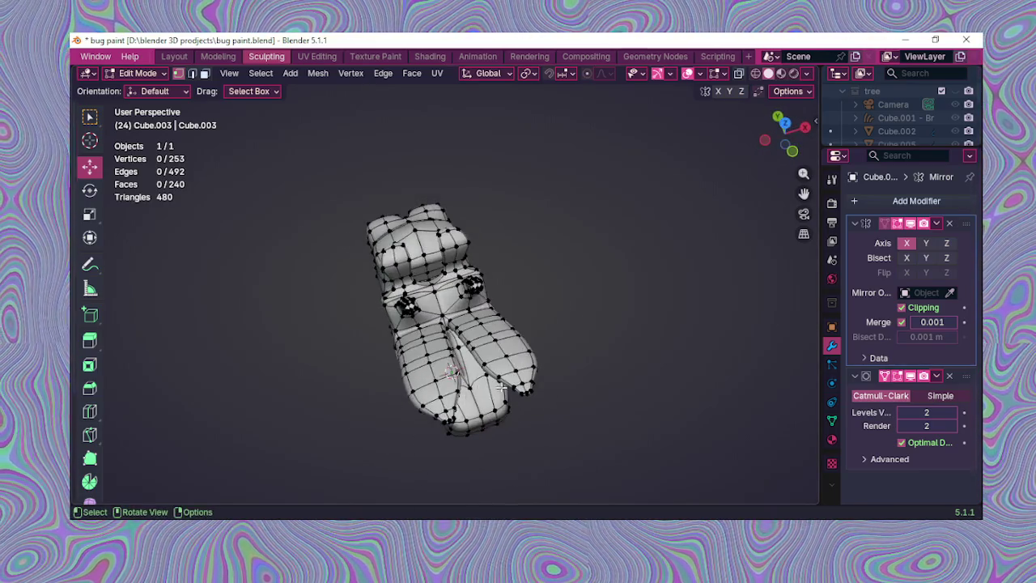
scroll(554, 360, "down", 2)
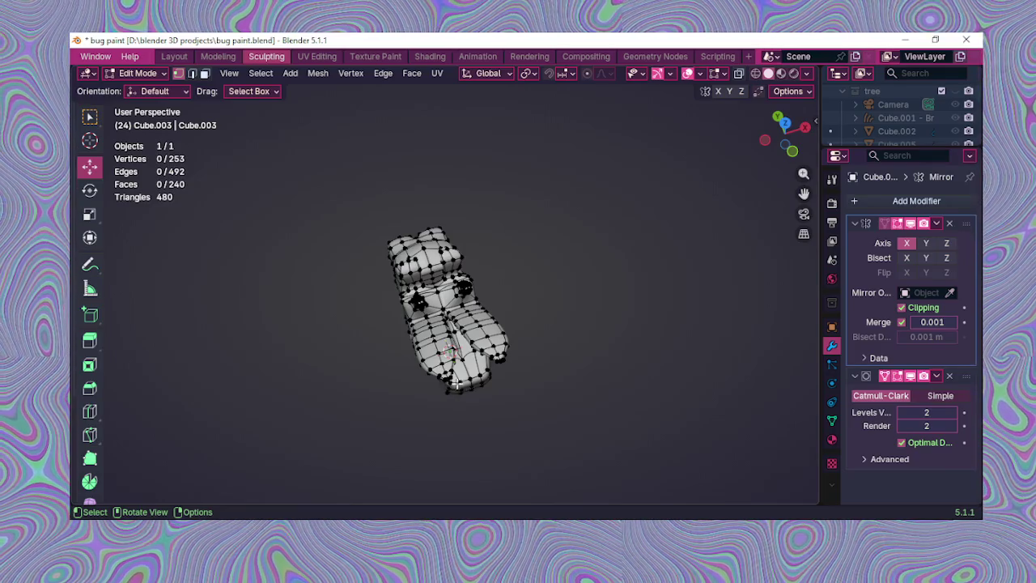
scroll(479, 382, "up", 1)
scroll(469, 389, "up", 1)
mouse_move(462, 397)
middle_mouse_down()
mouse_move(417, 419)
mouse_move(466, 415)
middle_mouse_up()
scroll(446, 409, "up", 2)
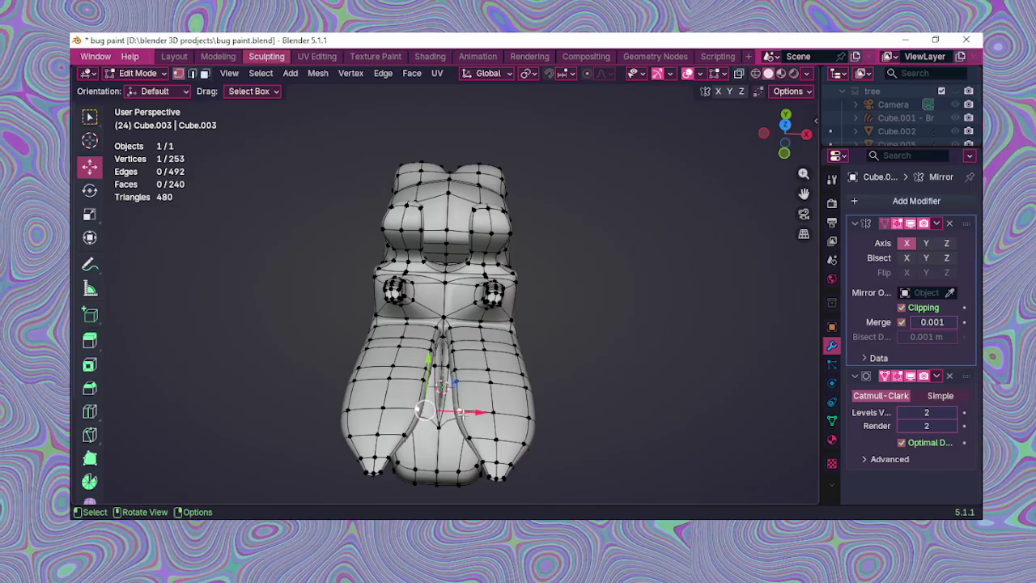
Step: Select the vertex ring across both rear lobes and slide it sideways along X
left_click(493, 414, "alt")
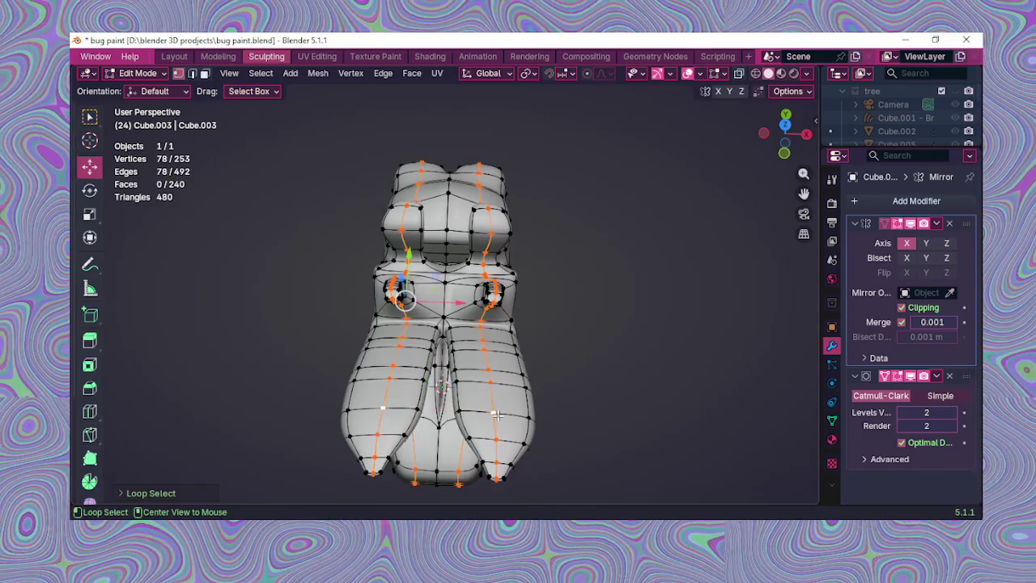
left_click(533, 418, "alt")
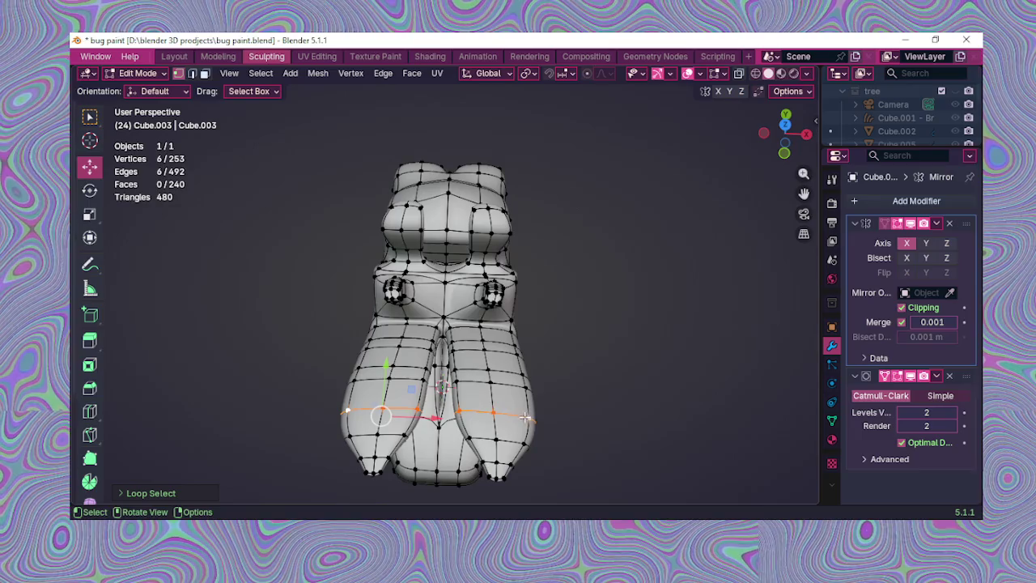
left_click_drag(440, 418, 434, 418)
middle_click_drag(434, 418, 403, 447)
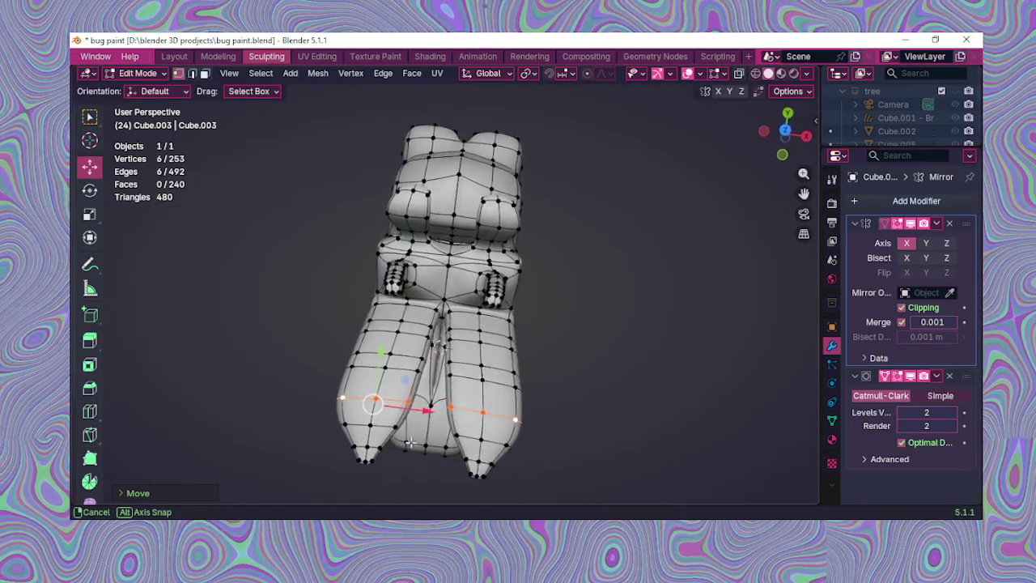
left_click_drag(420, 395, 404, 391)
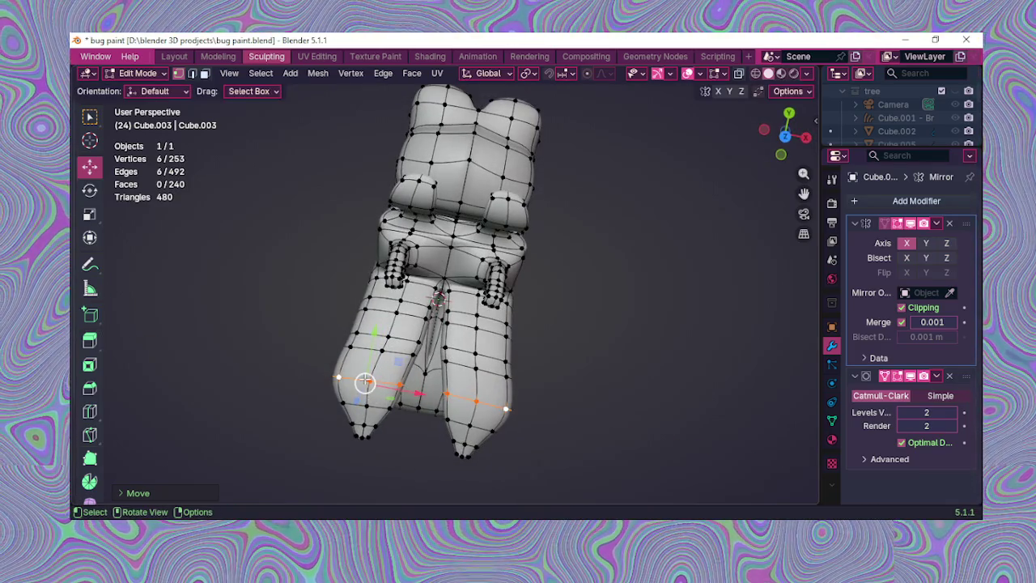
Step: Shift the left lobe's ring and a loop along it sideways, then orbit to inspect
left_click(348, 341)
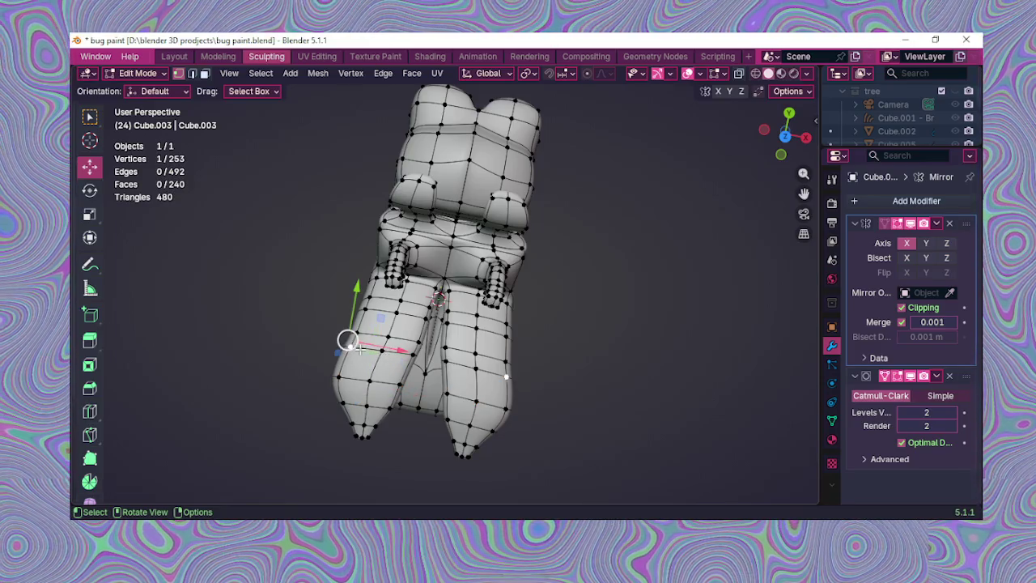
left_click(345, 343, "alt")
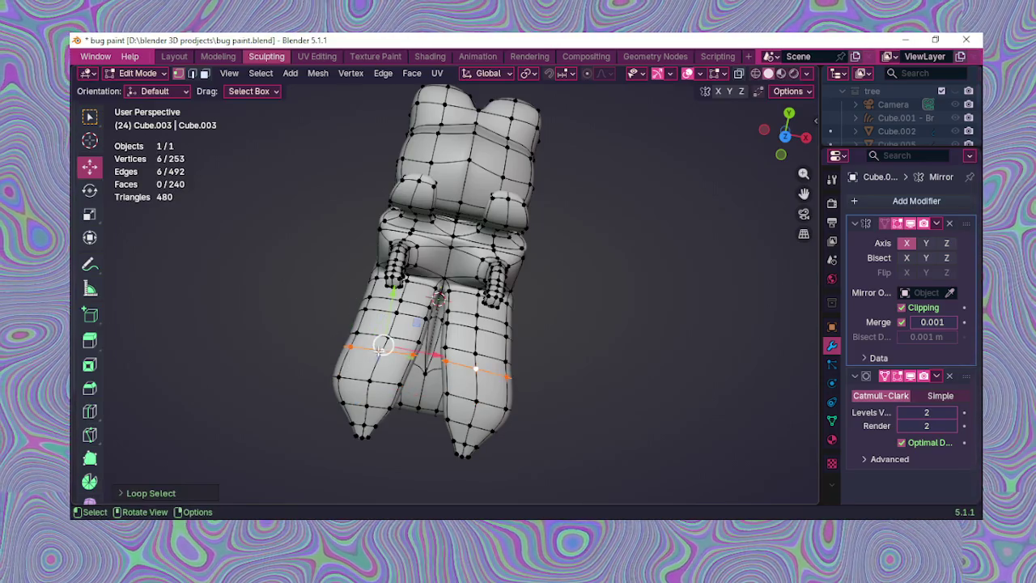
left_click_drag(422, 354, 402, 344)
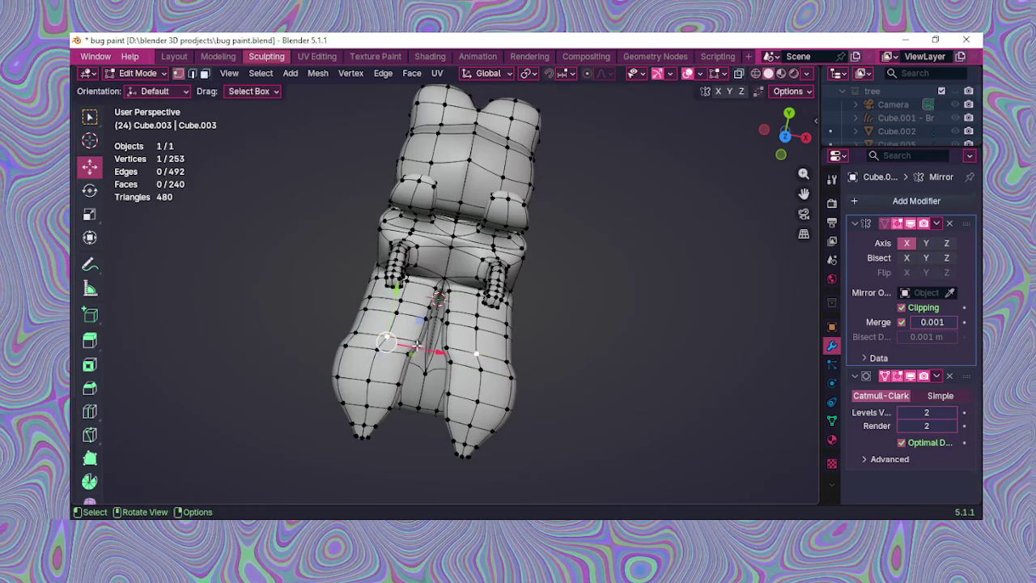
left_click(426, 350, "alt")
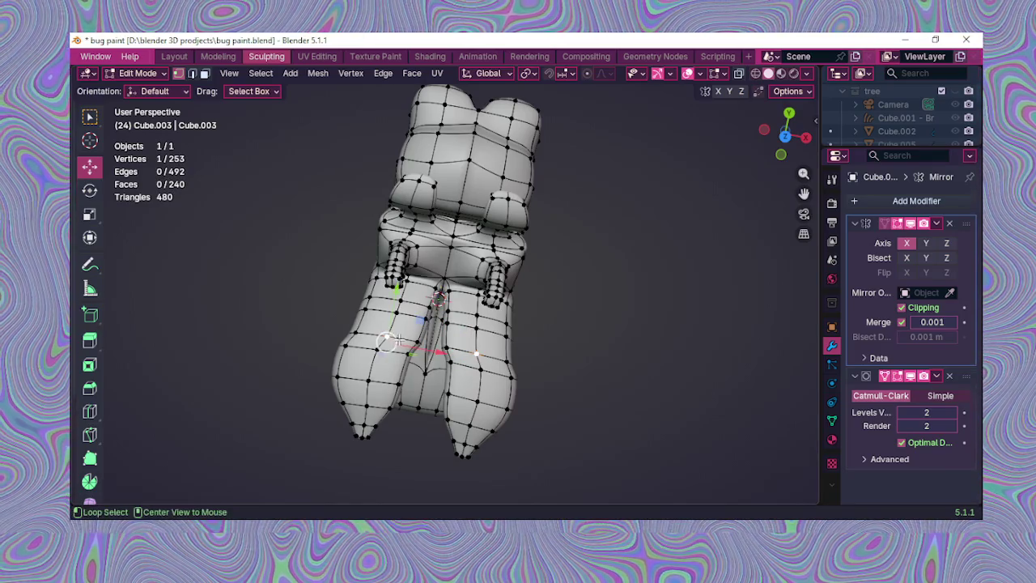
left_click_drag(426, 354, 410, 351)
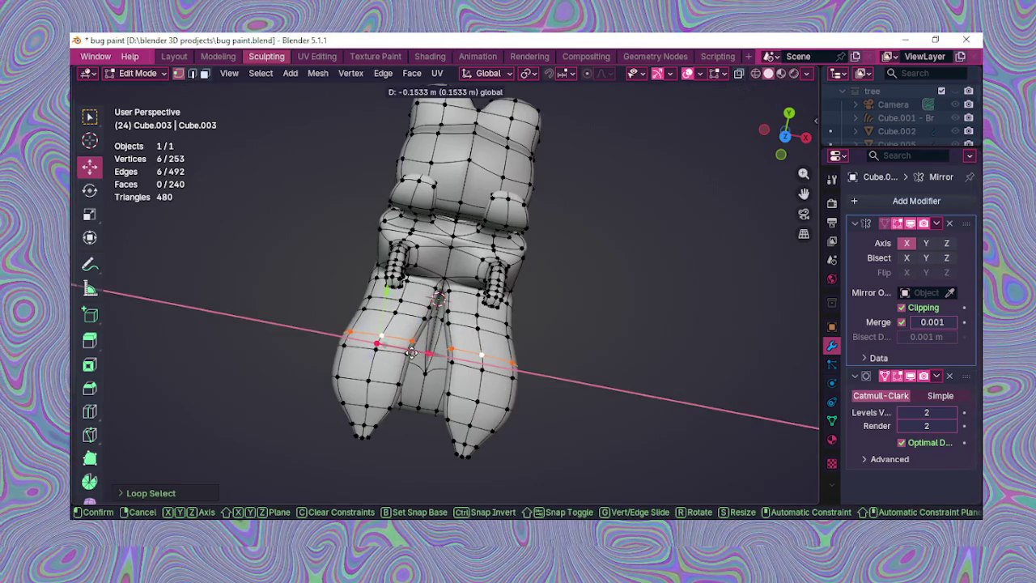
mouse_move(426, 385)
middle_mouse_down()
mouse_move(499, 259)
mouse_move(473, 379)
mouse_move(474, 370)
middle_mouse_up()
left_click(554, 337)
mouse_move(553, 334)
middle_mouse_down()
mouse_move(476, 352)
mouse_move(471, 370)
middle_mouse_up()
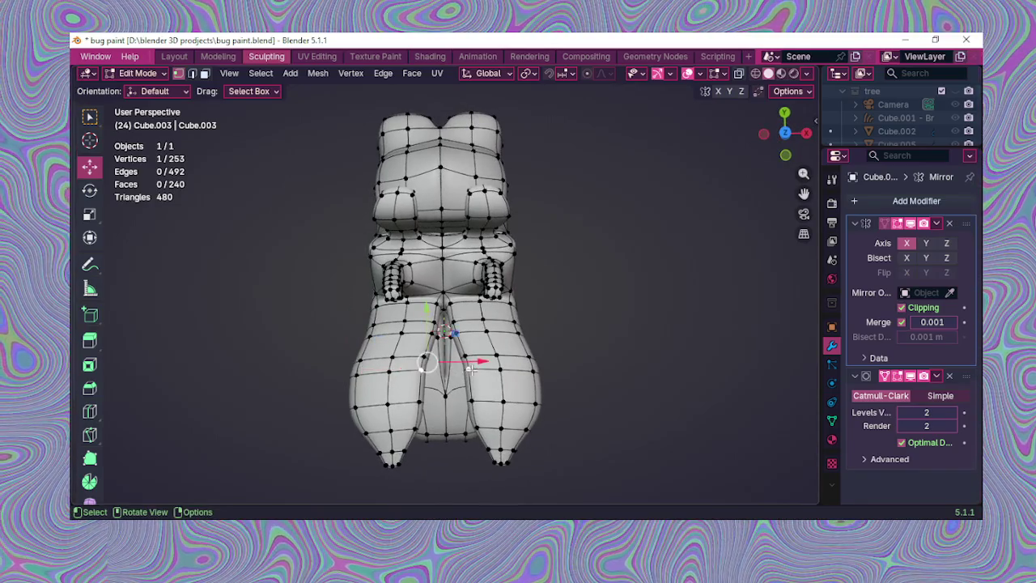
mouse_move(527, 389)
middle_mouse_down()
mouse_move(409, 409)
mouse_move(349, 363)
mouse_move(453, 356)
mouse_move(528, 311)
middle_mouse_up()
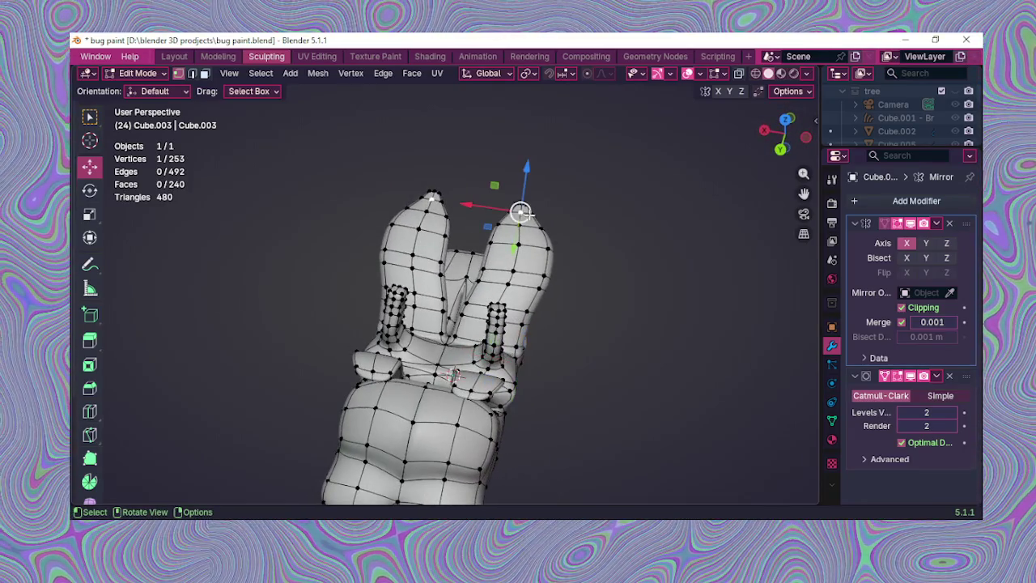
Step: Shift the ear-tip edge ring sideways along X
middle_click_drag(535, 220, 533, 244)
left_click(533, 198, "alt")
key("g")
key("x")
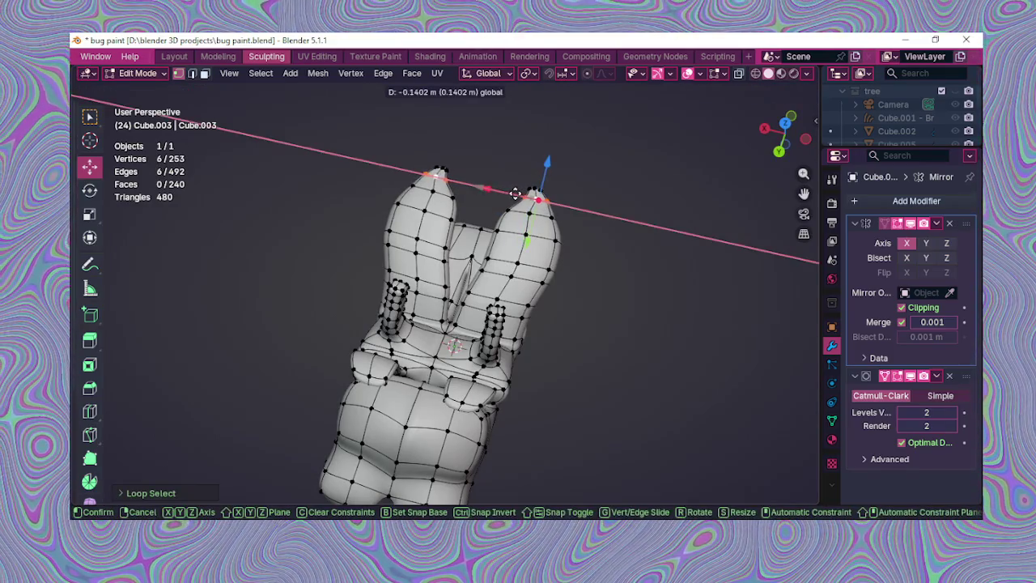
left_click(526, 194)
Step: Cancel an X move without displacing anything, then select a vertex on the lower lobe
mouse_move(526, 194)
middle_mouse_down()
mouse_move(536, 192)
mouse_move(574, 266)
mouse_move(450, 278)
mouse_move(417, 444)
middle_mouse_up()
key("g")
key("x")
left_click(401, 453)
left_click(360, 458, "alt")
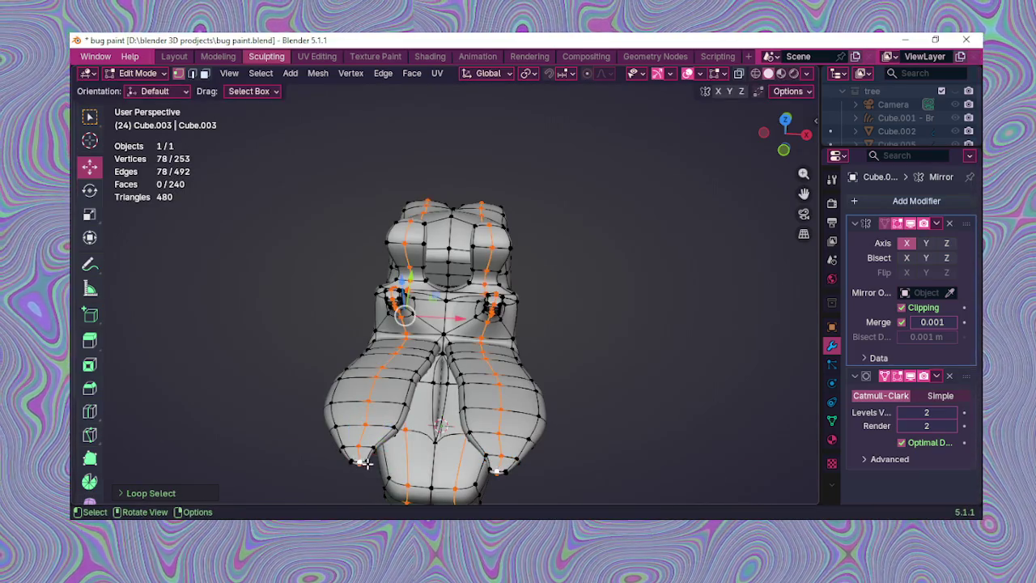
left_click(361, 463)
Step: Select a short edge loop on the lobe and nudge its three vertices along X
middle_click_drag(351, 461, 331, 433)
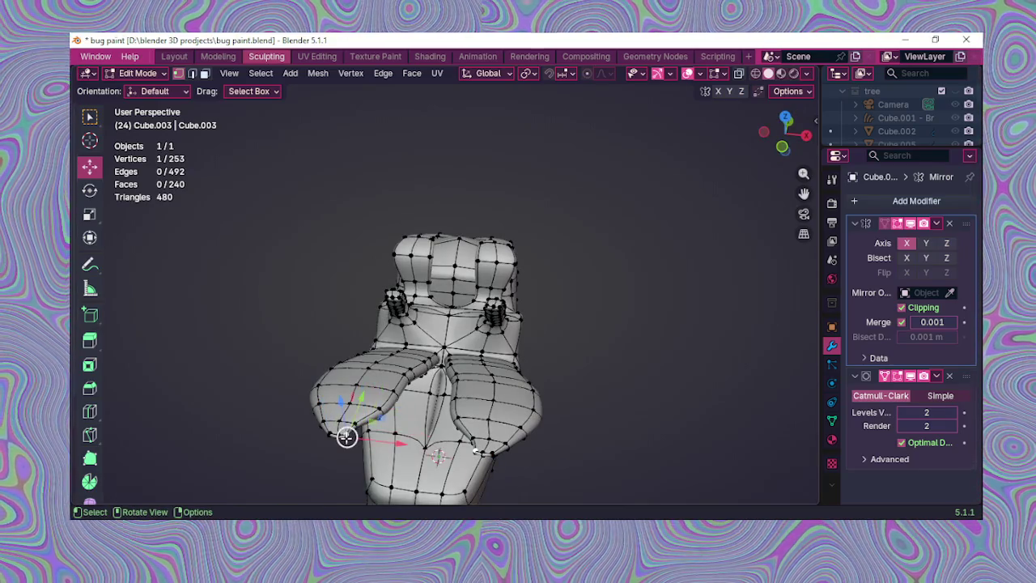
left_click(346, 435, "alt")
left_click(338, 435)
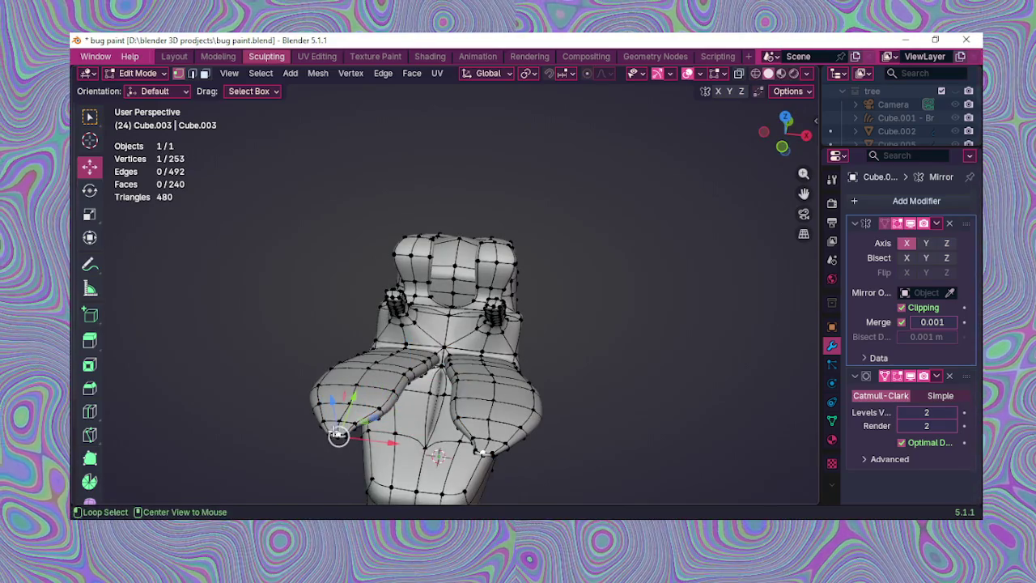
left_click(338, 435, "alt")
mouse_move(340, 430)
middle_mouse_down()
mouse_move(366, 364)
mouse_move(396, 349)
middle_mouse_up()
left_click_drag(405, 344, 399, 345)
mouse_move(398, 346)
middle_mouse_down()
mouse_move(582, 346)
mouse_move(537, 290)
mouse_move(546, 266)
mouse_move(536, 236)
middle_mouse_up()
Step: Select an ear vertex and undo the latest ear-tip edits
left_click(581, 345)
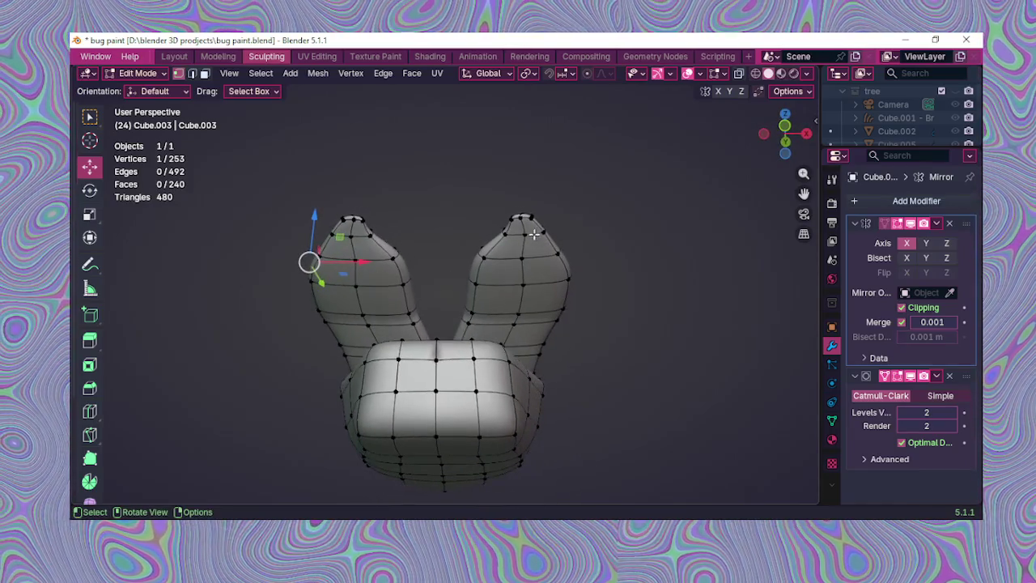
key("ctrl+z")
key("ctrl+z")
key("ctrl+shift+z")
key("ctrl+z")
key("ctrl+z")
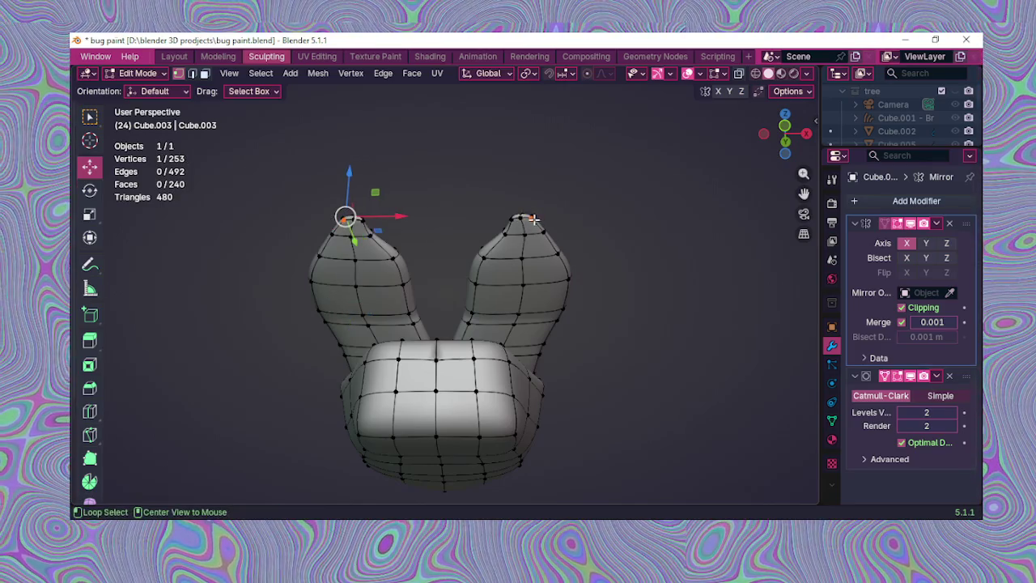
key("ctrl+shift+z")
key("ctrl+shift+z")
key("ctrl+z")
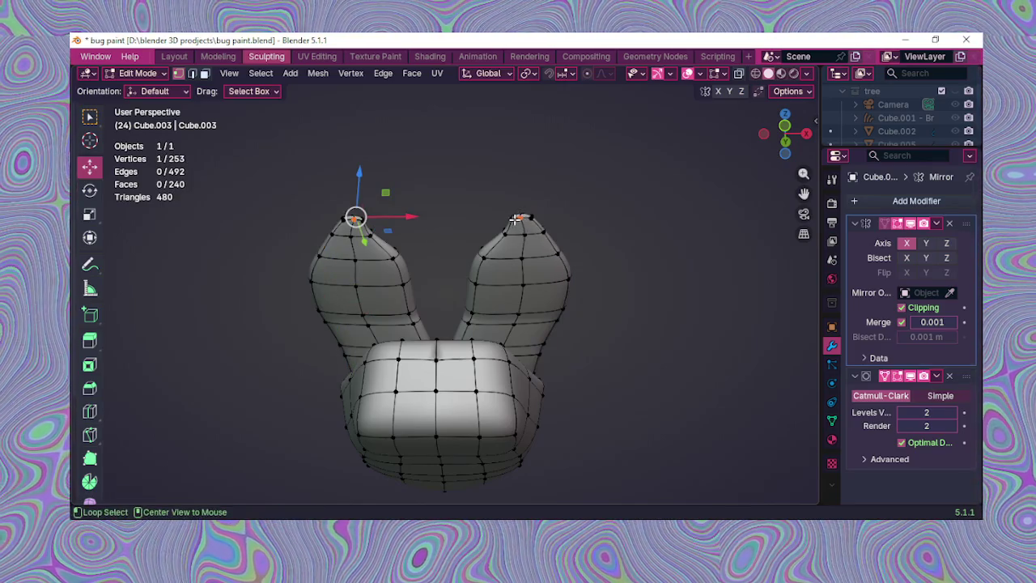
Step: Move the selected rear-lobe tip vertices slightly left along X, then clear the selection
middle_click_drag(525, 219, 535, 291)
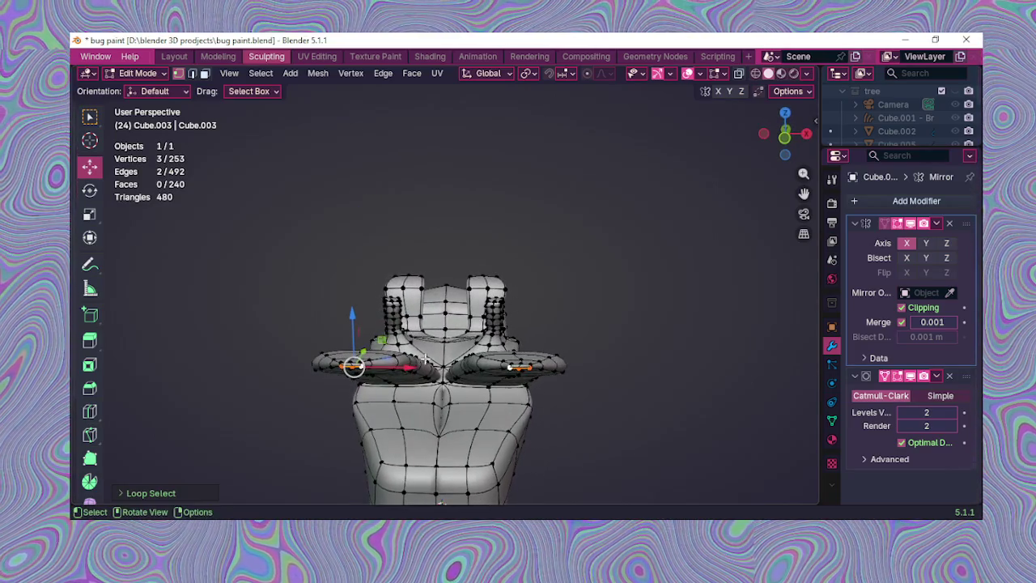
middle_click_drag(409, 368, 450, 437)
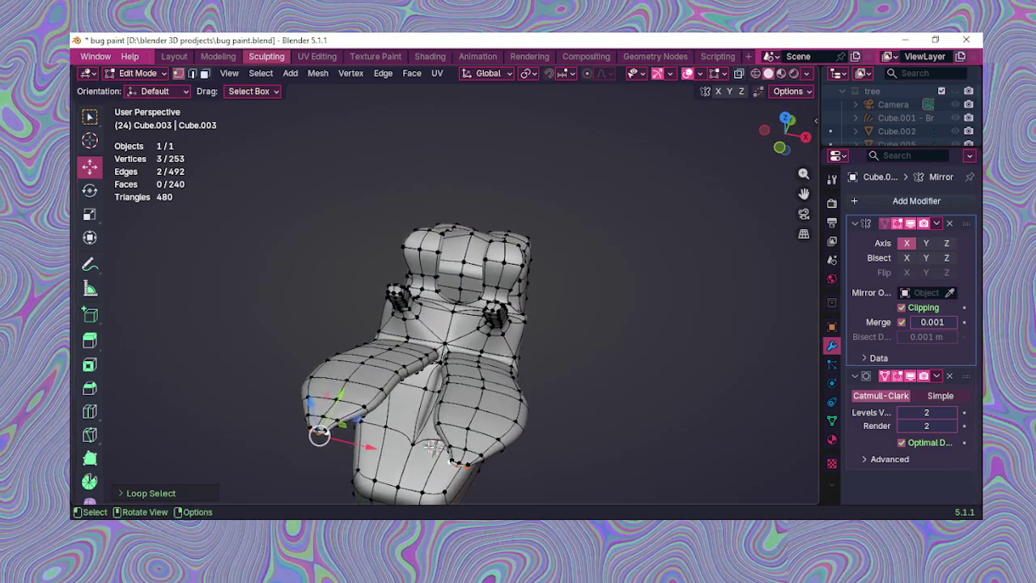
left_click_drag(392, 417, 385, 413)
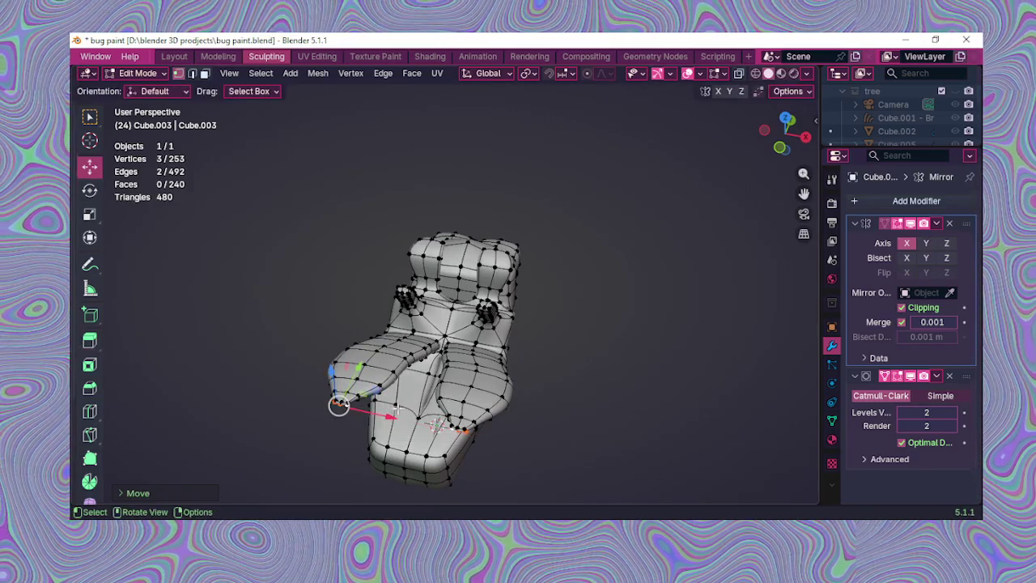
middle_click_drag(384, 414, 680, 278)
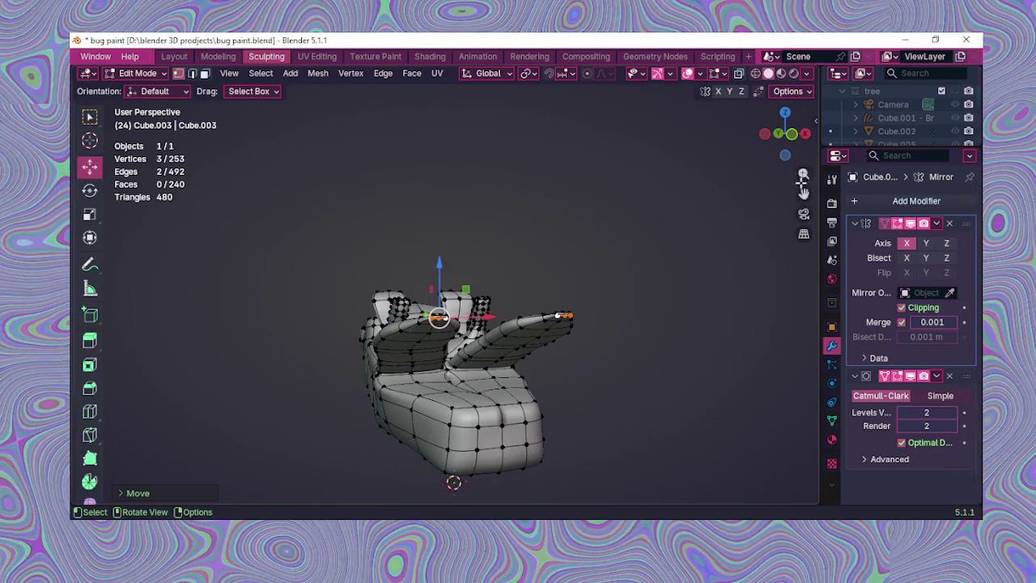
left_click_drag(801, 176, 804, 134)
mouse_move(632, 258)
middle_mouse_down()
mouse_move(574, 234)
mouse_move(602, 248)
mouse_move(542, 277)
mouse_move(608, 393)
mouse_move(623, 350)
mouse_move(696, 307)
mouse_move(562, 292)
mouse_move(498, 386)
mouse_move(527, 300)
mouse_move(486, 469)
mouse_move(493, 371)
mouse_move(456, 318)
mouse_move(399, 311)
middle_mouse_up()
left_click(601, 248)
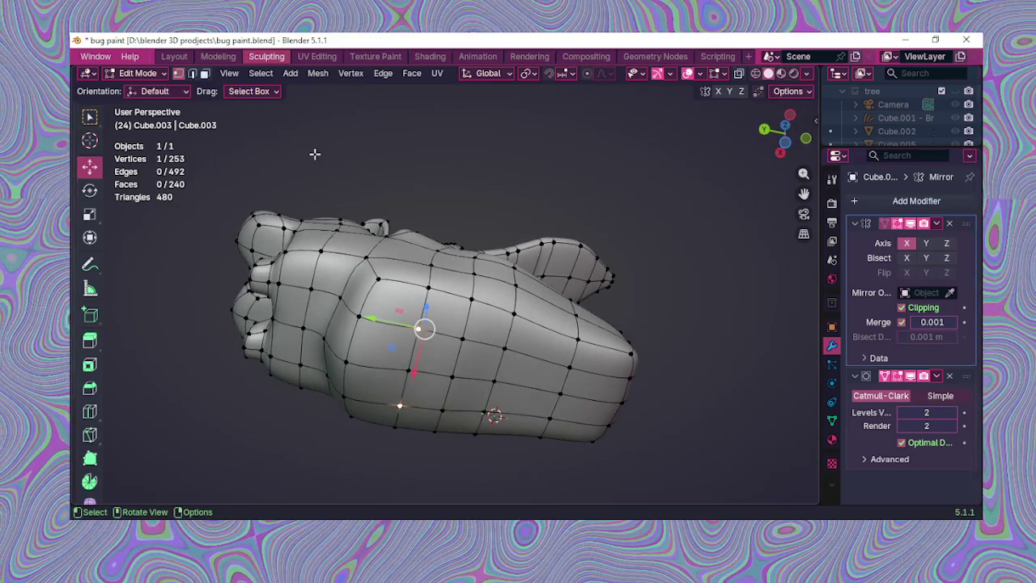
left_click(191, 73)
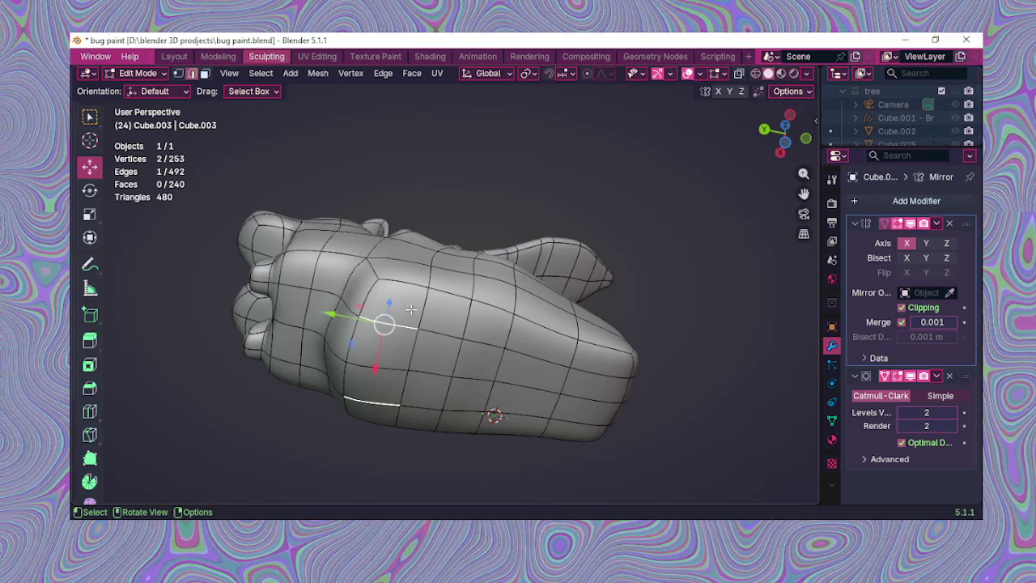
Step: In face select mode, inset a face on the body's side
middle_click_drag(406, 309, 437, 273)
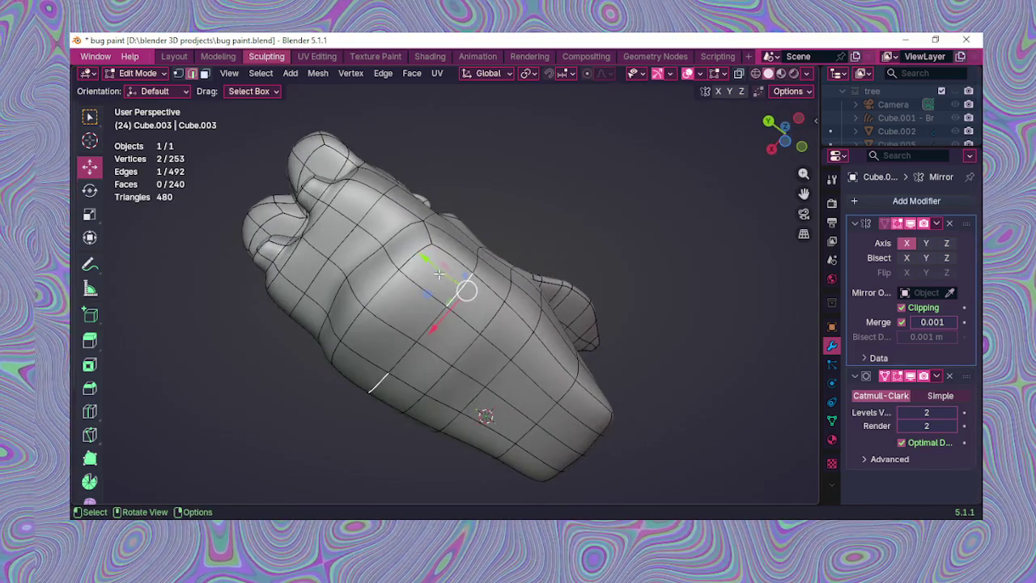
left_click(205, 73)
left_click(450, 285)
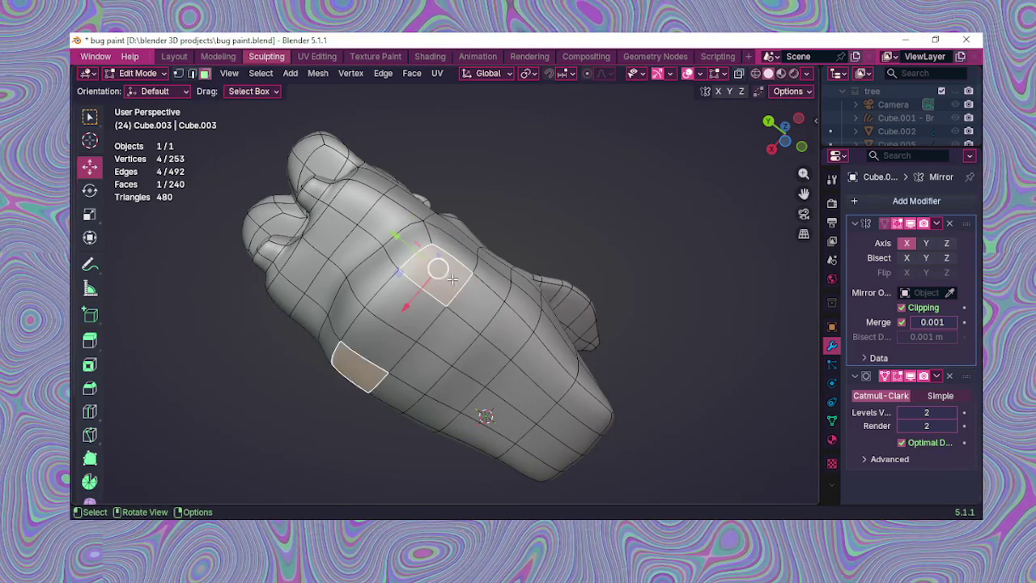
middle_click_drag(451, 285, 437, 328)
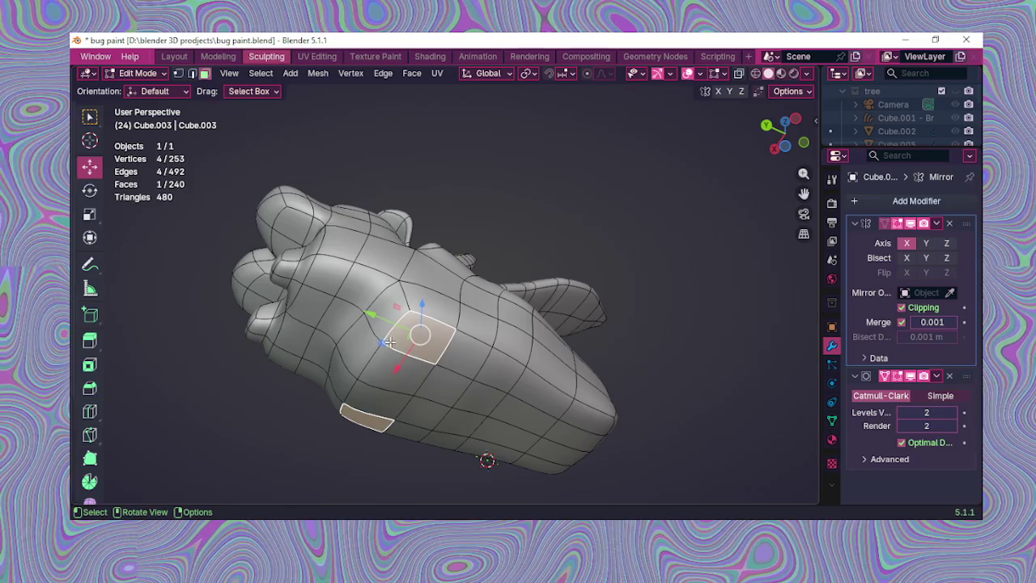
key("i")
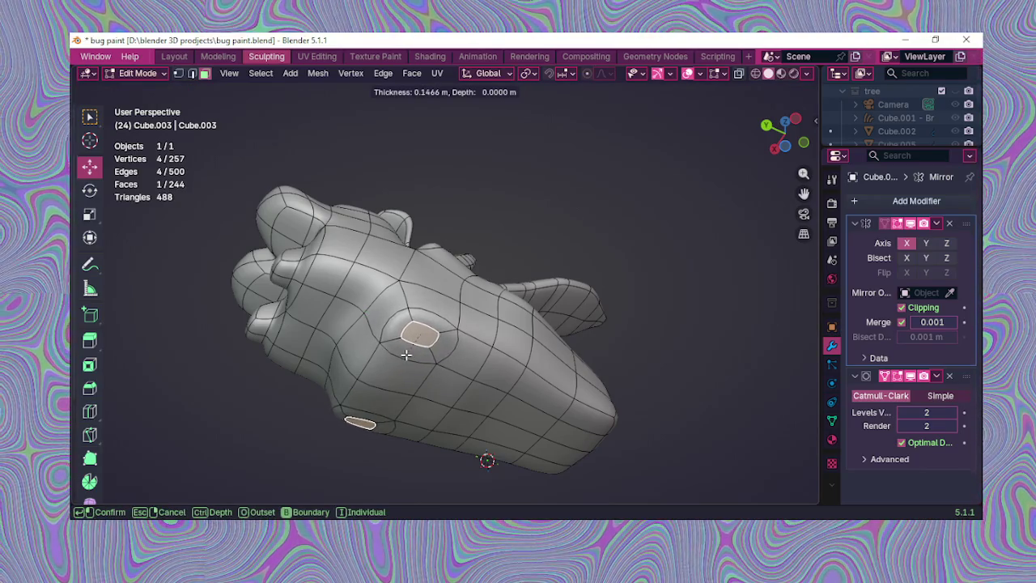
left_click(406, 355)
Step: Inset the selected faces a second time and select the larger adjacent face
mouse_move(409, 358)
middle_mouse_down()
mouse_move(419, 396)
mouse_move(385, 442)
middle_mouse_up()
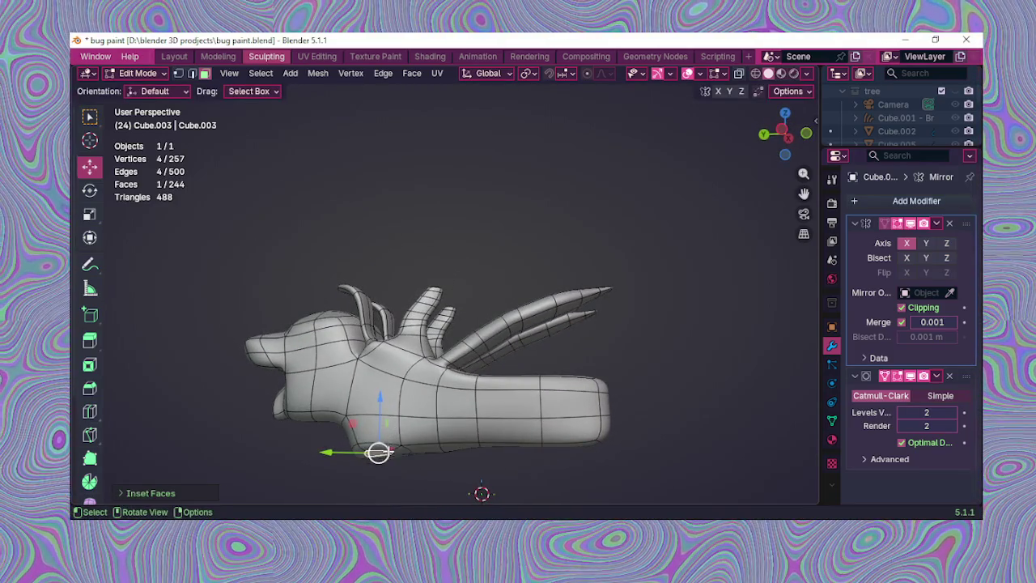
mouse_move(416, 450)
middle_mouse_down()
mouse_move(454, 379)
mouse_move(517, 353)
middle_mouse_up()
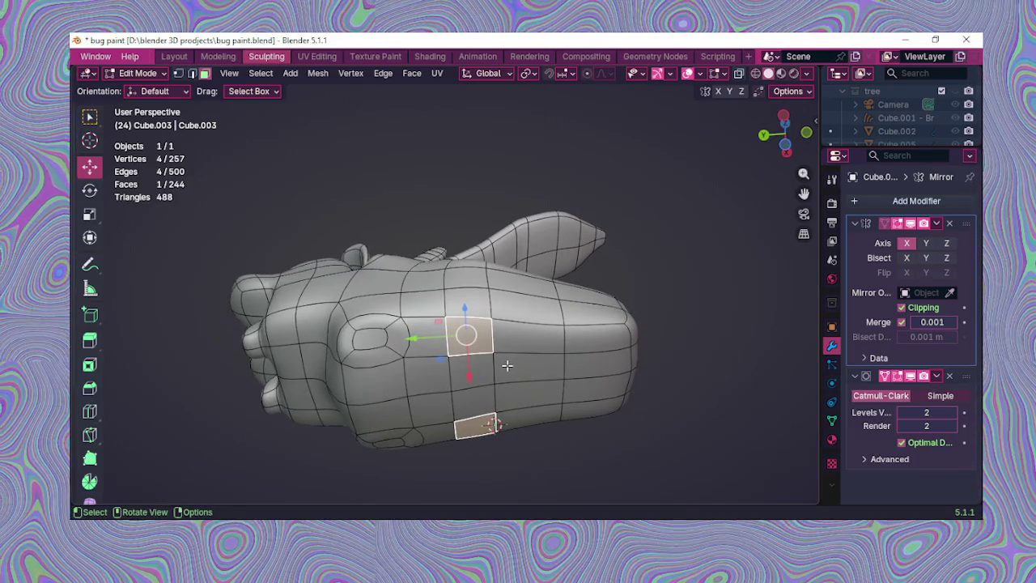
key("i")
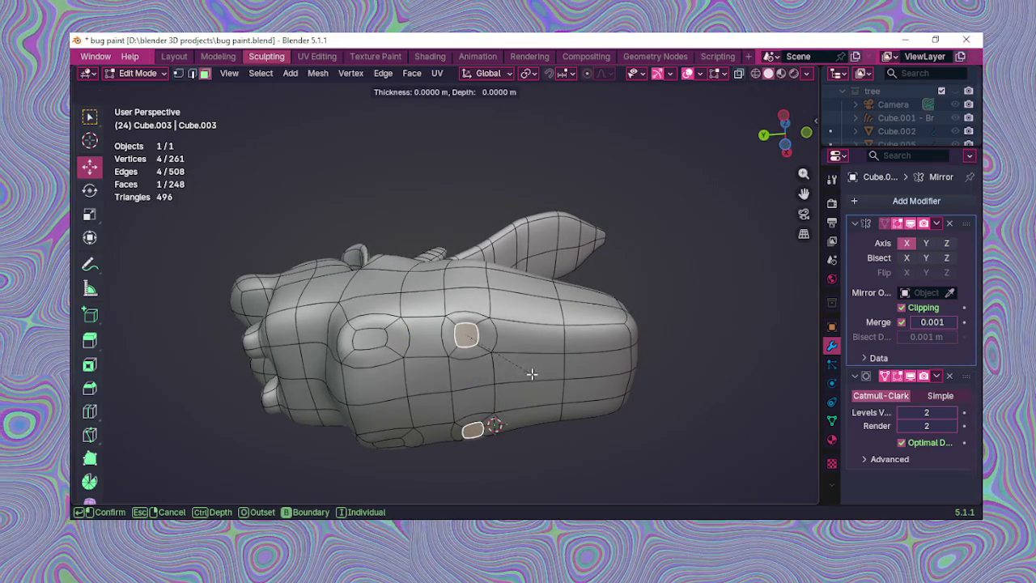
left_click(547, 375)
left_click(552, 346)
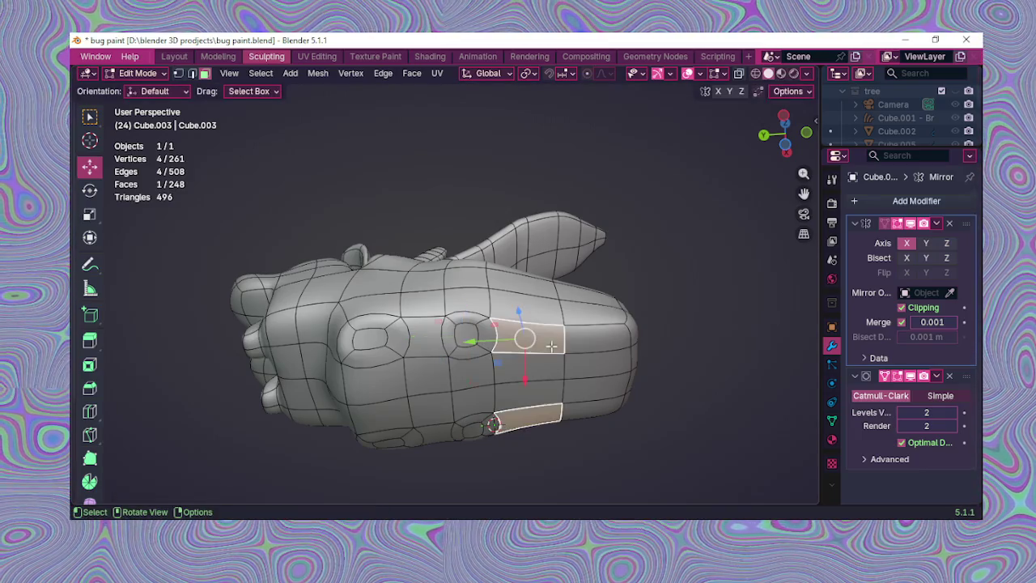
mouse_move(586, 343)
middle_mouse_down()
mouse_move(584, 409)
mouse_move(701, 303)
middle_mouse_up()
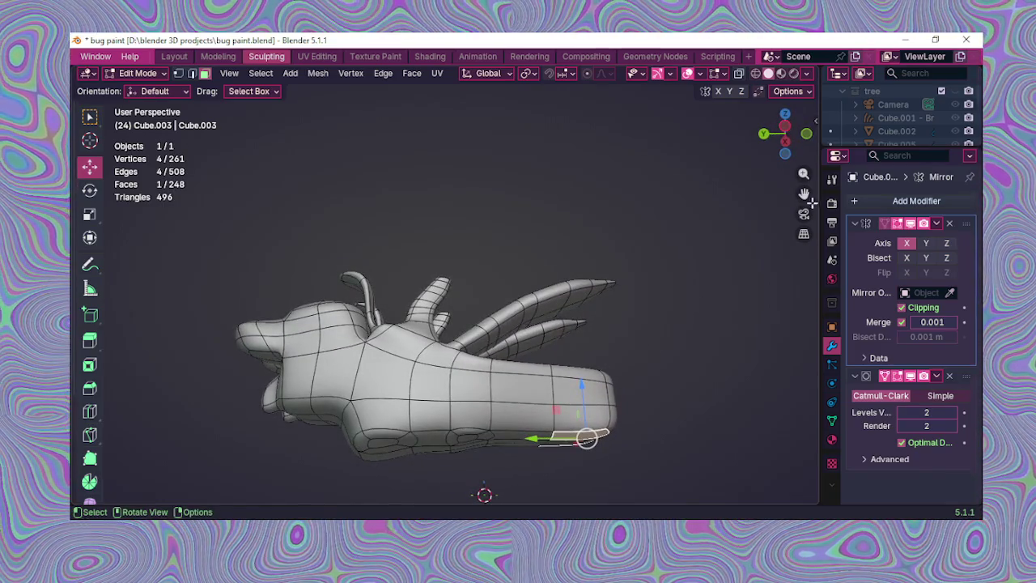
left_click_drag(804, 193, 804, 202)
mouse_move(567, 388)
middle_mouse_down()
mouse_move(534, 415)
mouse_move(504, 356)
mouse_move(518, 381)
middle_mouse_up()
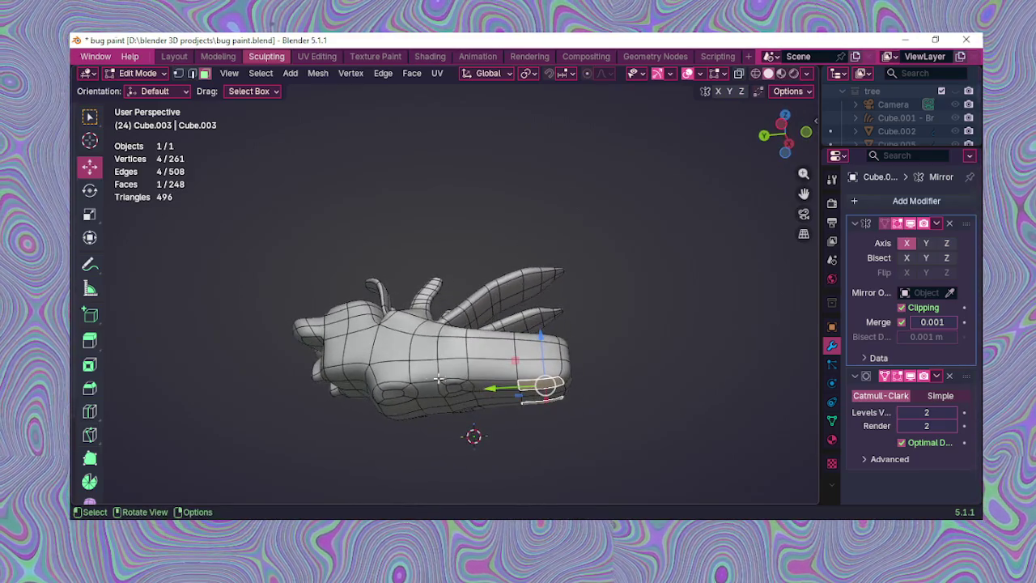
left_click(89, 214)
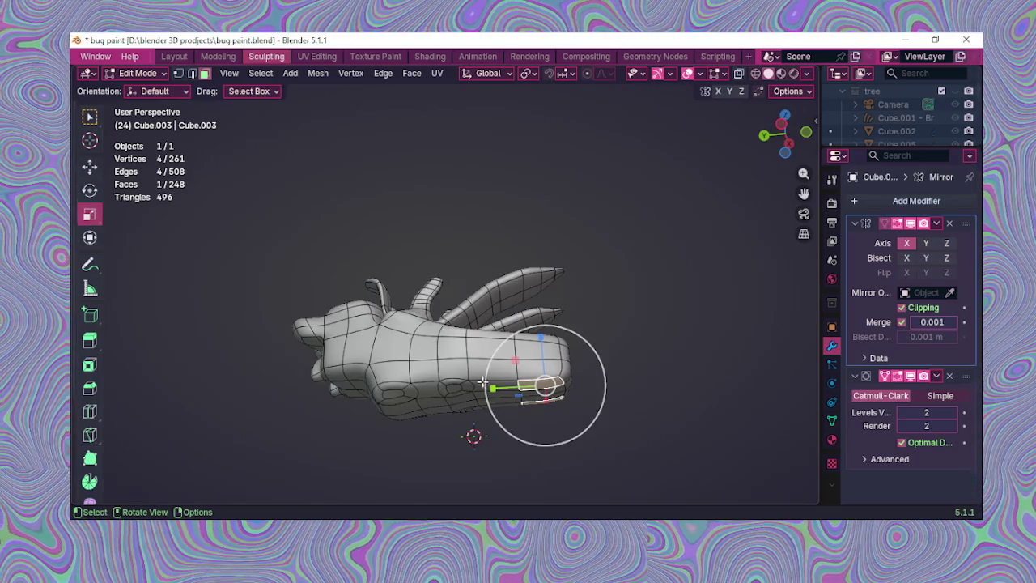
Step: Cut a new edge loop across the body with the Loop Cut tool
left_click(89, 411)
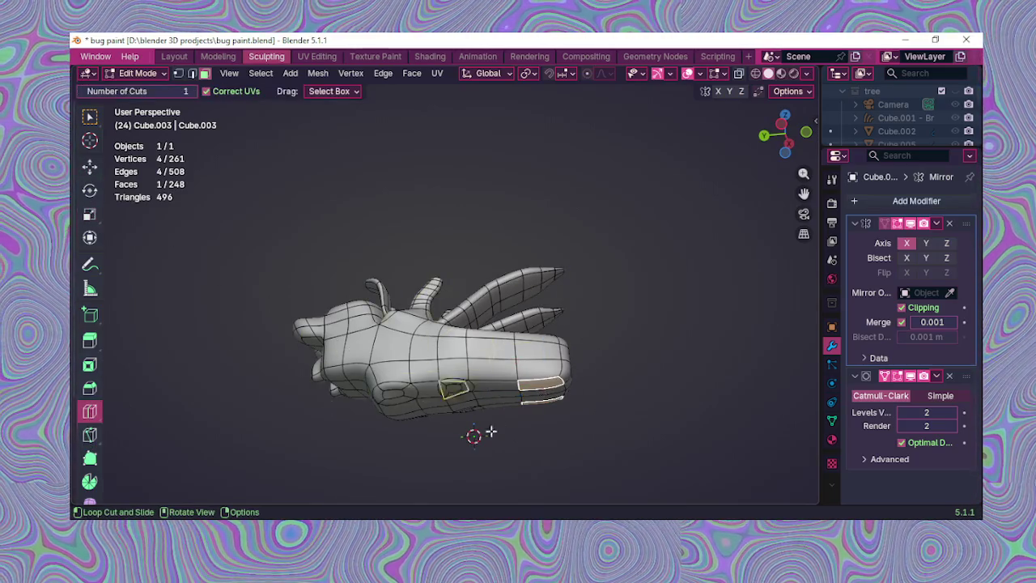
middle_click_drag(516, 384, 689, 268)
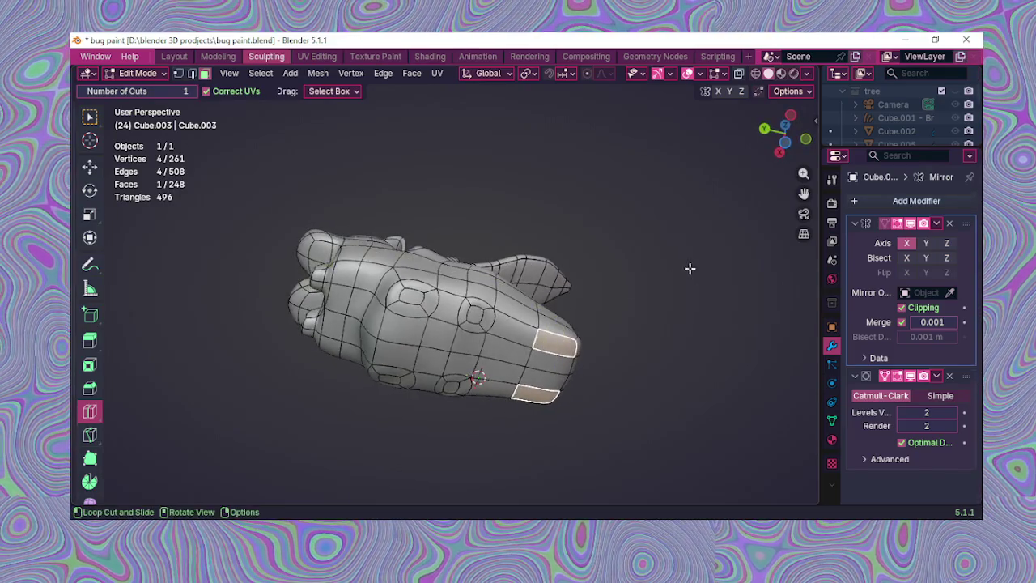
left_click(499, 331)
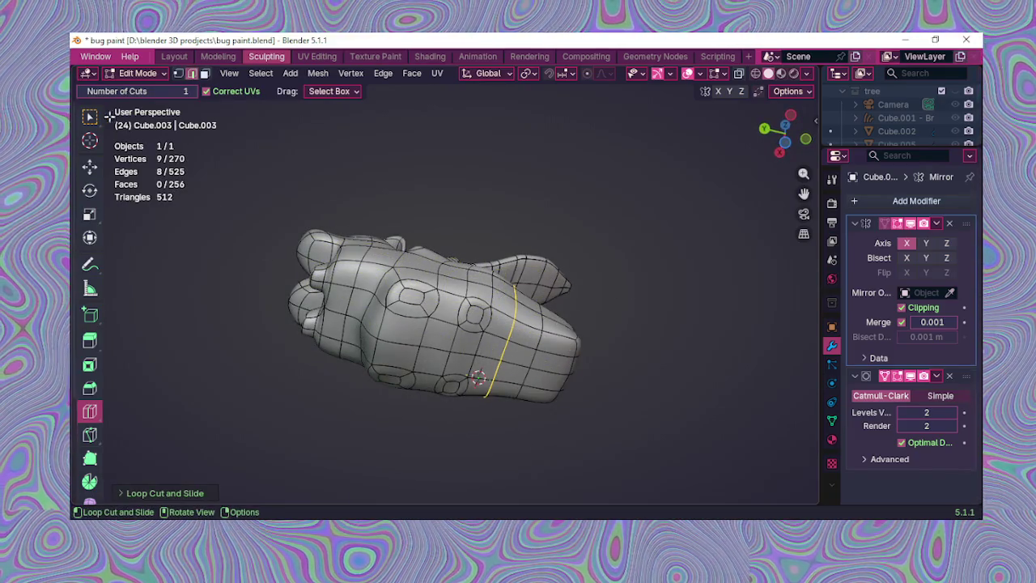
left_click(138, 74)
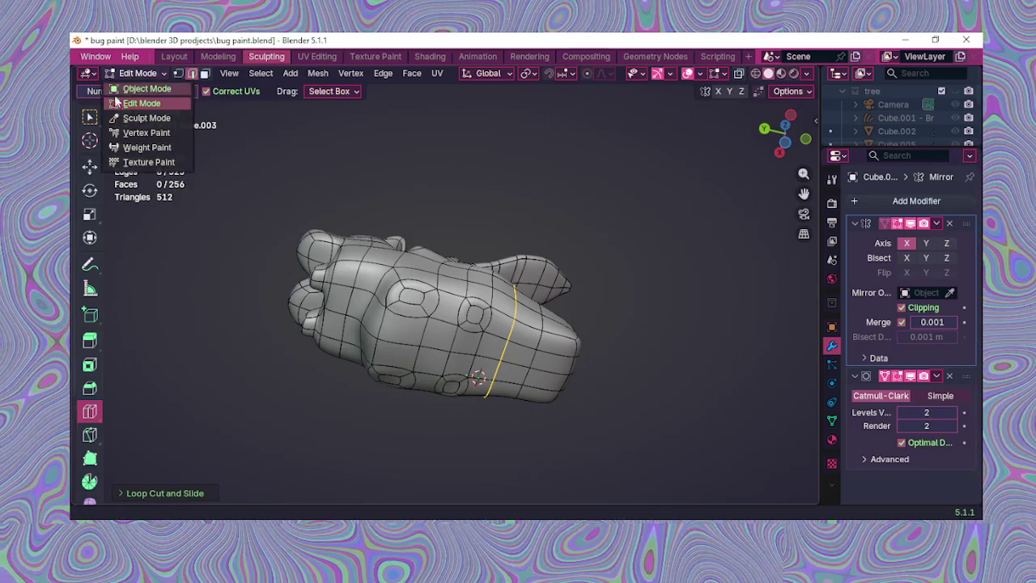
mouse_move(178, 179)
middle_mouse_down()
mouse_move(262, 238)
mouse_move(294, 308)
mouse_move(237, 351)
middle_mouse_up()
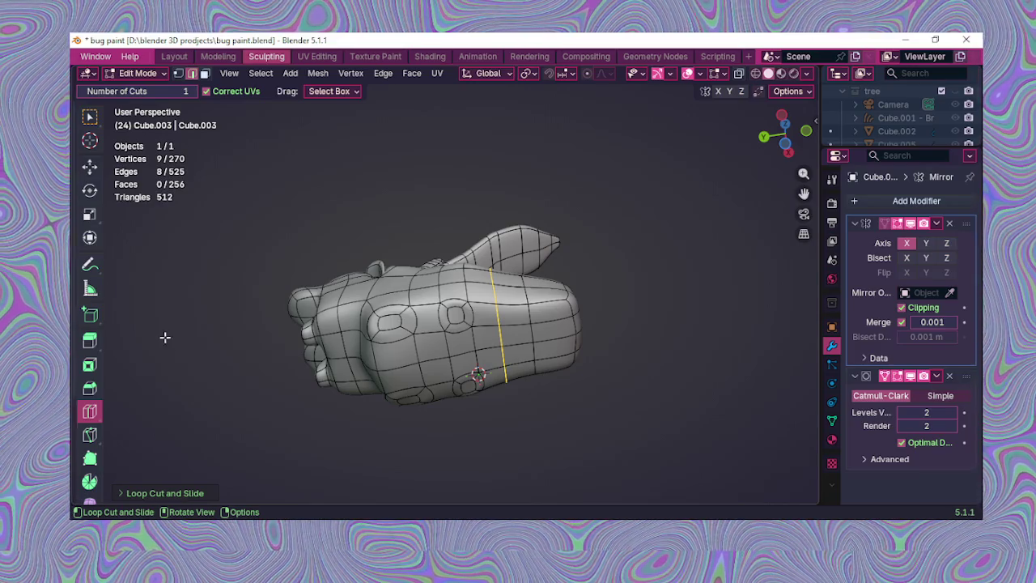
Step: Place a horizontal edge loop around the body, then undo it
key("ctrl+e")
left_click(187, 202)
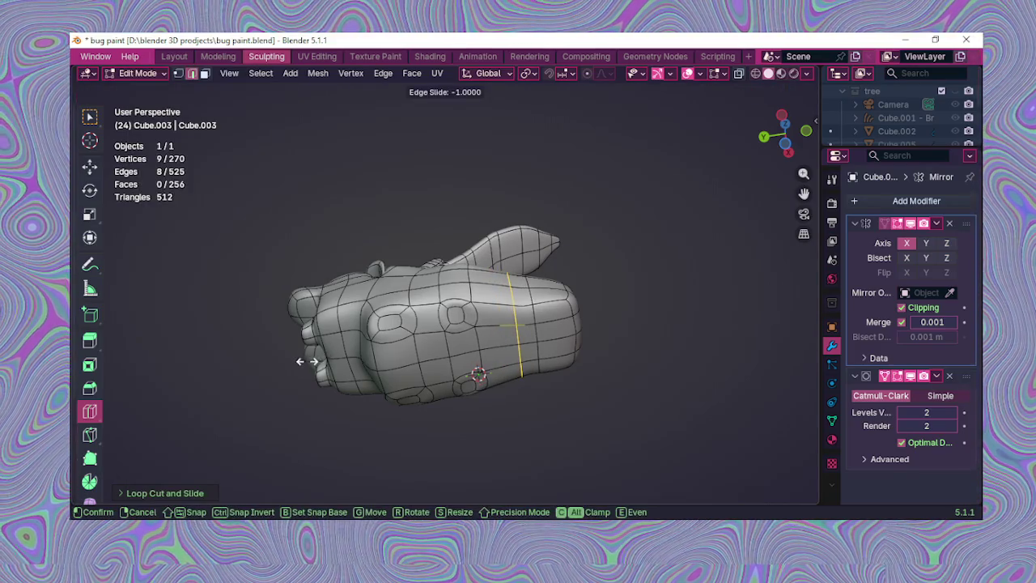
left_click(300, 362)
left_click(292, 366)
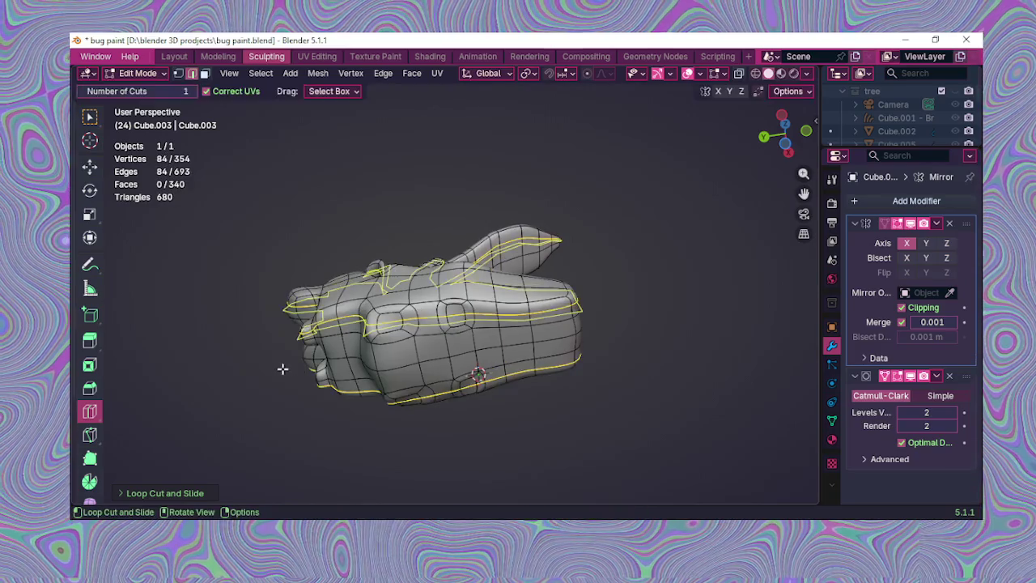
key("ctrl+z")
key("ctrl+z")
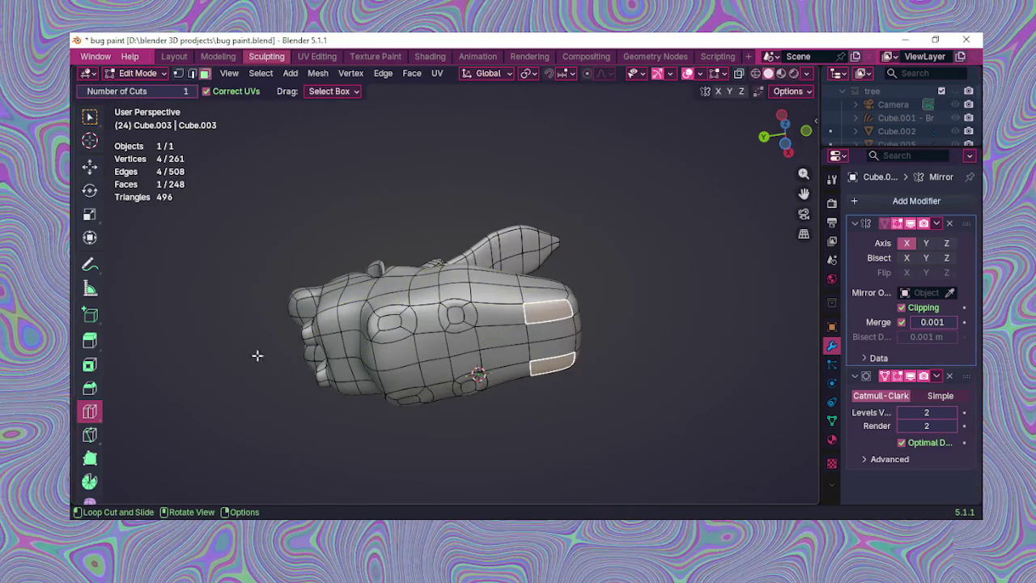
Step: Return to Select Box, undo back to 261 vertices, and begin insetting the side faces
left_click(89, 116)
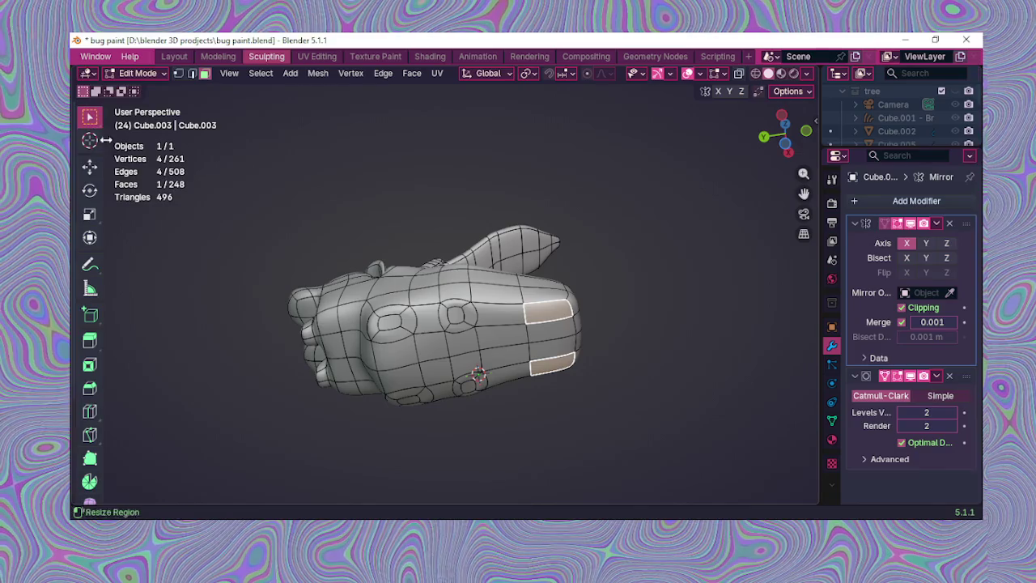
key("ctrl+z")
mouse_move(312, 370)
middle_mouse_down()
mouse_move(357, 382)
mouse_move(340, 419)
mouse_move(352, 418)
middle_mouse_up()
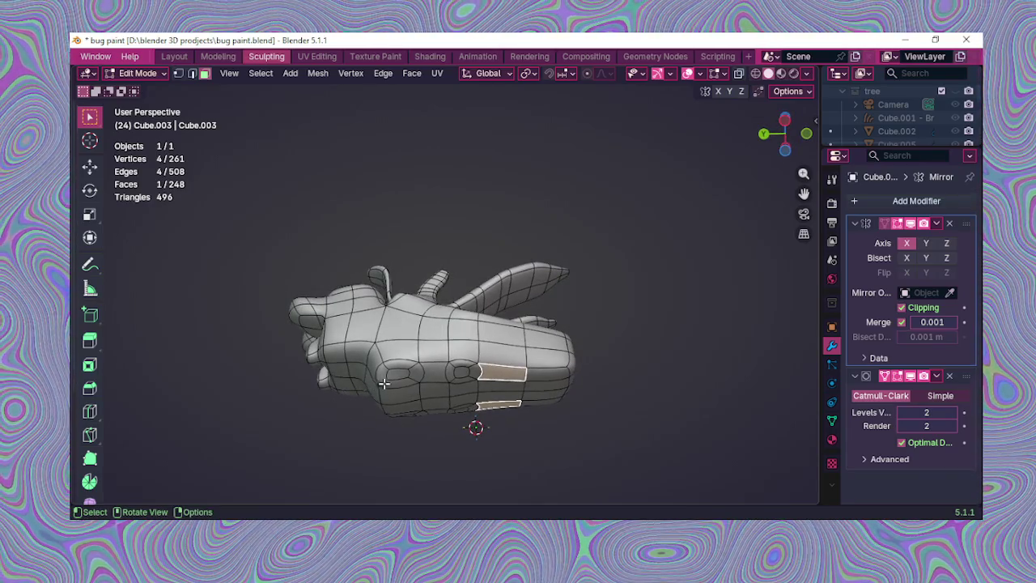
key("i")
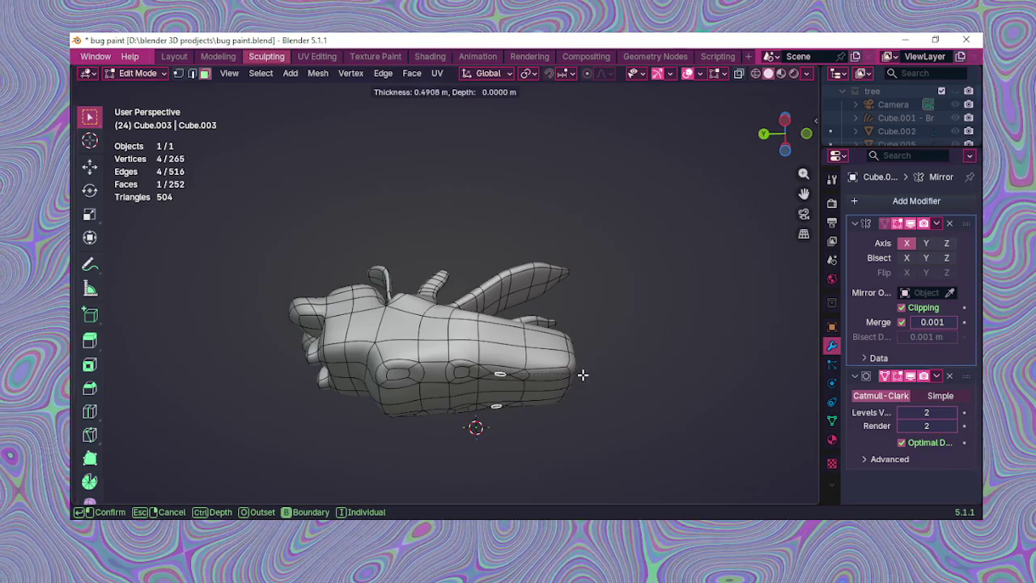
Step: Cancel the inset and cut a vertical edge loop across the body
key("Escape")
middle_click_drag(528, 371, 720, 215)
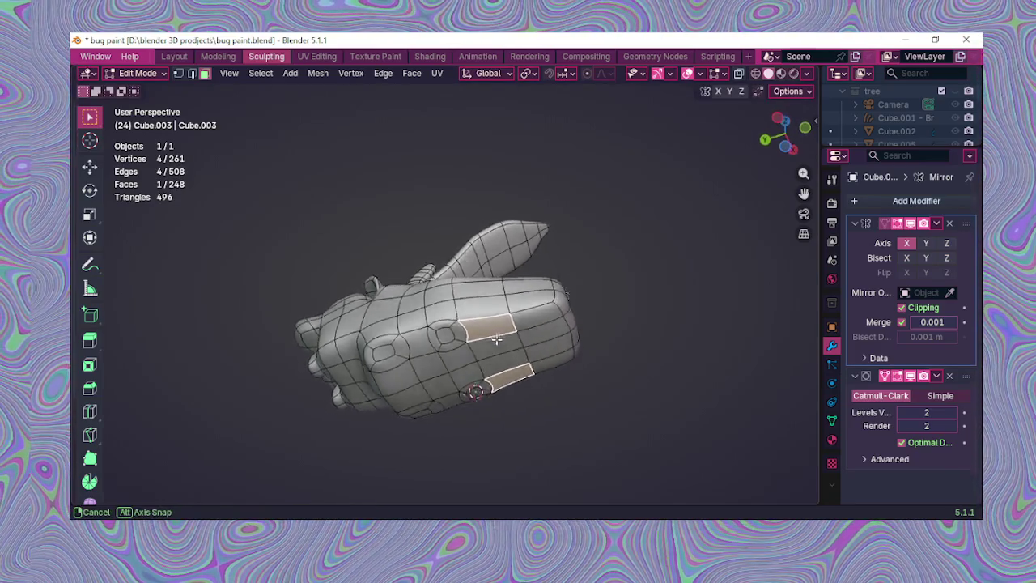
left_click_drag(804, 175, 804, 138)
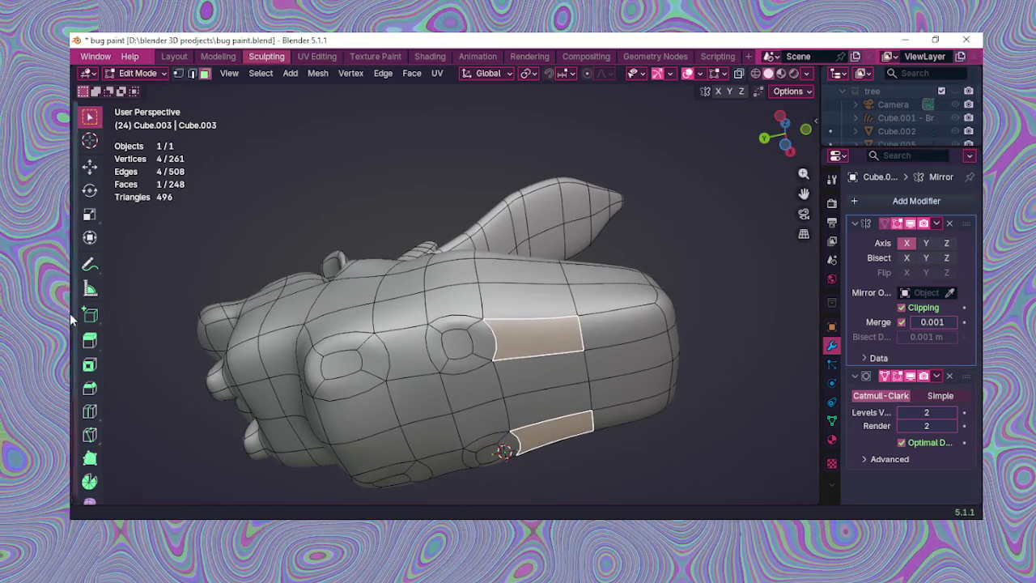
left_click(90, 412)
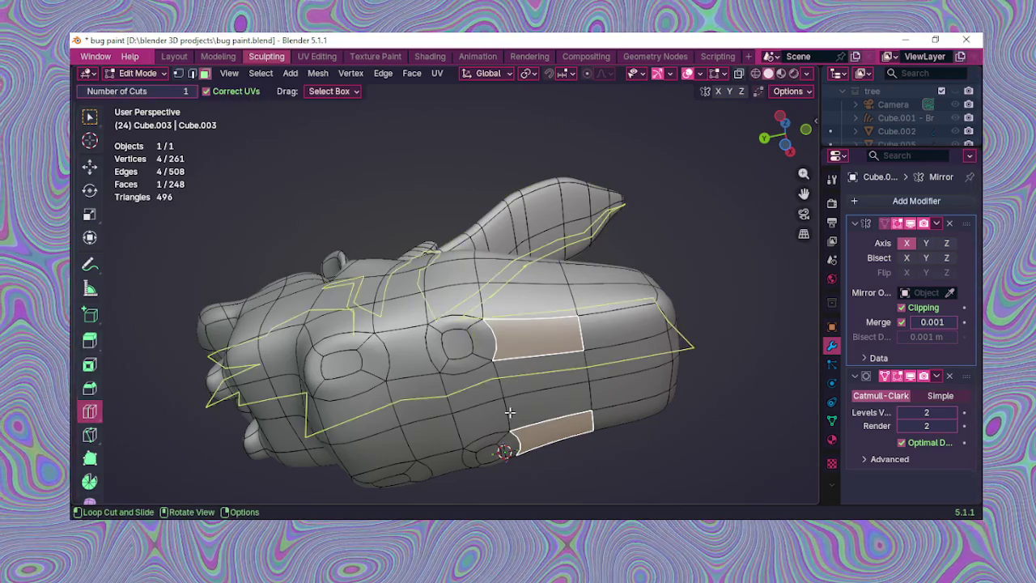
left_click(531, 350)
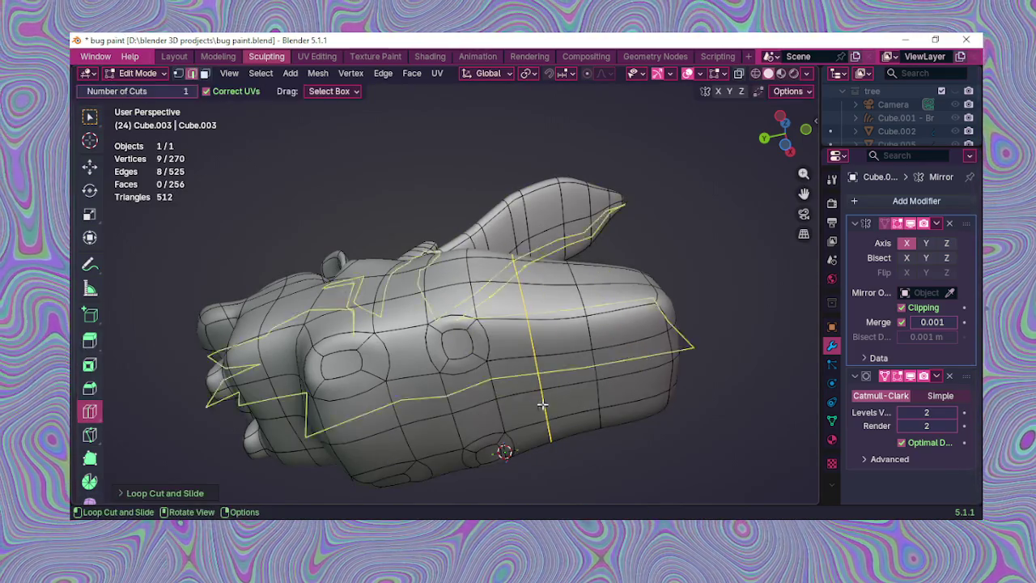
Step: Inset a face on the body's lower side into a small rounded panel
left_click(94, 122)
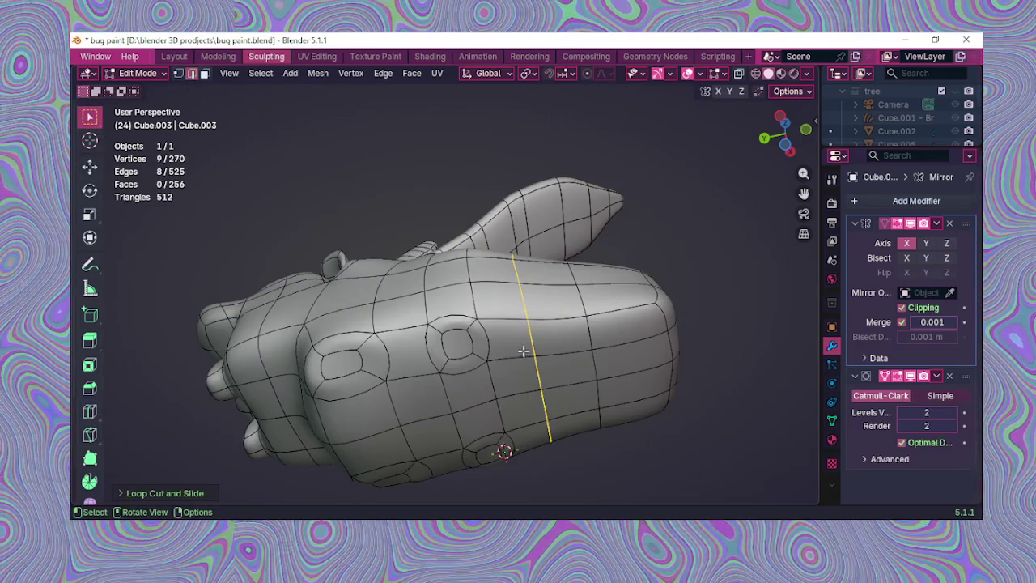
left_click(549, 338)
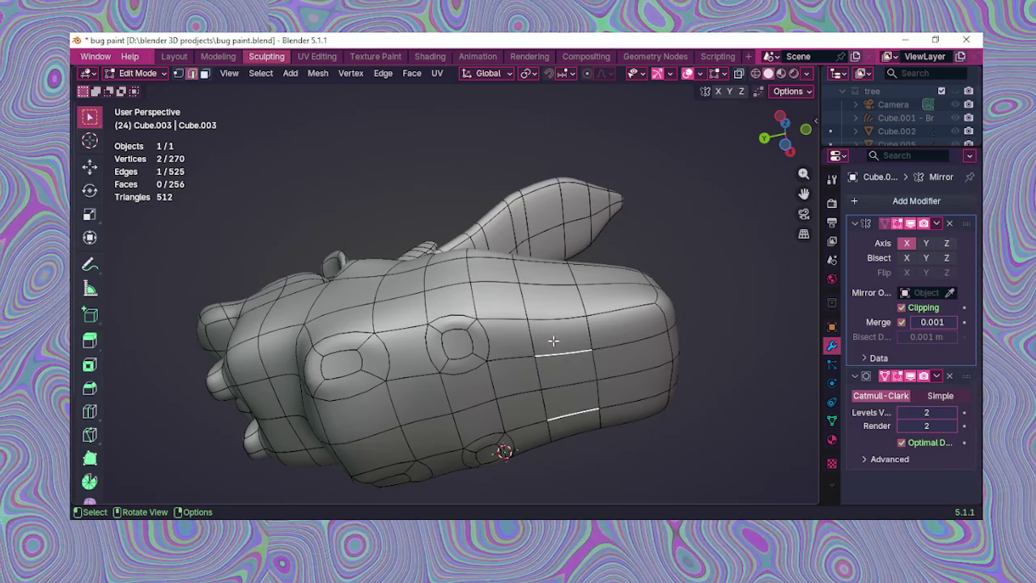
key("alt+a")
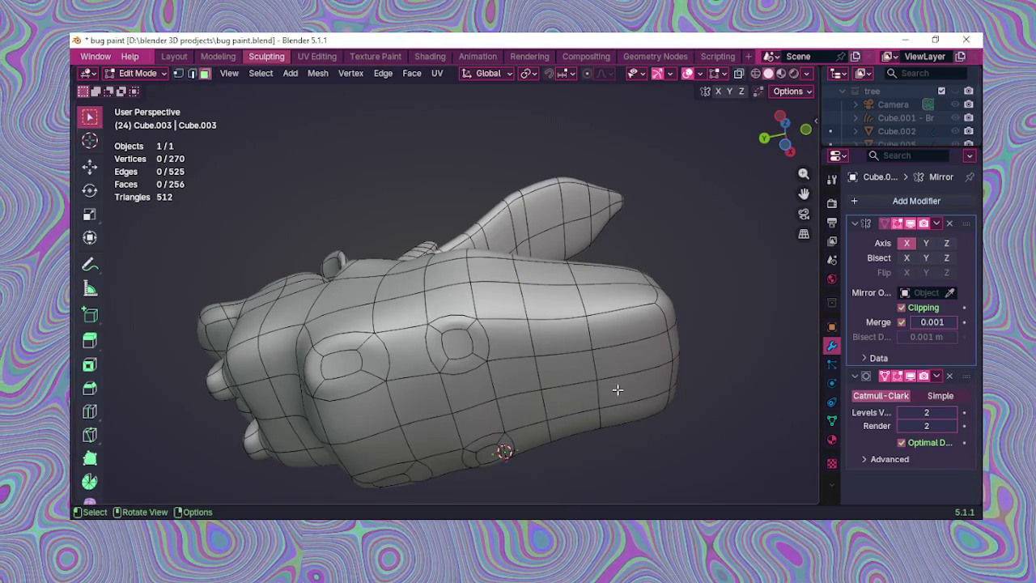
left_click(574, 344)
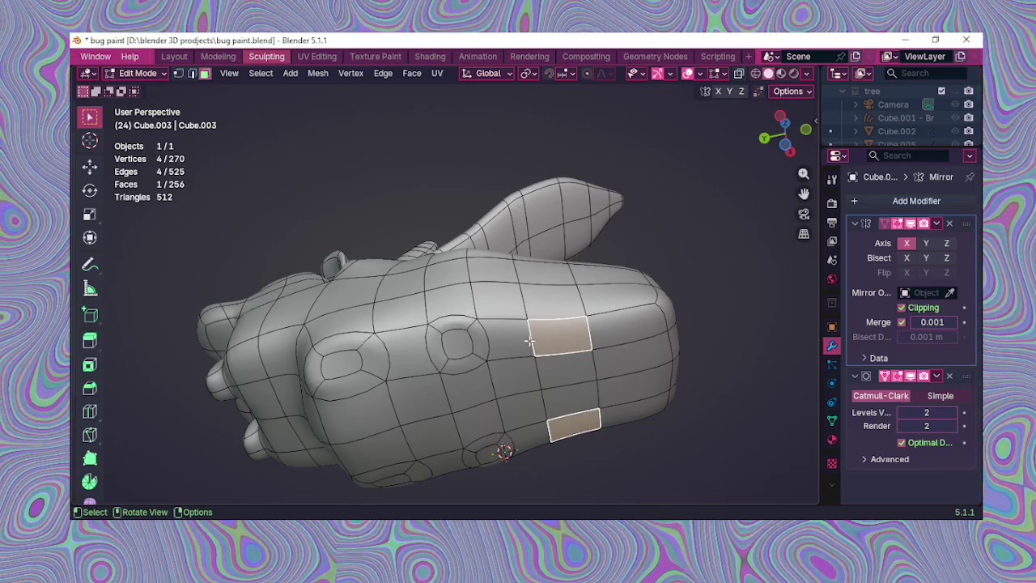
key("i")
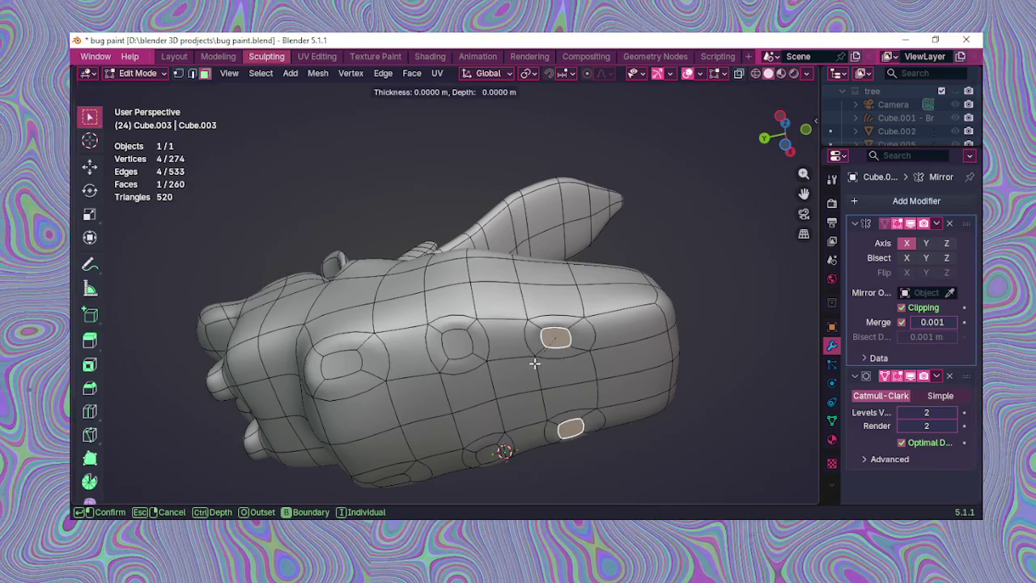
left_click(531, 359)
mouse_move(534, 358)
middle_mouse_down()
mouse_move(521, 432)
mouse_move(662, 248)
middle_mouse_up()
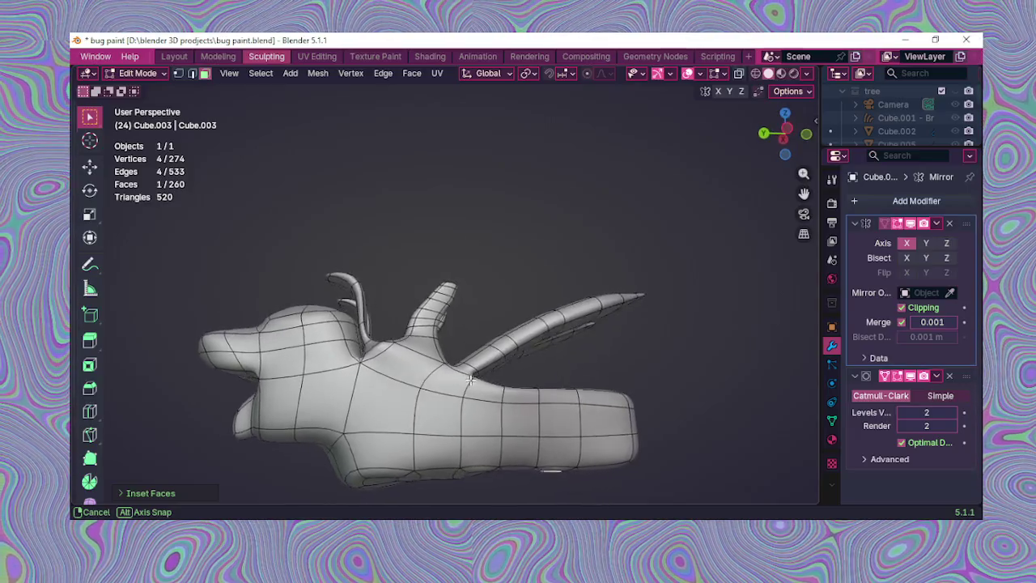
Step: Add the second and middle round underside patches to the selection
left_click(767, 136)
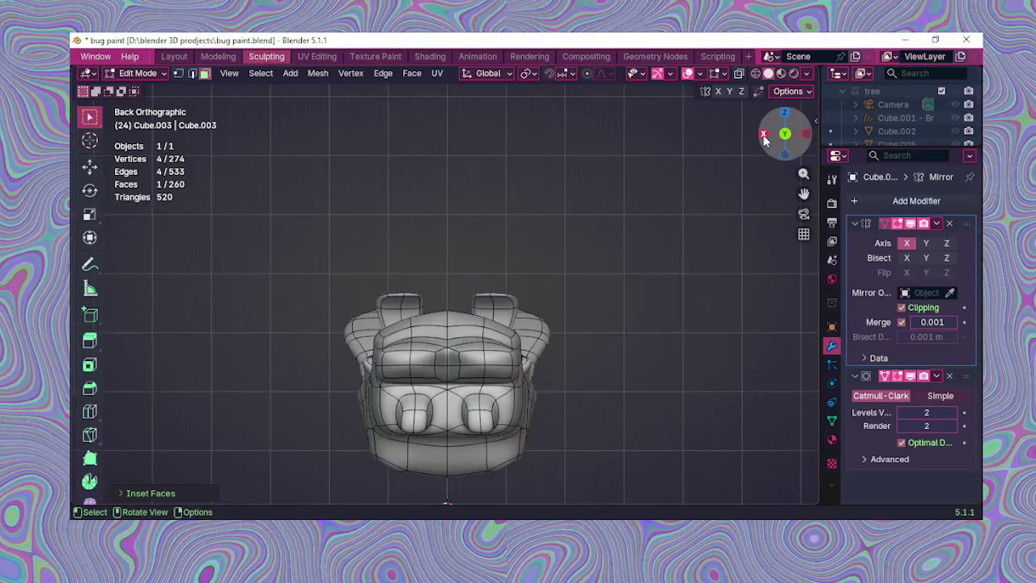
left_click(766, 136)
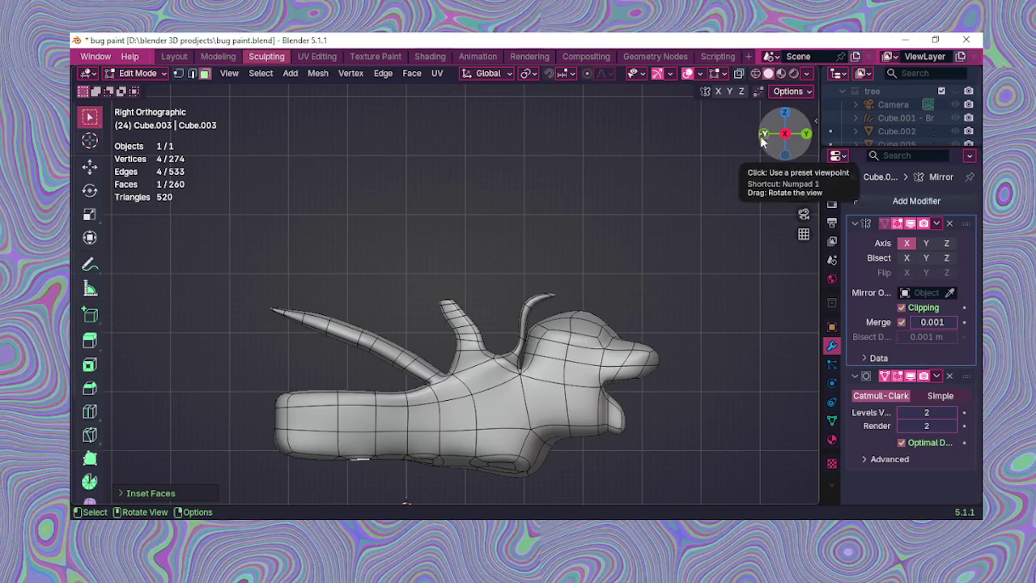
left_click(766, 136)
left_click(764, 135)
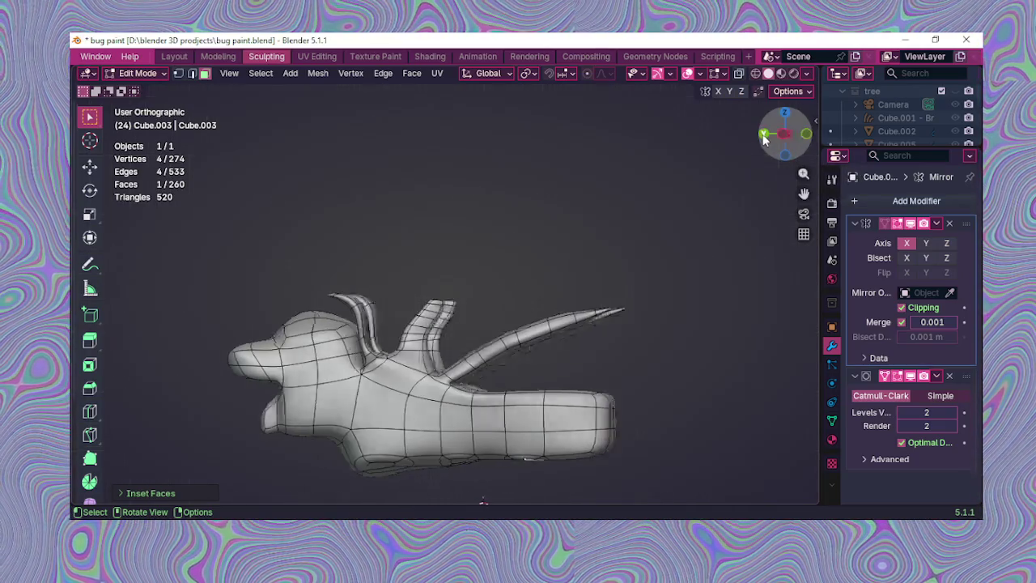
mouse_move(583, 325)
middle_mouse_down()
mouse_move(543, 289)
mouse_move(519, 296)
middle_mouse_up()
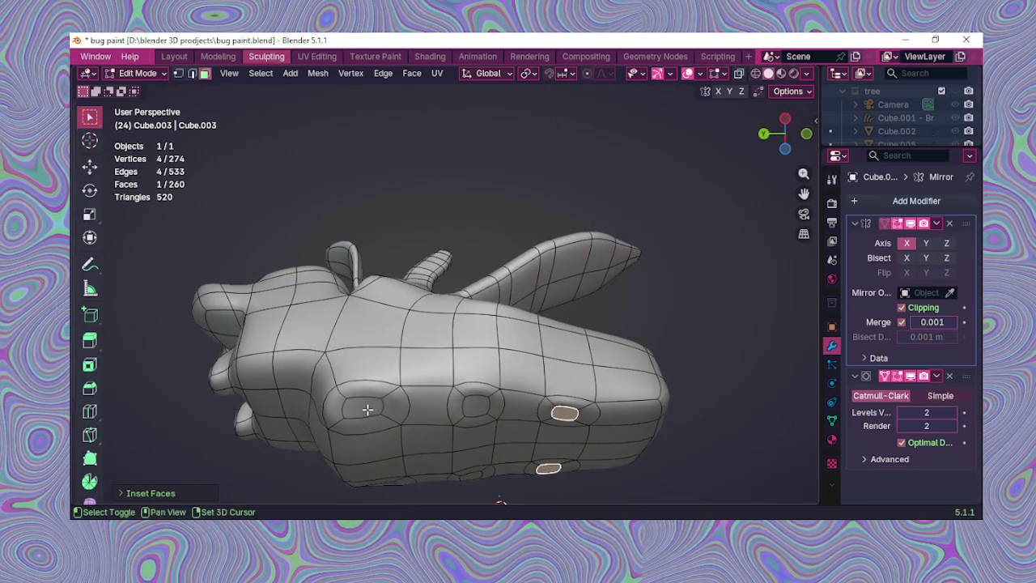
left_click(371, 408, "shift")
left_click(477, 407, "shift")
middle_click_drag(478, 406, 703, 290)
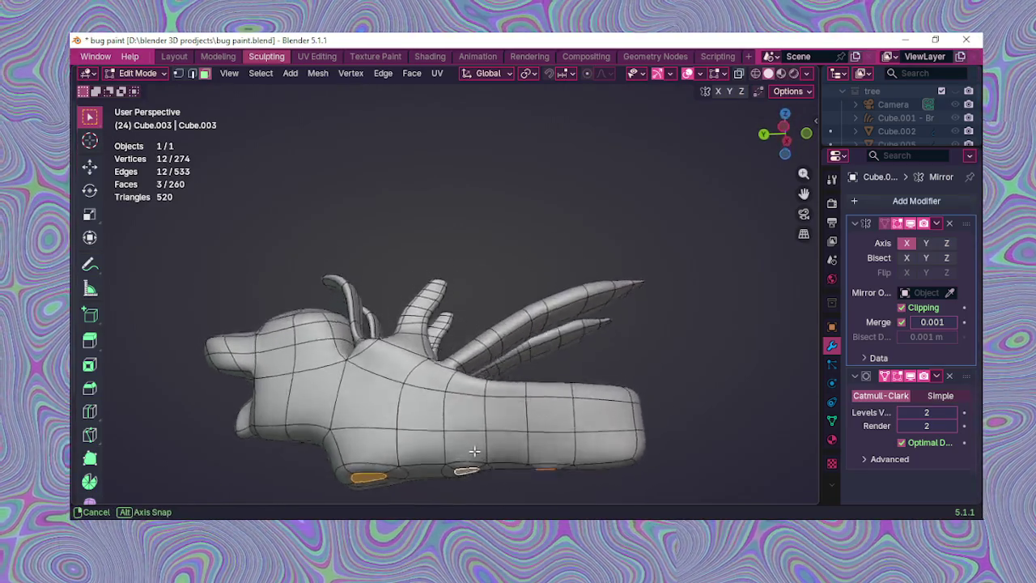
Step: Snap to the Right Orthographic view with the navigation gizmo and recentre the model
left_click(765, 134)
left_click(784, 136)
left_click_drag(781, 145, 786, 140)
left_click(782, 135)
left_click(784, 138)
left_click(784, 138)
left_click(768, 136)
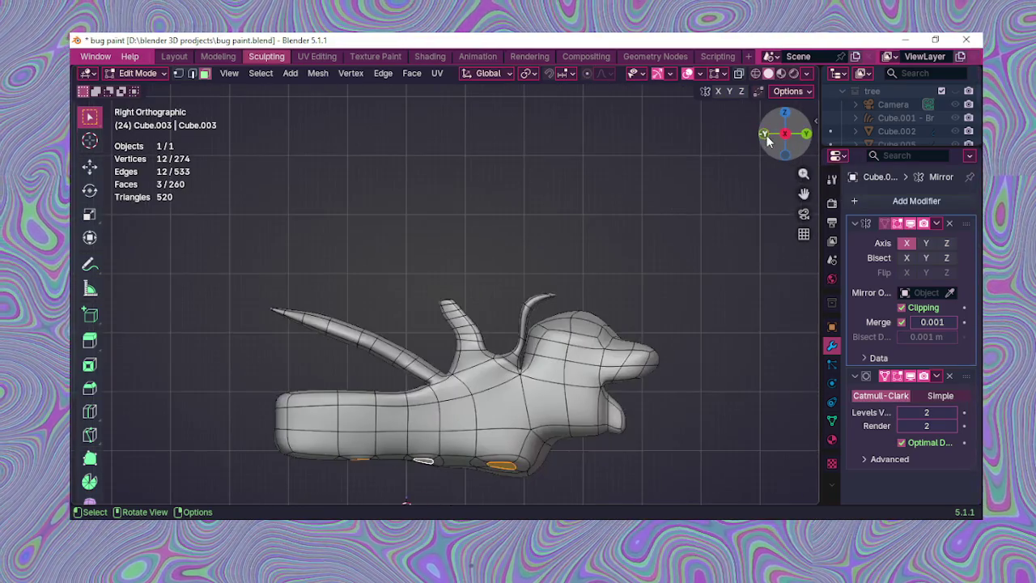
left_click(766, 136)
left_click(766, 136)
left_click_drag(766, 138, 783, 137)
left_click(784, 137)
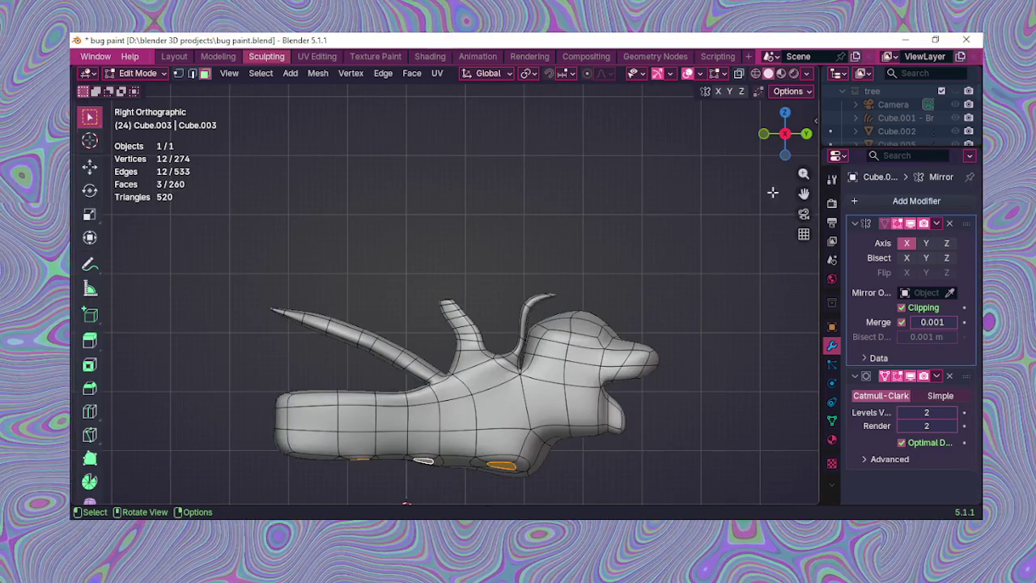
left_click_drag(806, 194, 794, 138)
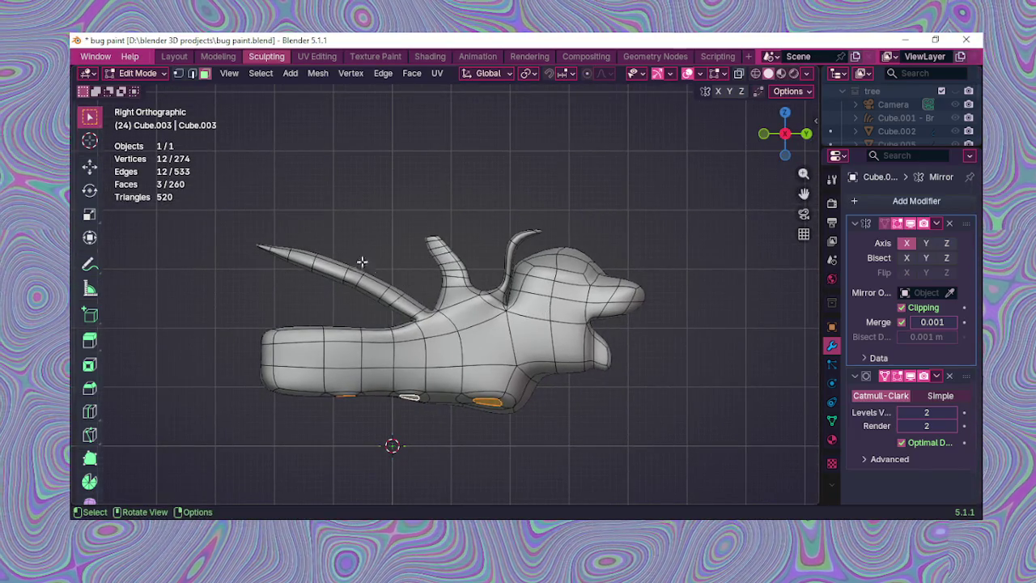
left_click(90, 169)
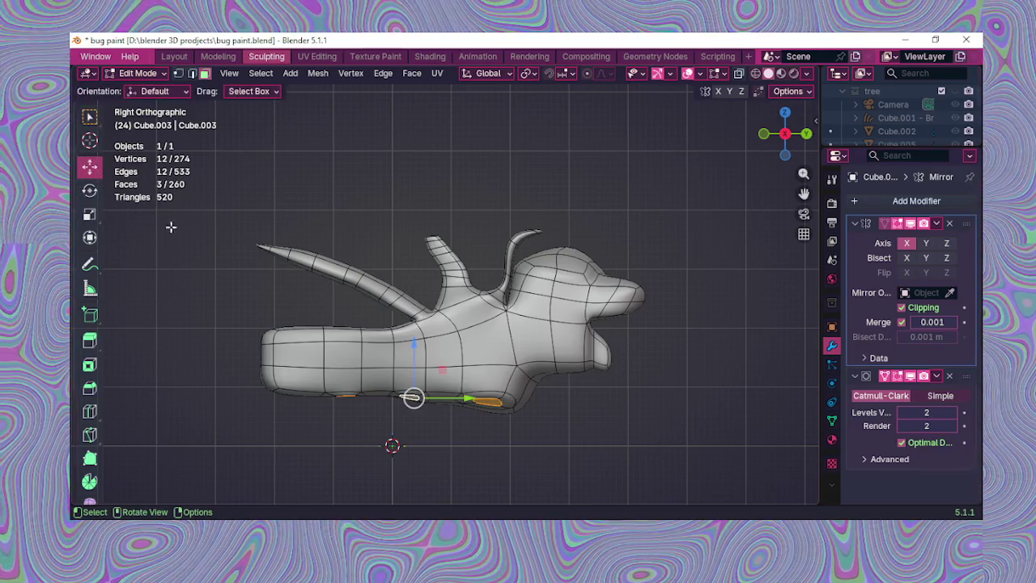
Step: Extrude the three underside patches down into feet and shrink their tips
key("e")
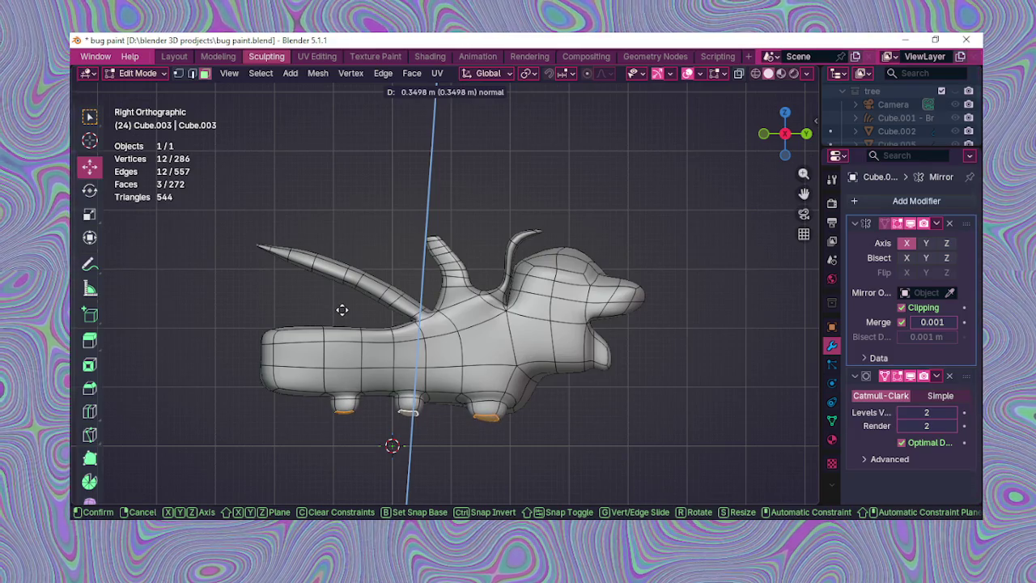
left_click(342, 309)
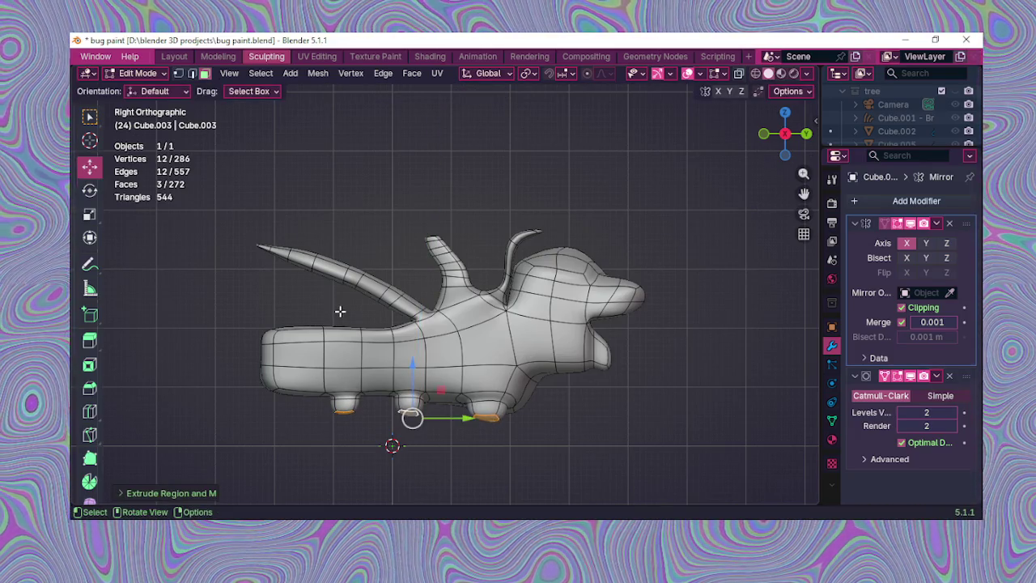
key("s")
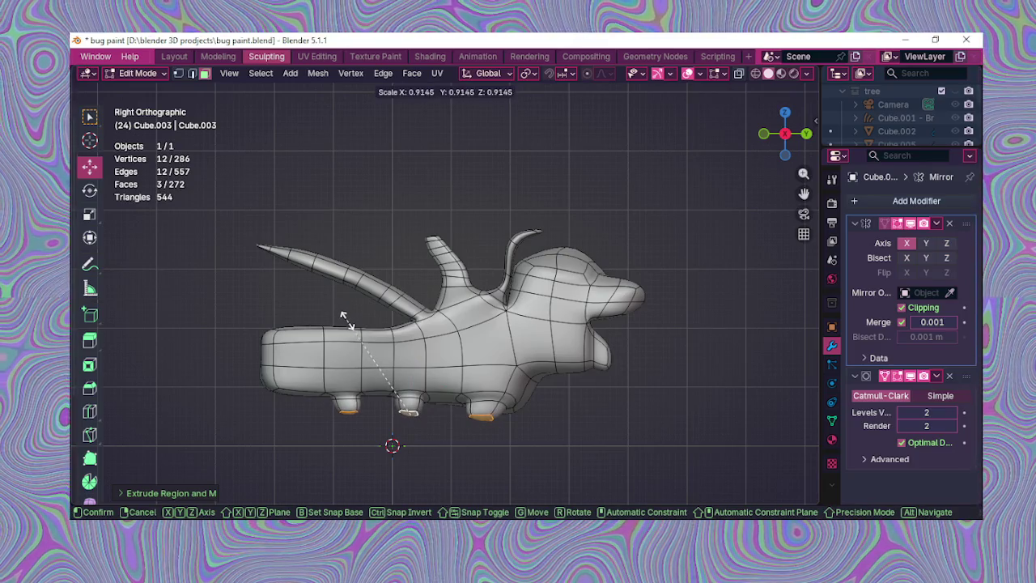
left_click(345, 322)
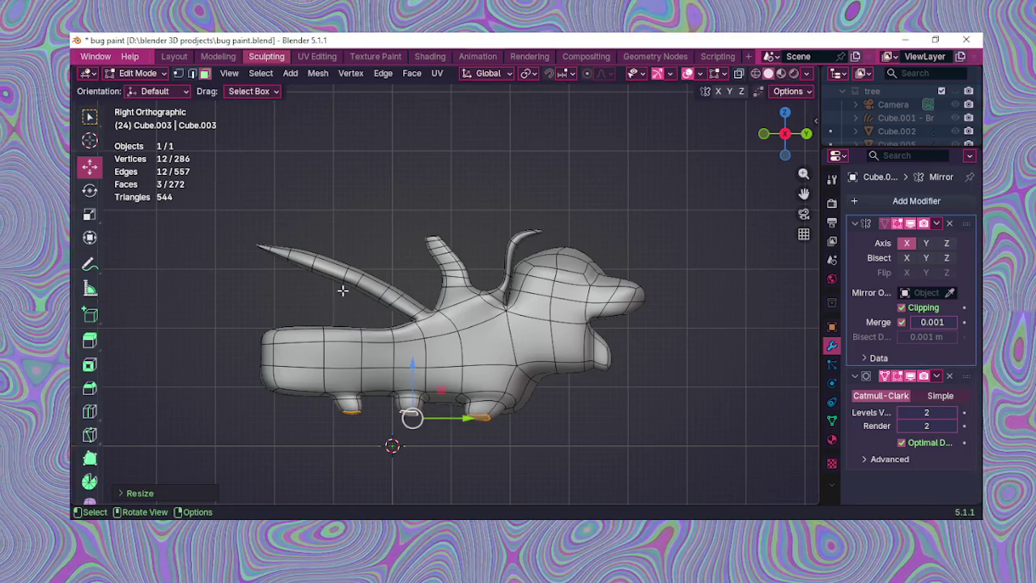
mouse_move(375, 244)
middle_mouse_down()
mouse_move(421, 276)
mouse_move(390, 332)
mouse_move(388, 368)
middle_mouse_up()
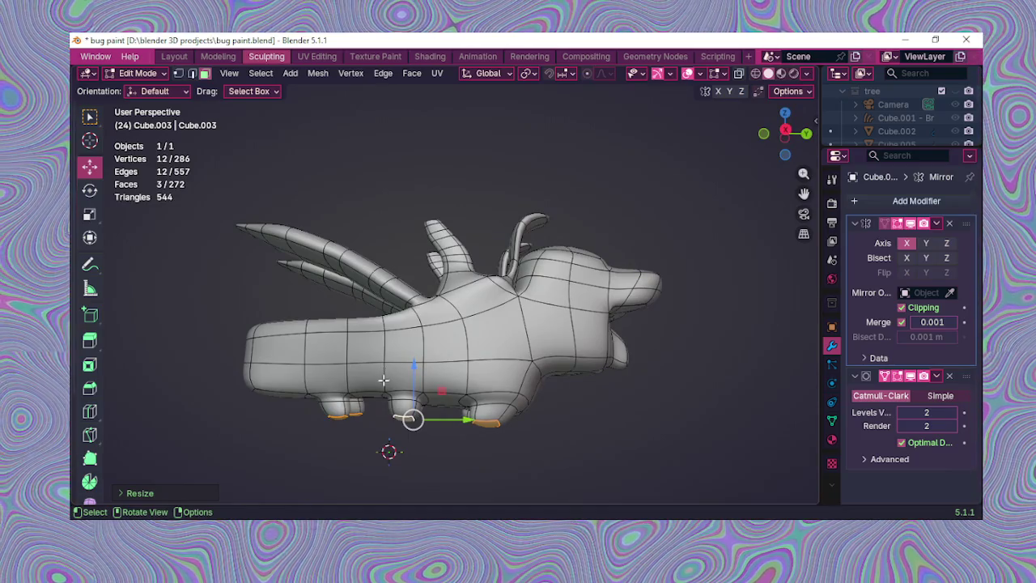
Step: Extrude the legs further down along their normals and taper the tips again
key("e")
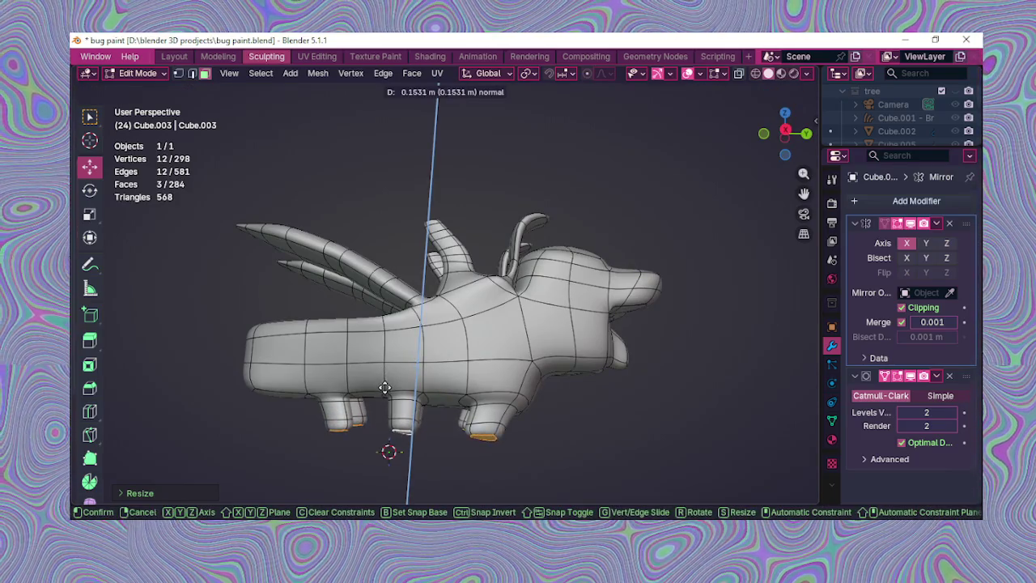
left_click(386, 391)
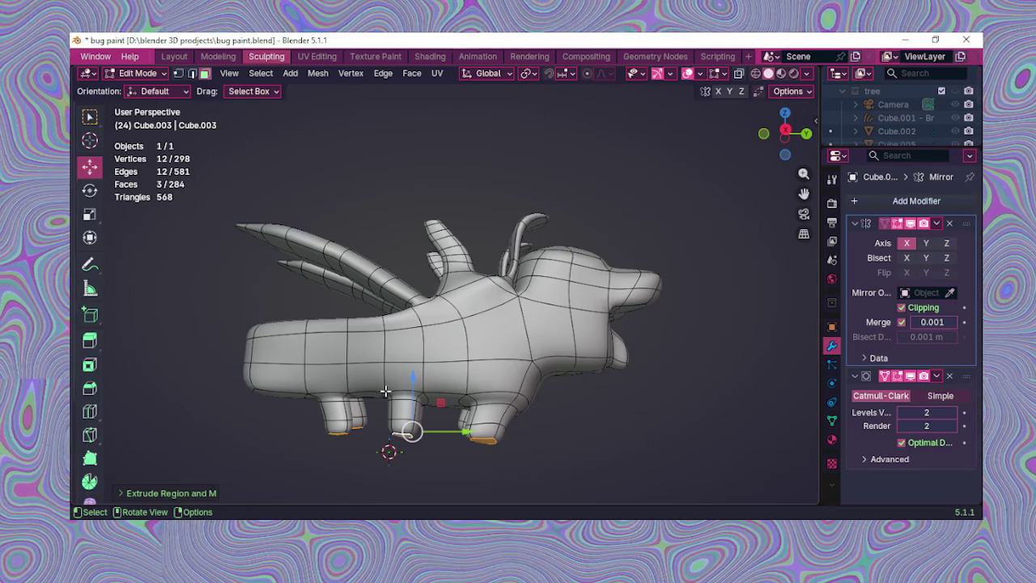
key("s")
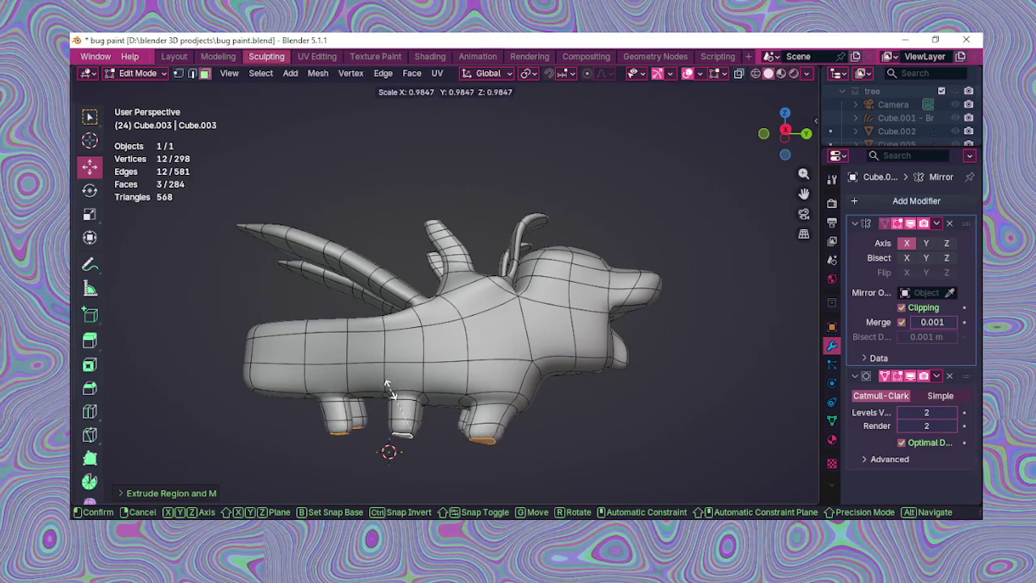
left_click(386, 394)
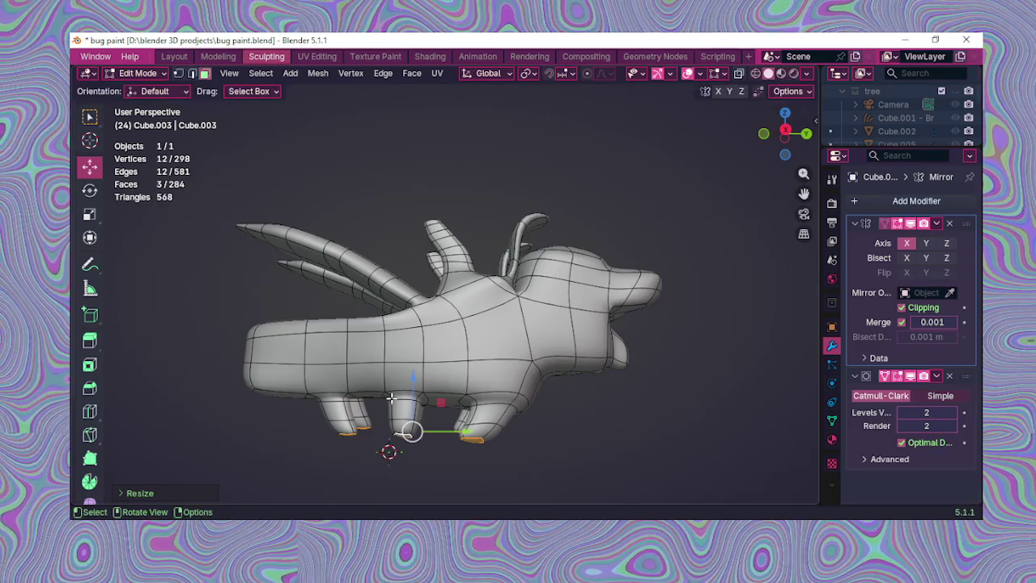
mouse_move(411, 433)
middle_mouse_down()
mouse_move(437, 261)
mouse_move(458, 263)
mouse_move(421, 367)
middle_mouse_up()
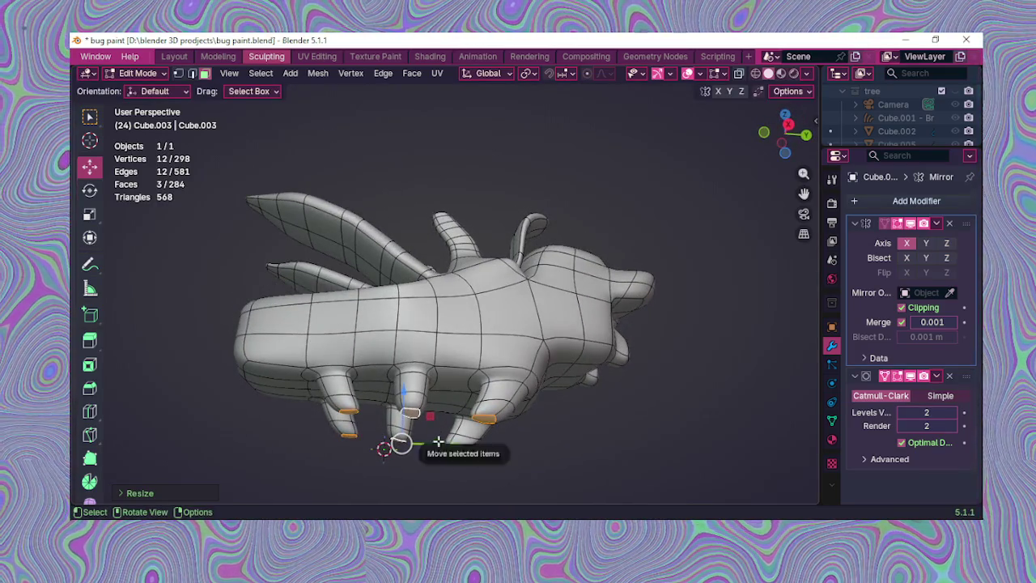
left_click(444, 445)
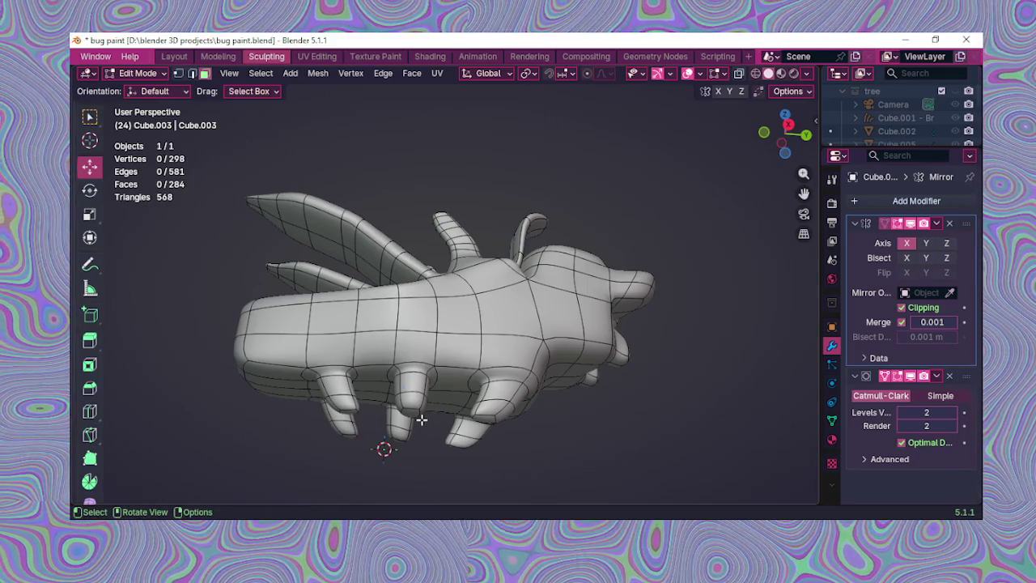
Step: Shift the selected leg faces along Y to reposition them on the body
middle_click_drag(421, 417, 421, 456)
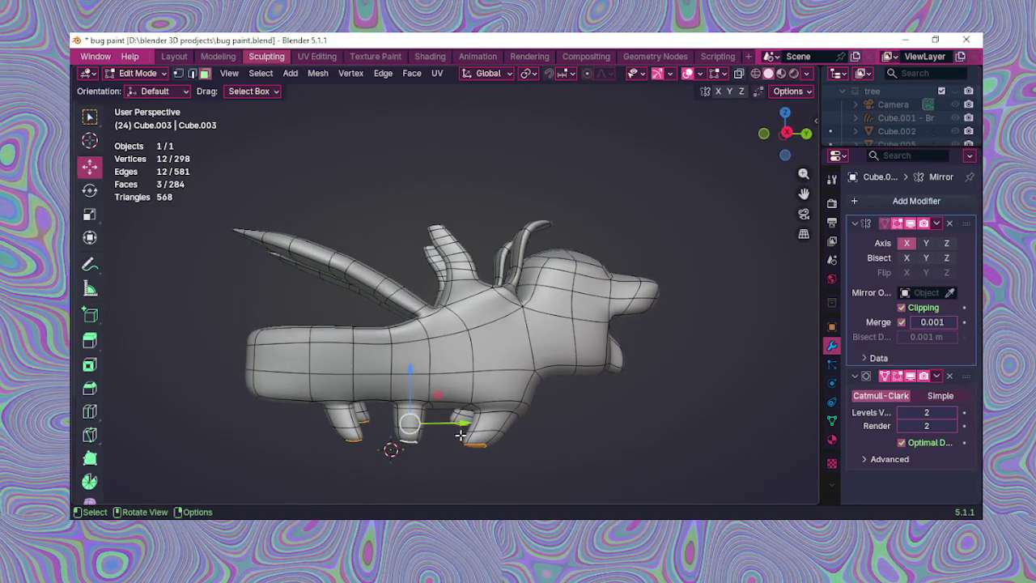
left_click_drag(457, 427, 450, 427)
mouse_move(449, 427)
middle_mouse_down()
mouse_move(441, 360)
mouse_move(329, 319)
mouse_move(409, 347)
middle_mouse_up()
left_click_drag(416, 348, 395, 355)
mouse_move(395, 355)
middle_mouse_down()
mouse_move(543, 398)
mouse_move(604, 371)
middle_mouse_up()
left_click(655, 337)
Step: Move one leg's tip face along Y
mouse_move(501, 393)
middle_mouse_down()
mouse_move(342, 373)
mouse_move(347, 418)
middle_mouse_up()
left_click(391, 354)
left_click_drag(346, 418, 347, 420)
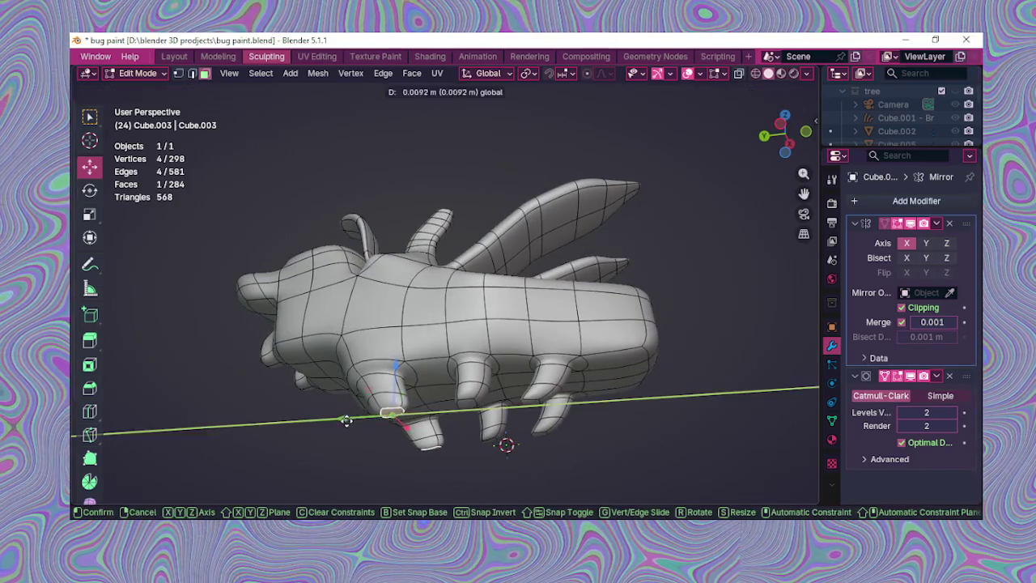
left_click(341, 419)
middle_click_drag(387, 415, 403, 427)
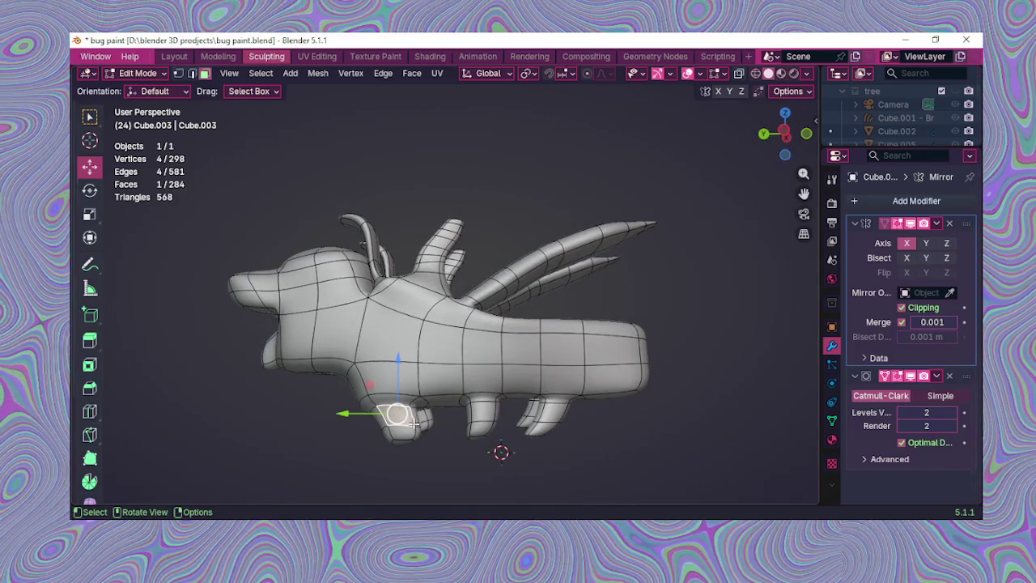
Step: Select an edge loop on a leg, enlarge it, then squash it along one axis
left_click(402, 415, "alt")
middle_click_drag(403, 415, 403, 419)
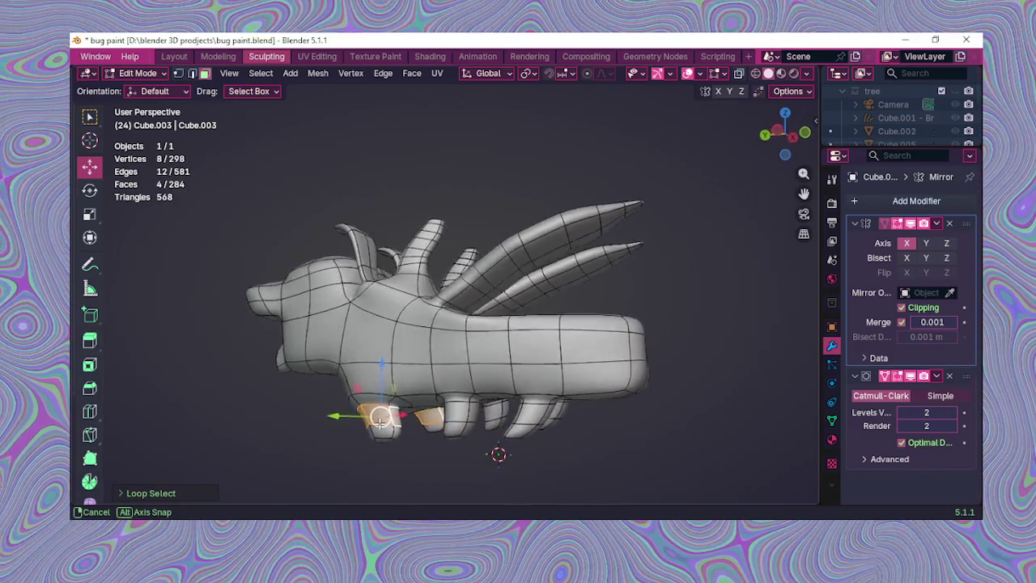
key("s")
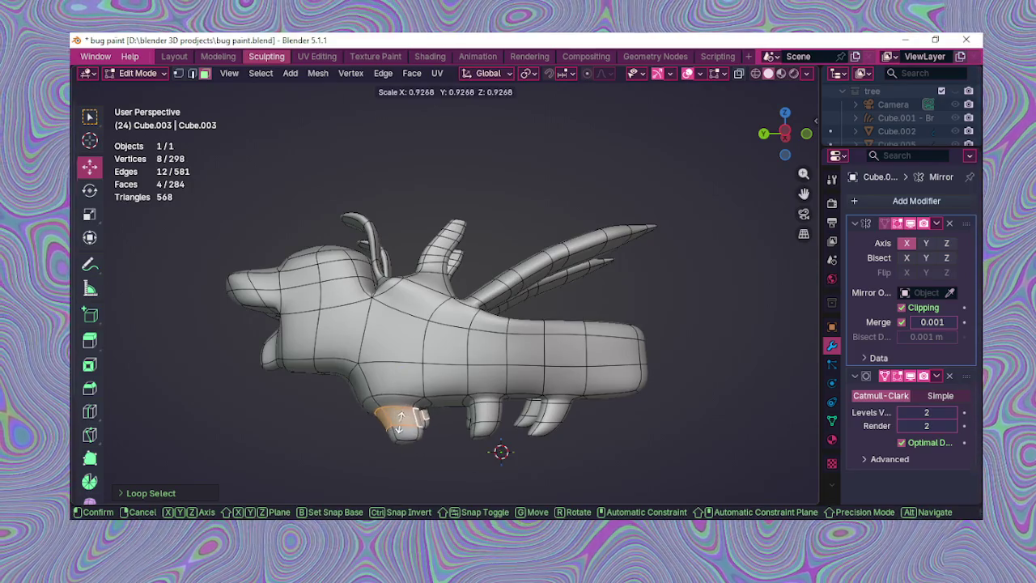
left_click(400, 422)
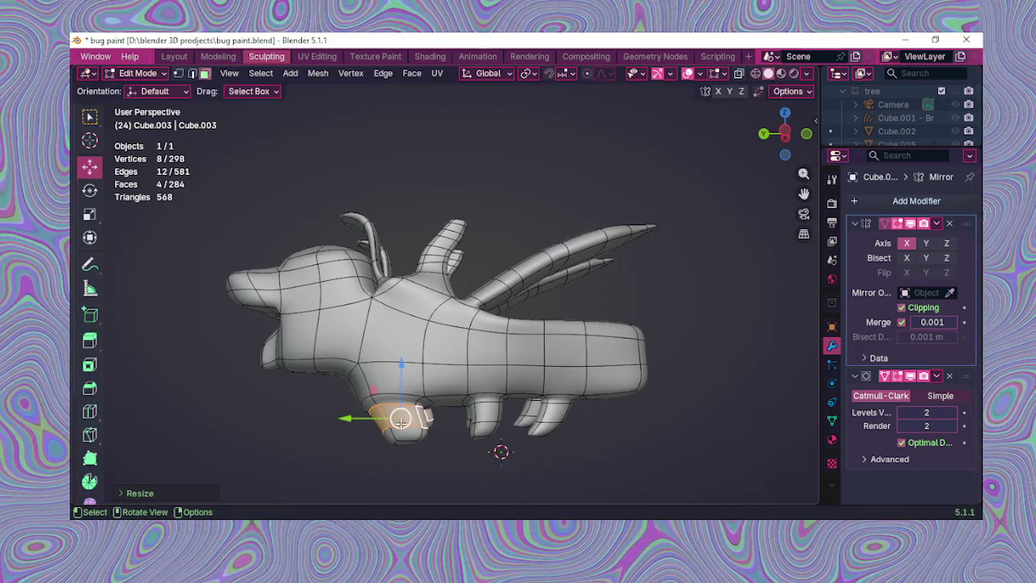
mouse_move(425, 417)
middle_mouse_down()
mouse_move(436, 395)
mouse_move(337, 432)
mouse_move(386, 438)
middle_mouse_up()
left_click(89, 217)
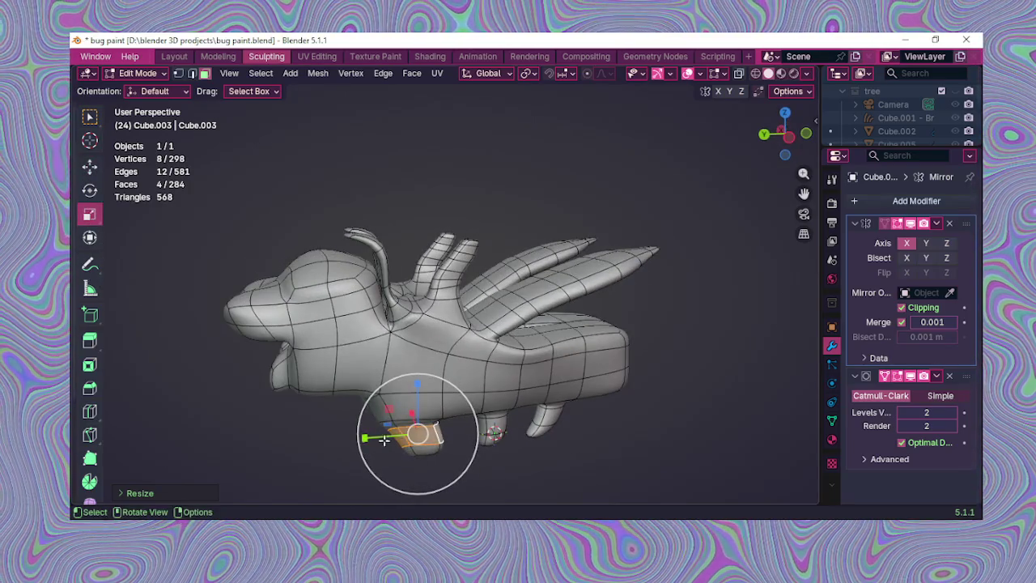
left_click_drag(366, 438, 379, 439)
mouse_move(379, 439)
middle_mouse_down()
mouse_move(264, 355)
mouse_move(474, 448)
mouse_move(476, 425)
mouse_move(462, 413)
mouse_move(494, 413)
mouse_move(475, 427)
middle_mouse_up()
Step: Shrink the ring of faces at the leg tip
left_click(478, 415)
left_click(478, 409, "alt")
key("ctrl+z")
left_click(501, 417, "alt")
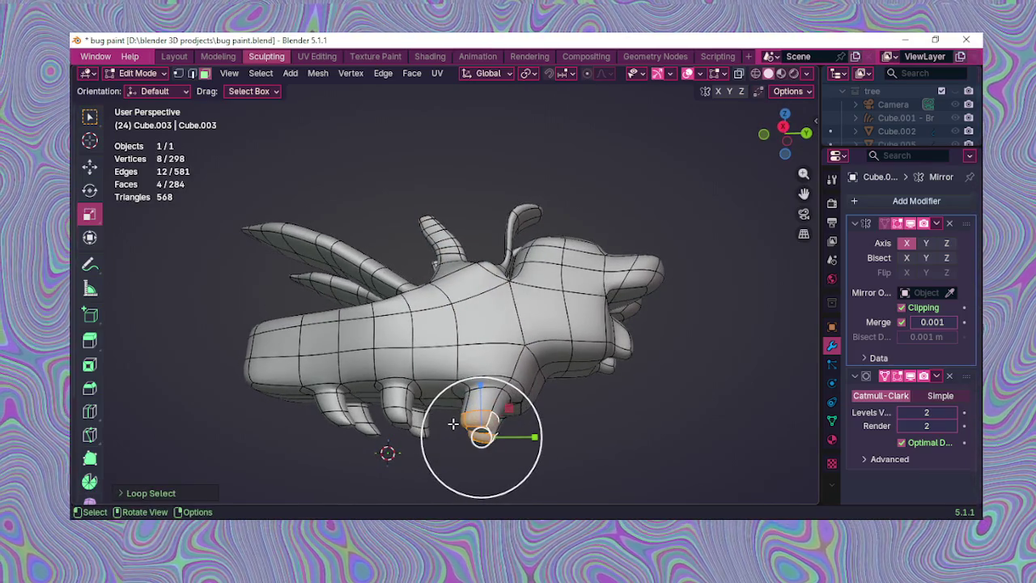
key("s")
left_click(451, 421)
mouse_move(444, 427)
middle_mouse_down()
mouse_move(518, 444)
mouse_move(512, 430)
mouse_move(474, 455)
mouse_move(446, 416)
mouse_move(429, 453)
mouse_move(486, 456)
mouse_move(461, 435)
middle_mouse_up()
Step: Narrow the face loops around another leg and the front leg along X
left_click(461, 435)
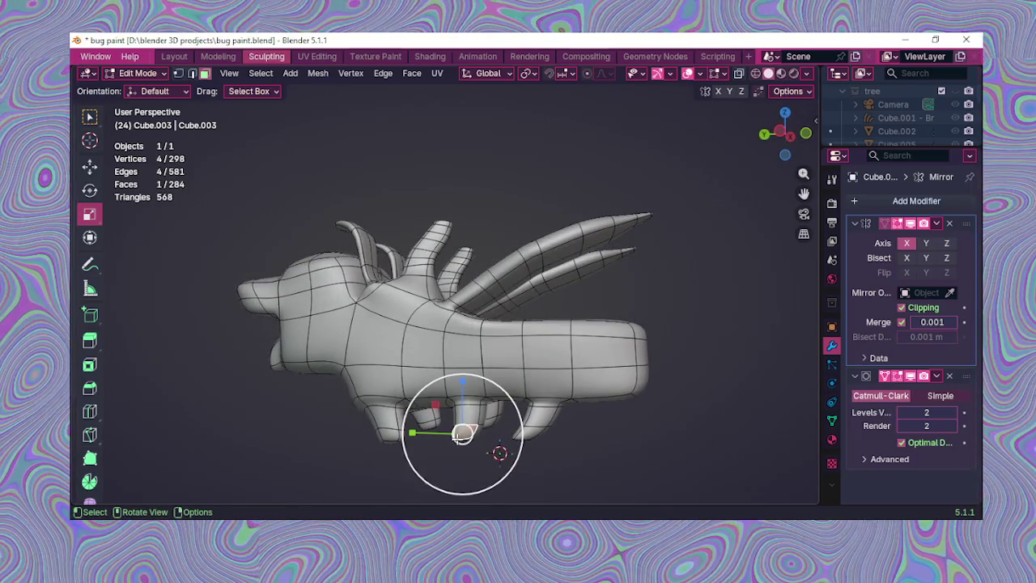
left_click(464, 432, "alt")
middle_click_drag(462, 432, 415, 438)
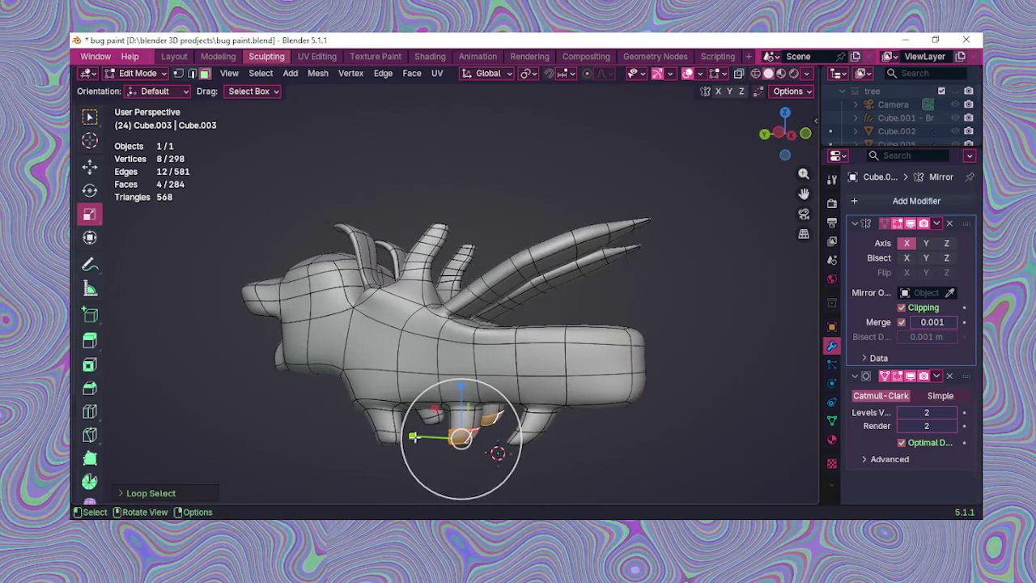
left_click_drag(420, 439, 420, 438)
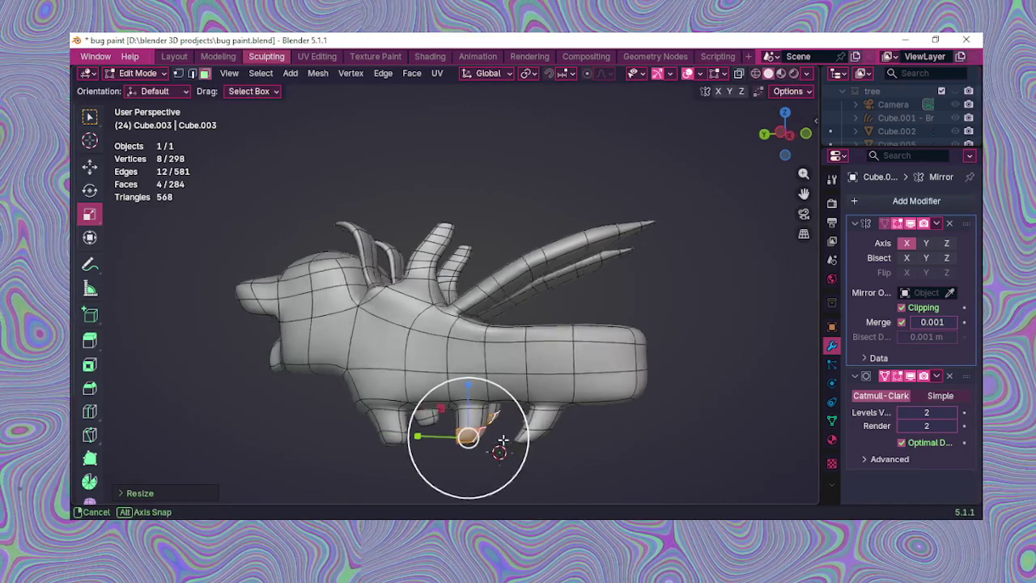
left_click(400, 417)
left_click(403, 419, "alt")
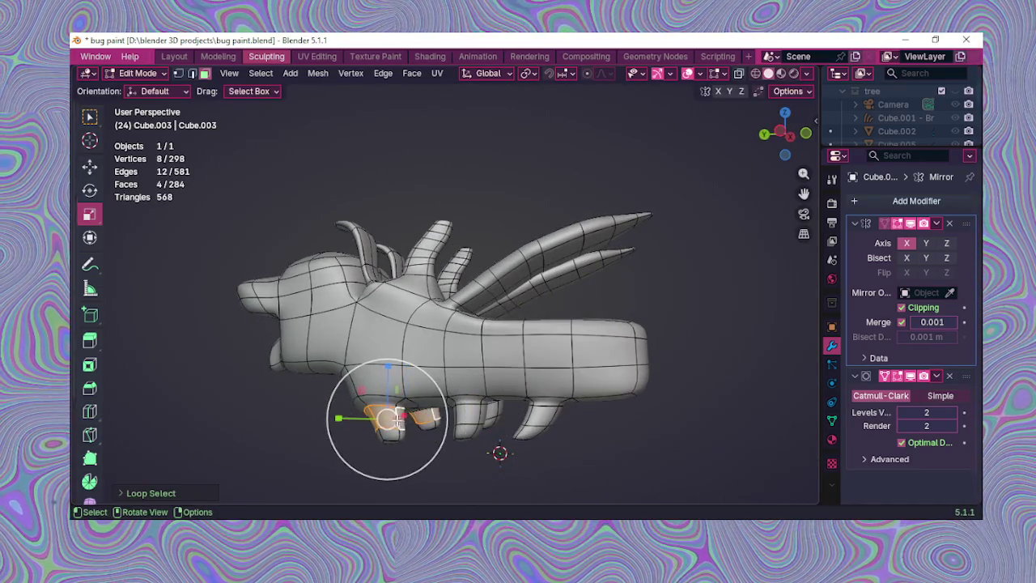
middle_click_drag(403, 419, 420, 423)
left_click_drag(361, 428, 358, 418)
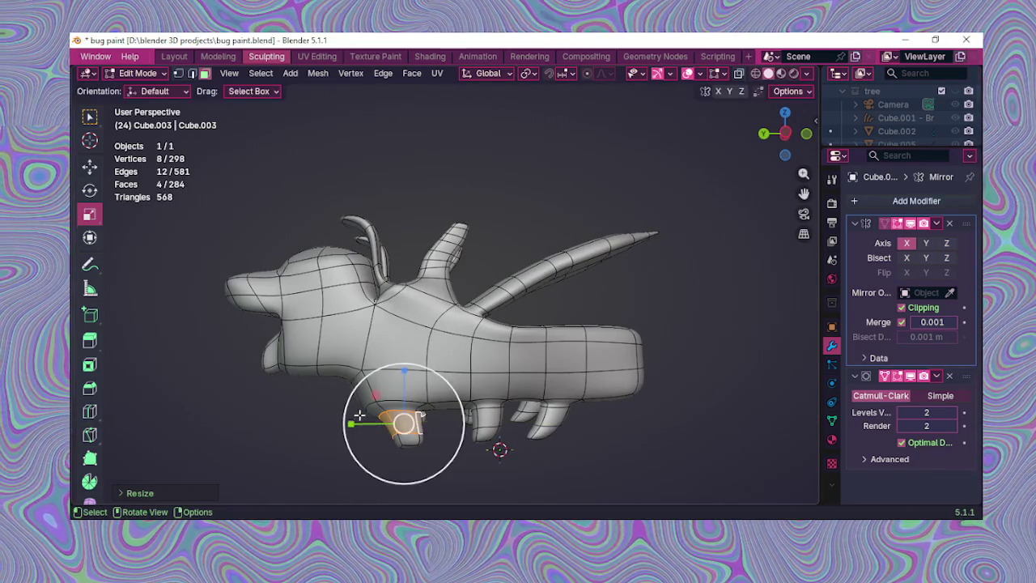
Step: Try selecting faces on the front leg and a body face loop, then clear the selection
left_click(364, 412)
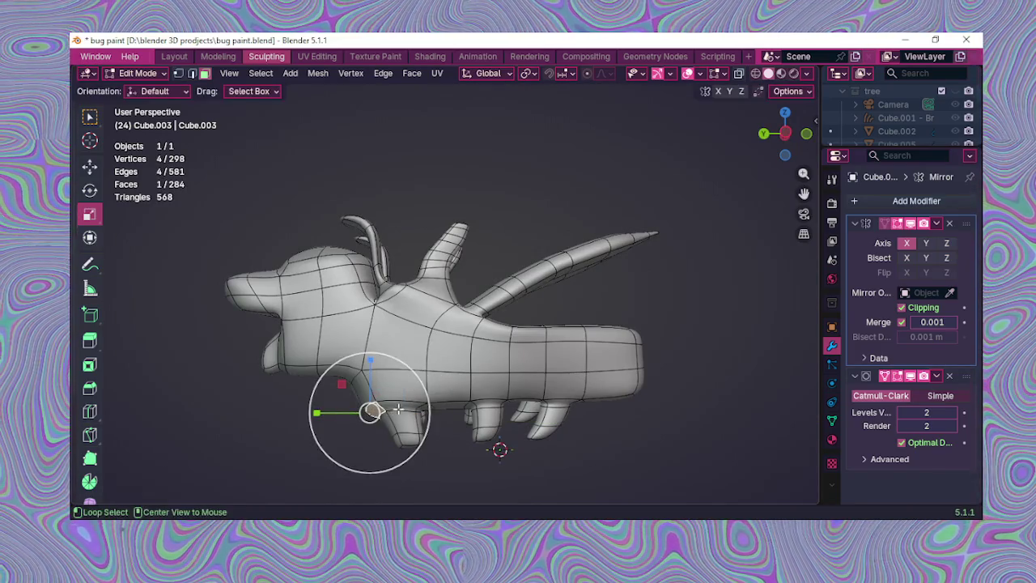
left_click(356, 413, "alt")
left_click(375, 411)
middle_click_drag(374, 413, 429, 362)
mouse_move(478, 400)
middle_mouse_down()
mouse_move(492, 398)
mouse_move(503, 417)
mouse_move(523, 396)
mouse_move(401, 368)
mouse_move(421, 393)
mouse_move(352, 387)
middle_mouse_up()
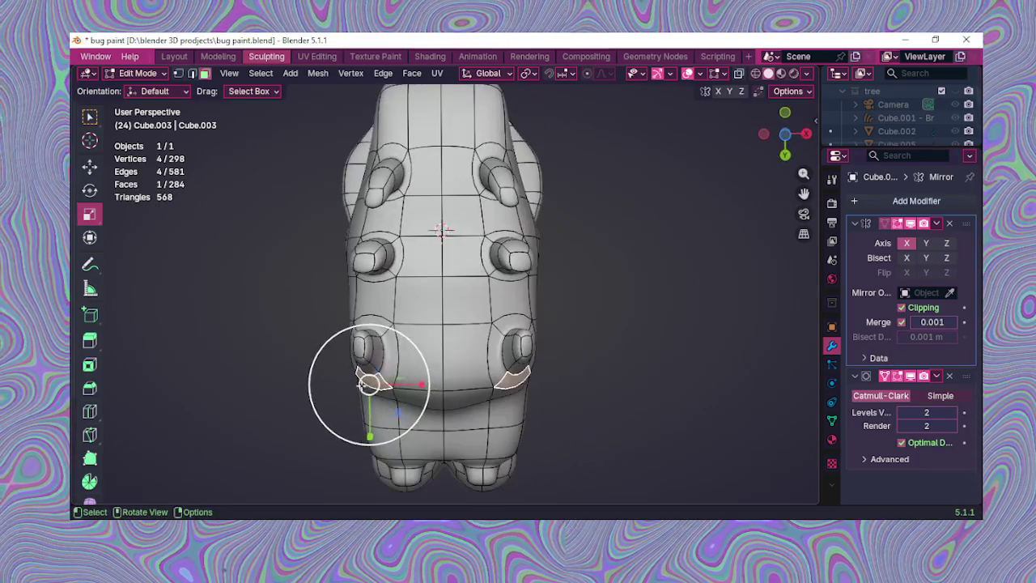
mouse_move(506, 264)
middle_mouse_down()
mouse_move(422, 336)
mouse_move(396, 419)
mouse_move(427, 410)
mouse_move(382, 411)
middle_mouse_up()
left_click(433, 408, "alt")
key("ctrl+z")
left_click(425, 404, "alt")
key("alt+a")
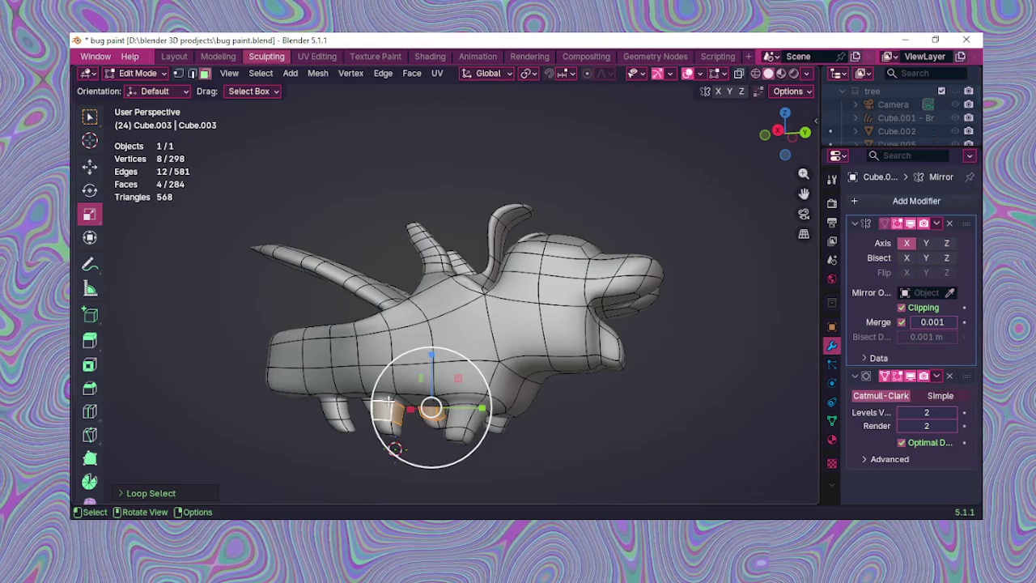
Step: Extrude a new edge loop on the leg, slide it into place, then deselect
key("e")
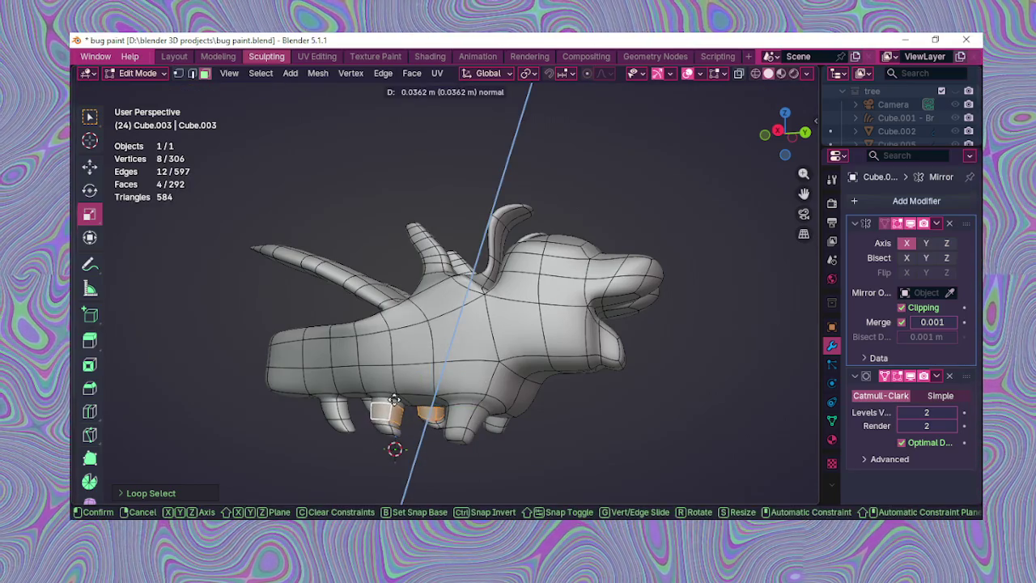
key("g")
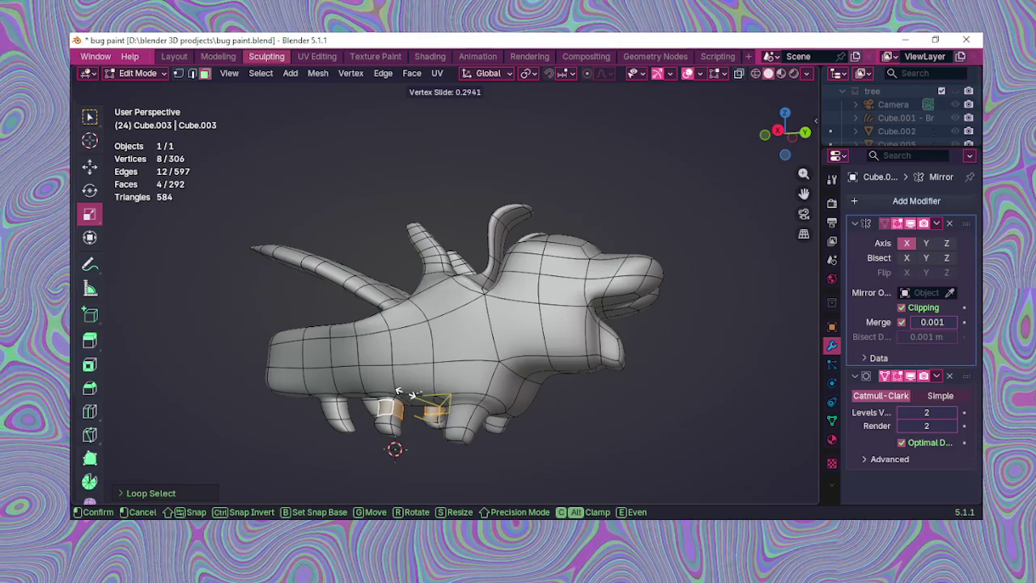
left_click(404, 395)
mouse_move(369, 399)
middle_mouse_down()
mouse_move(539, 398)
mouse_move(435, 397)
mouse_move(527, 402)
mouse_move(522, 441)
mouse_move(487, 456)
mouse_move(445, 440)
mouse_move(448, 417)
middle_mouse_up()
left_click(575, 410)
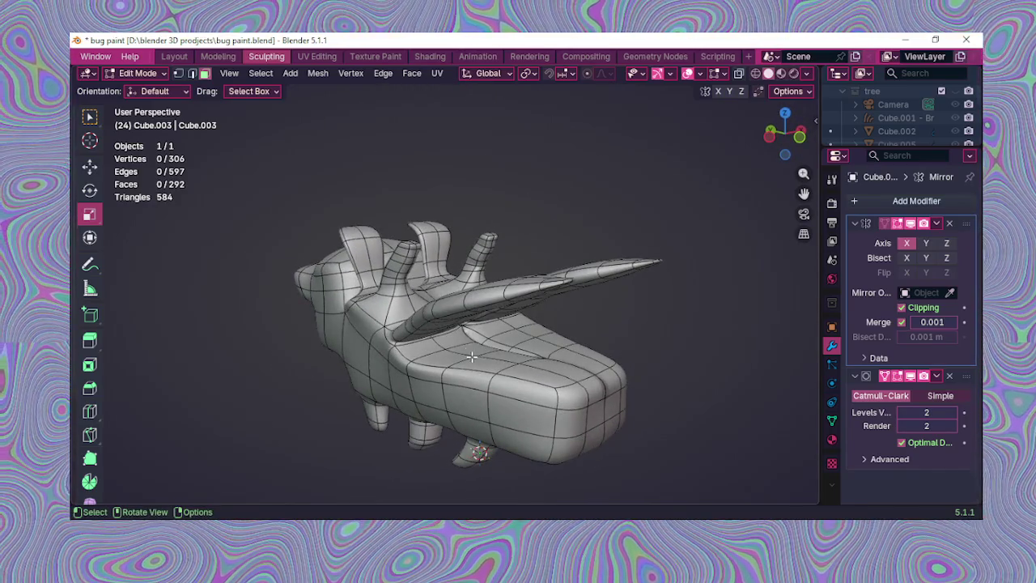
Step: Widen a face on the body's side and shift it along X
left_click(470, 354)
mouse_move(470, 354)
middle_mouse_down()
mouse_move(437, 360)
mouse_move(390, 395)
middle_mouse_up()
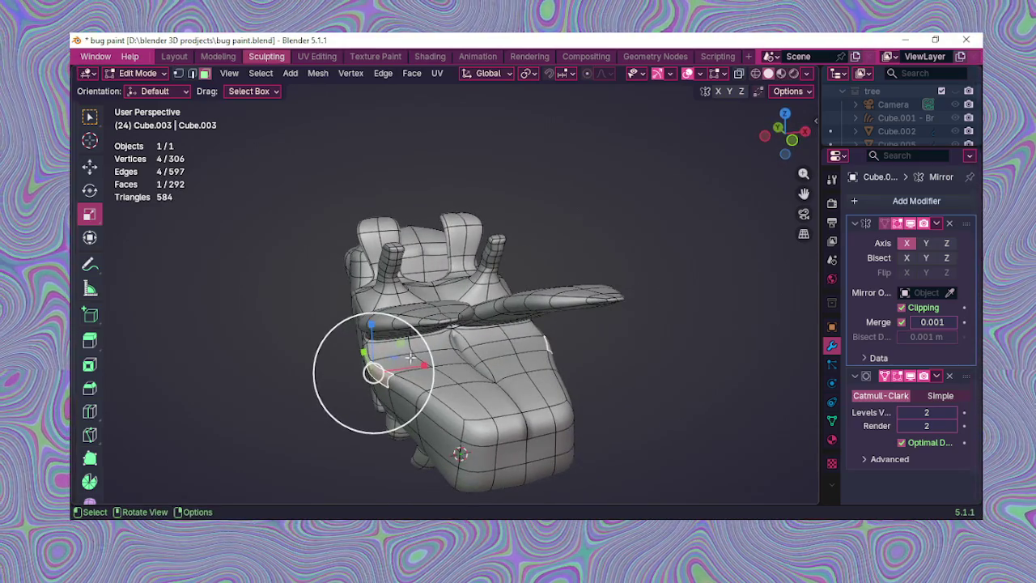
left_click_drag(414, 366, 413, 366)
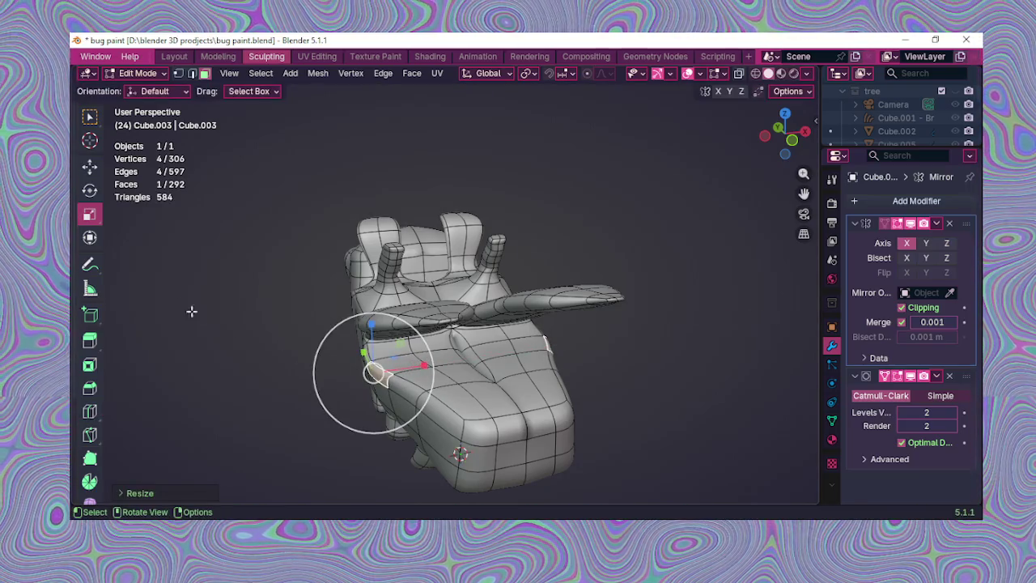
left_click(92, 170)
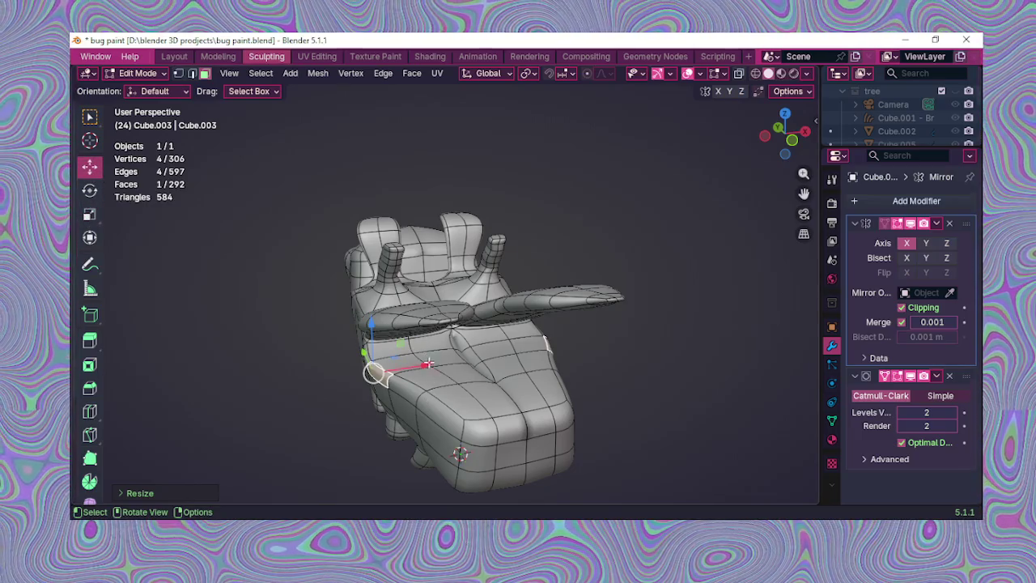
left_click_drag(426, 366, 437, 364)
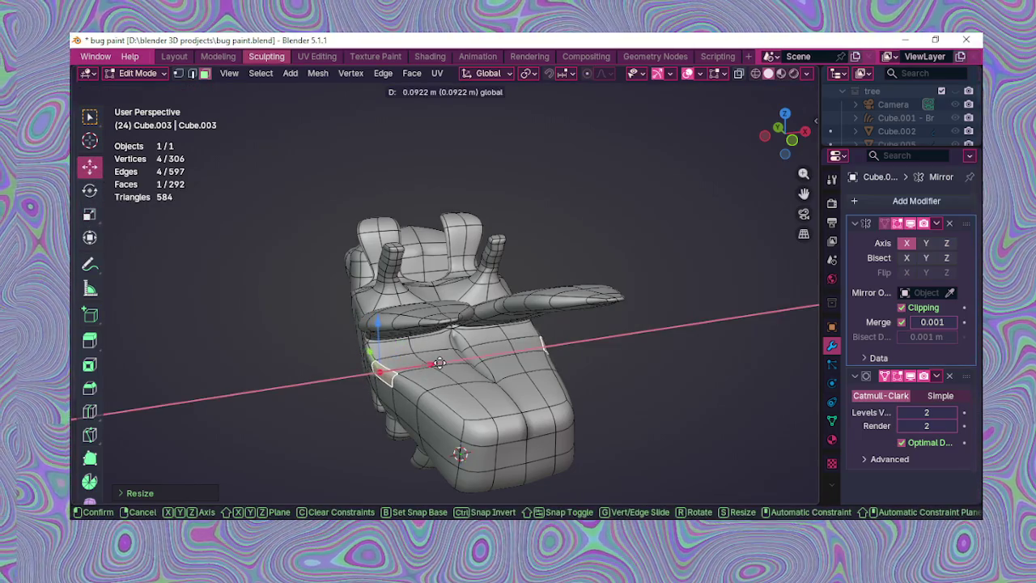
left_click(438, 363)
mouse_move(438, 364)
middle_mouse_down()
mouse_move(570, 337)
mouse_move(491, 369)
middle_mouse_up()
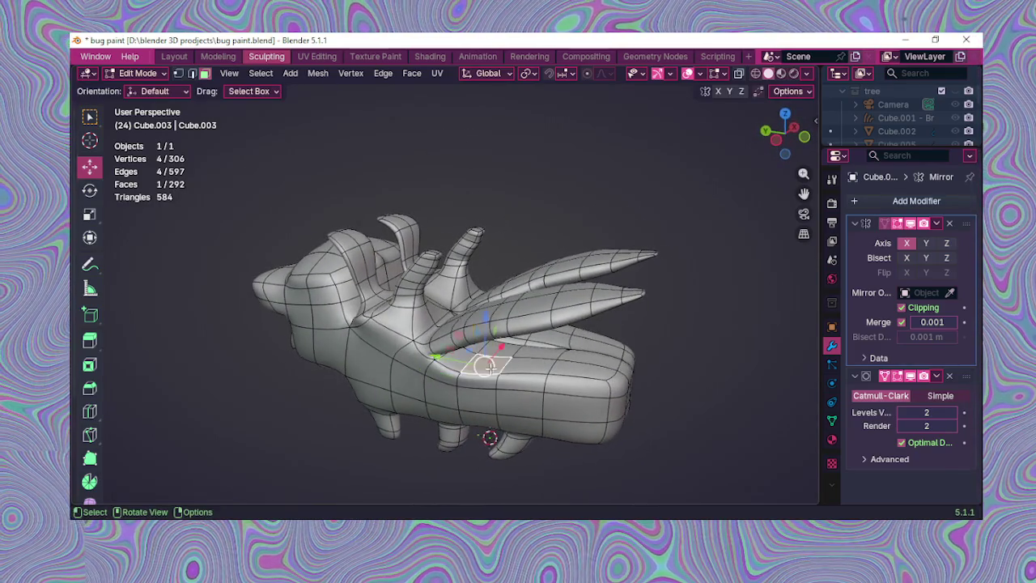
Step: Raise the selected back faces along Z in several passes, checking from different angles
left_click_drag(487, 337, 489, 327)
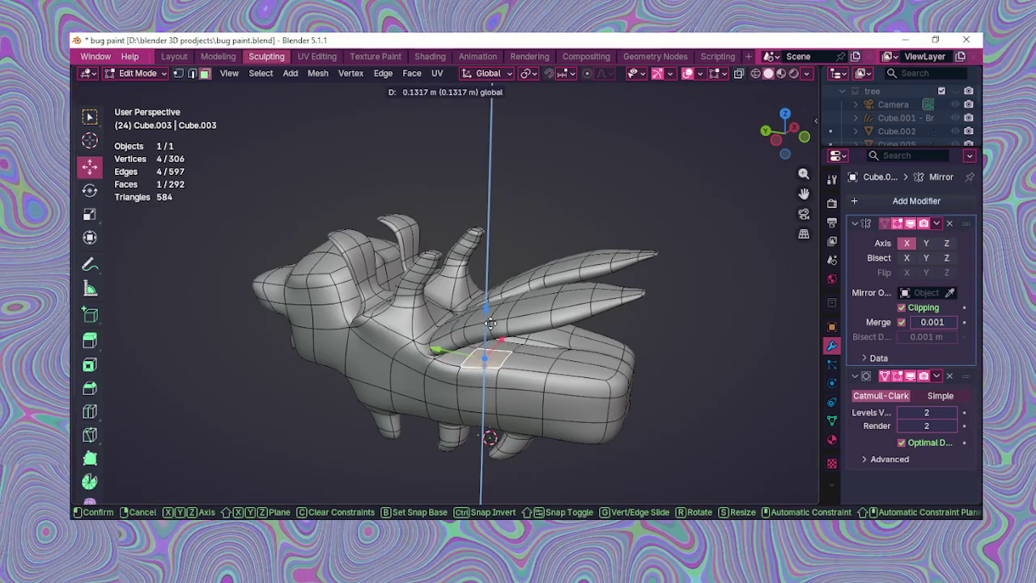
left_click(492, 321)
mouse_move(491, 322)
middle_mouse_down()
mouse_move(438, 348)
mouse_move(459, 372)
middle_mouse_up()
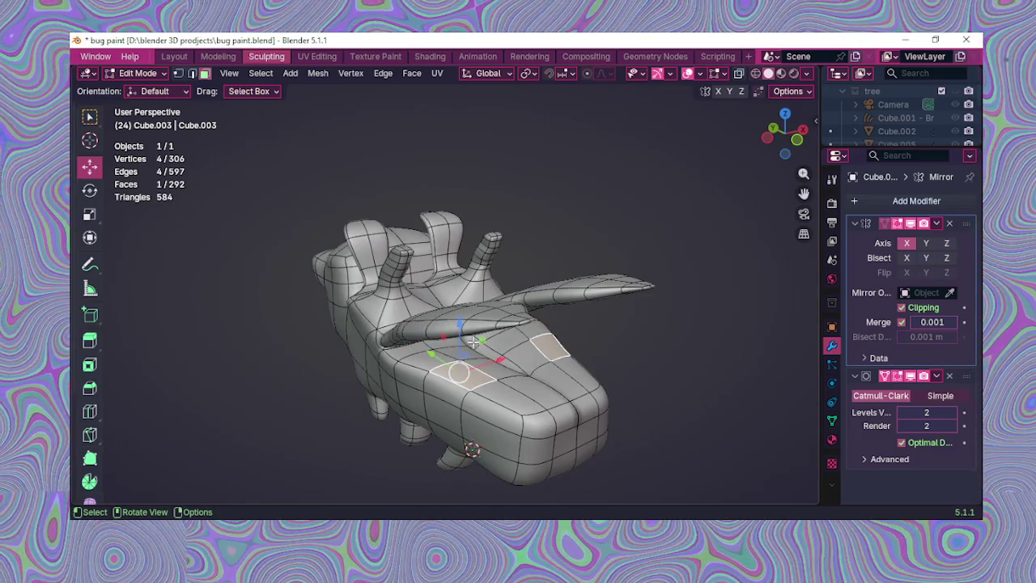
left_click_drag(461, 334, 461, 326)
mouse_move(461, 326)
middle_mouse_down()
mouse_move(440, 370)
mouse_move(441, 336)
middle_mouse_up()
left_click_drag(427, 332, 427, 322)
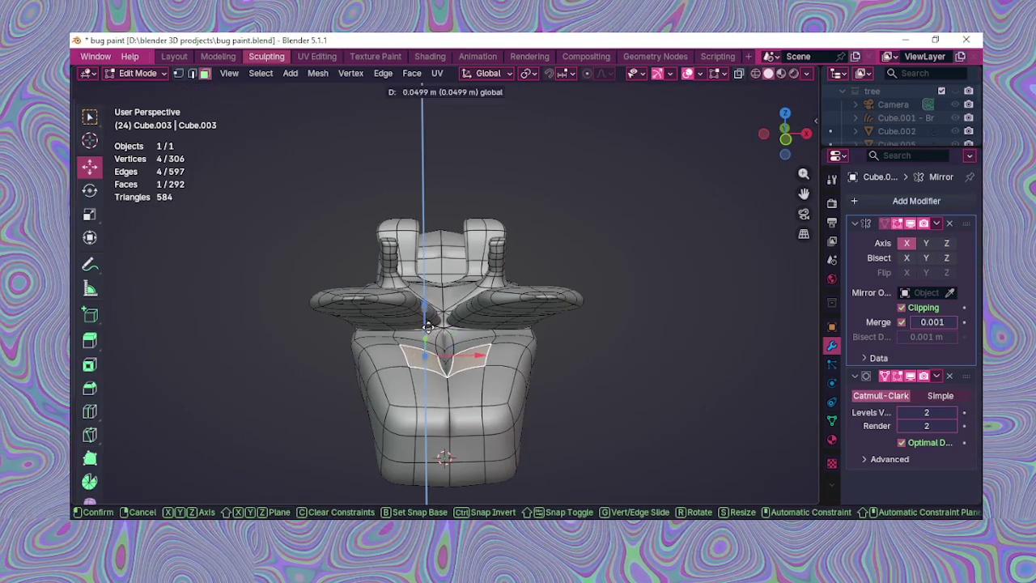
middle_click_drag(426, 323, 402, 348)
left_click_drag(413, 323, 413, 315)
mouse_move(413, 315)
middle_mouse_down()
mouse_move(452, 370)
mouse_move(457, 421)
mouse_move(449, 400)
mouse_move(470, 396)
mouse_move(481, 354)
middle_mouse_up()
Step: Lift individual vertices near the wing roots upward along Z
mouse_move(573, 372)
middle_mouse_down()
mouse_move(509, 429)
mouse_move(572, 435)
mouse_move(629, 363)
mouse_move(534, 394)
mouse_move(524, 368)
middle_mouse_up()
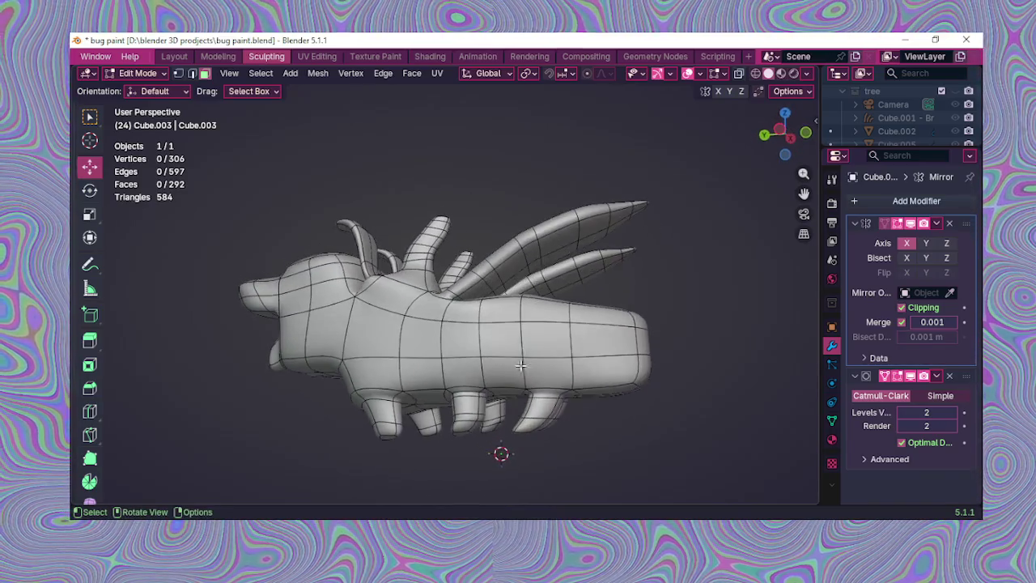
middle_click_drag(482, 341, 485, 383)
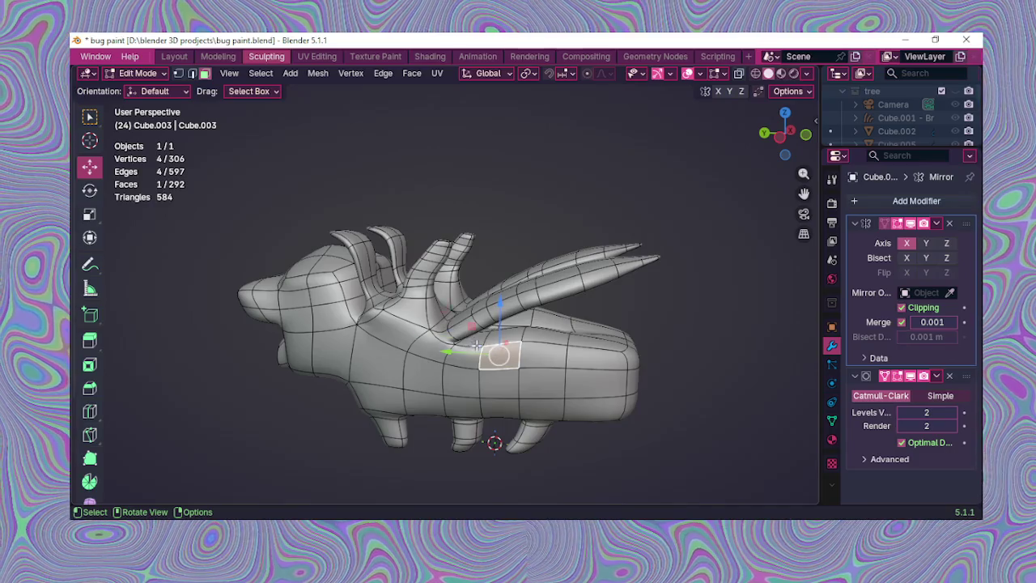
left_click_drag(472, 292, 476, 275)
middle_click_drag(476, 275, 422, 348)
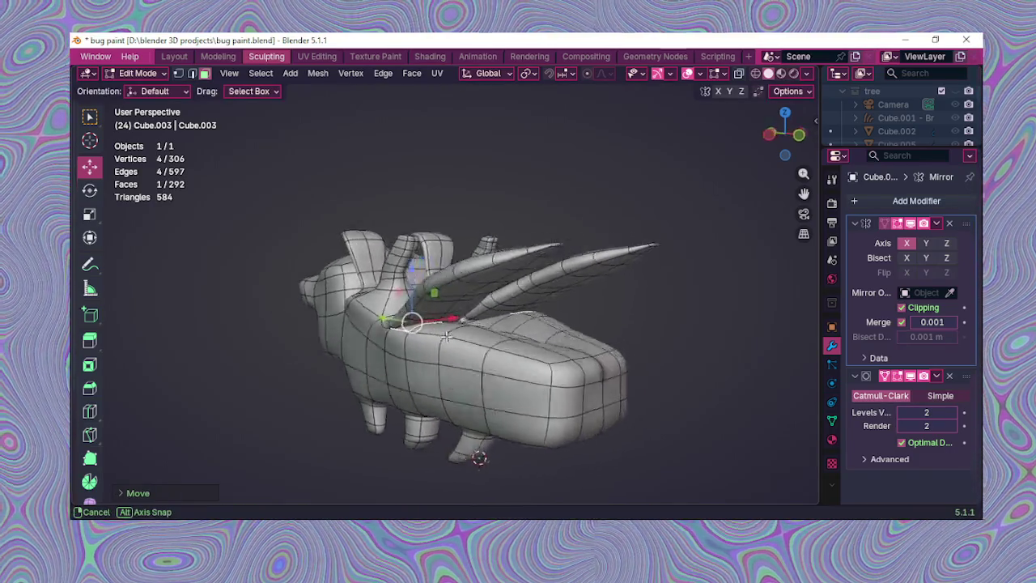
left_click(569, 368)
mouse_move(568, 367)
middle_mouse_down()
mouse_move(639, 359)
mouse_move(490, 344)
middle_mouse_up()
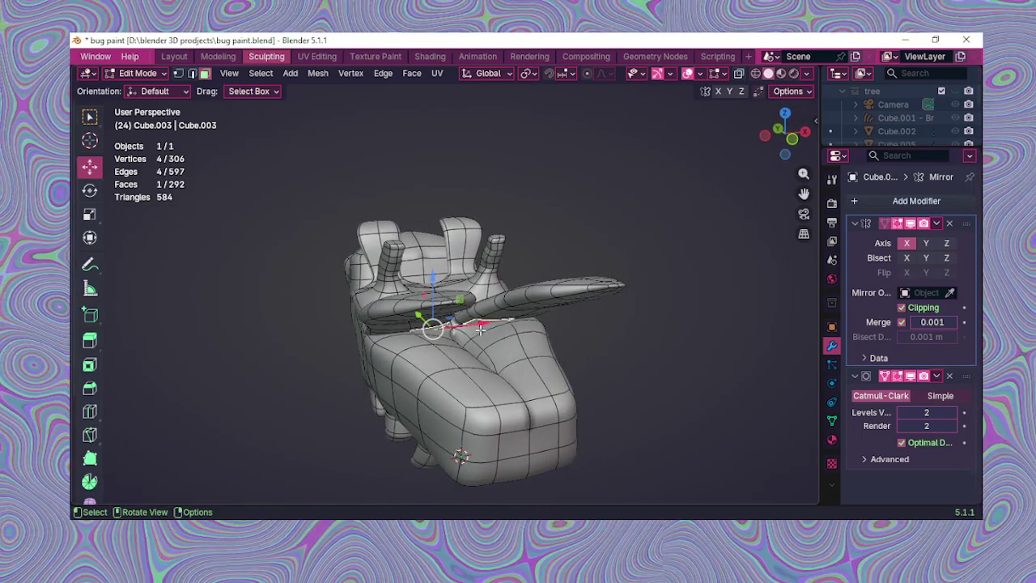
left_click_drag(434, 285, 447, 292)
Step: Slide a face along the body's length on Y, then deselect everything
mouse_move(601, 339)
middle_mouse_down()
mouse_move(608, 310)
mouse_move(645, 345)
mouse_move(542, 359)
mouse_move(486, 389)
mouse_move(439, 464)
mouse_move(316, 407)
middle_mouse_up()
mouse_move(321, 416)
left_mouse_down()
mouse_move(317, 423)
mouse_move(332, 430)
left_mouse_up()
mouse_move(491, 424)
middle_mouse_down()
mouse_move(572, 378)
mouse_move(567, 389)
mouse_move(609, 380)
middle_mouse_up()
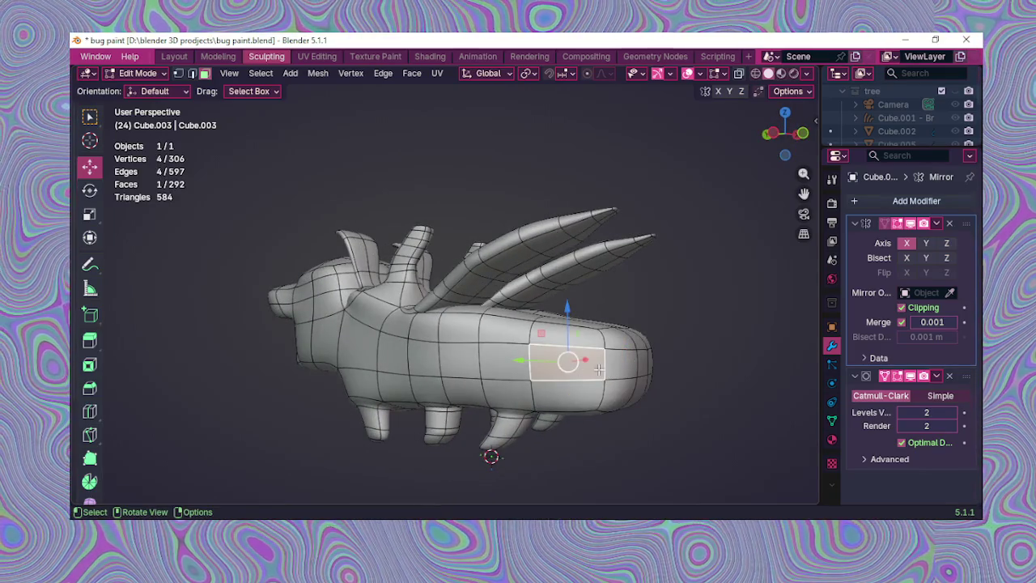
left_click_drag(595, 366, 585, 362)
mouse_move(584, 362)
middle_mouse_down()
mouse_move(522, 377)
mouse_move(439, 423)
mouse_move(498, 426)
mouse_move(605, 370)
mouse_move(636, 317)
mouse_move(617, 327)
mouse_move(621, 394)
mouse_move(652, 357)
mouse_move(567, 443)
mouse_move(627, 402)
mouse_move(602, 377)
mouse_move(548, 404)
mouse_move(487, 279)
mouse_move(446, 341)
mouse_move(492, 331)
mouse_move(591, 349)
mouse_move(497, 321)
mouse_move(430, 212)
middle_mouse_up()
left_click(497, 426)
left_click(627, 401)
Step: Snap to front view and unhide the tree collection, orbiting to inspect the tree and bug
scroll(576, 358, "down", 3)
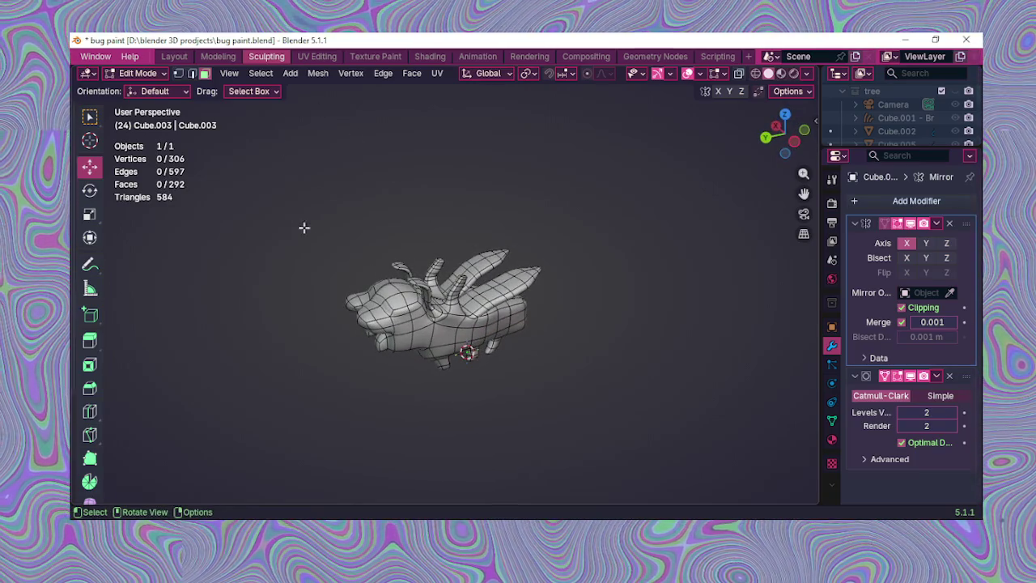
key("KP_1")
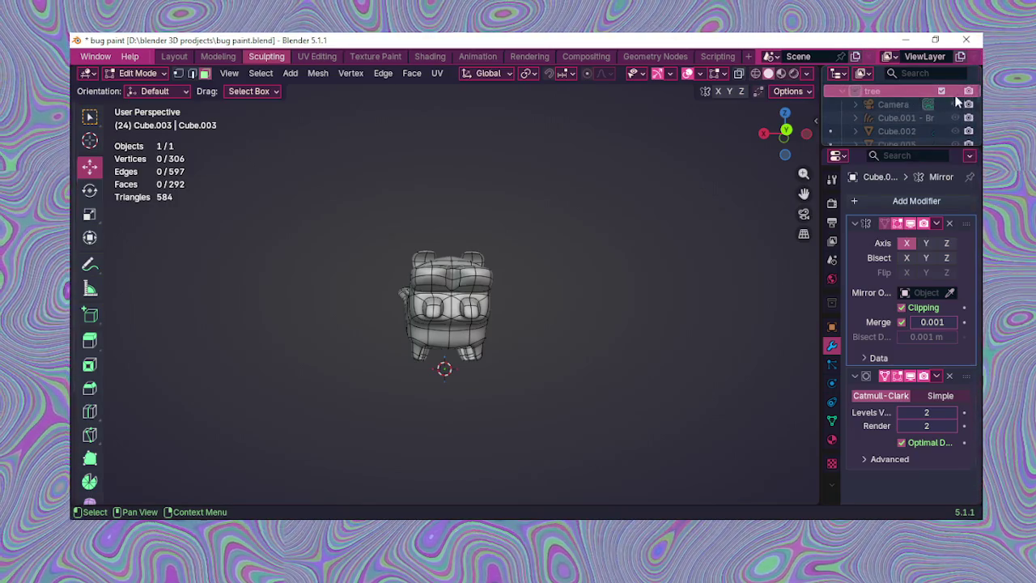
left_click(956, 91)
mouse_move(301, 278)
middle_mouse_down()
mouse_move(368, 387)
mouse_move(442, 321)
mouse_move(548, 259)
mouse_move(331, 313)
mouse_move(529, 297)
mouse_move(588, 311)
mouse_move(560, 297)
mouse_move(525, 303)
mouse_move(583, 299)
mouse_move(494, 321)
middle_mouse_up()
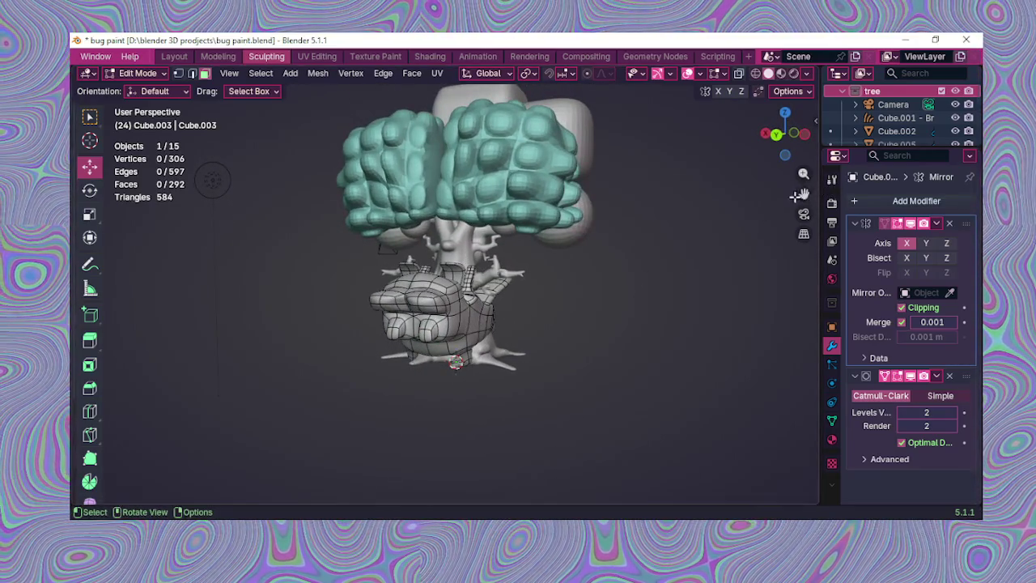
left_click_drag(803, 194, 796, 200)
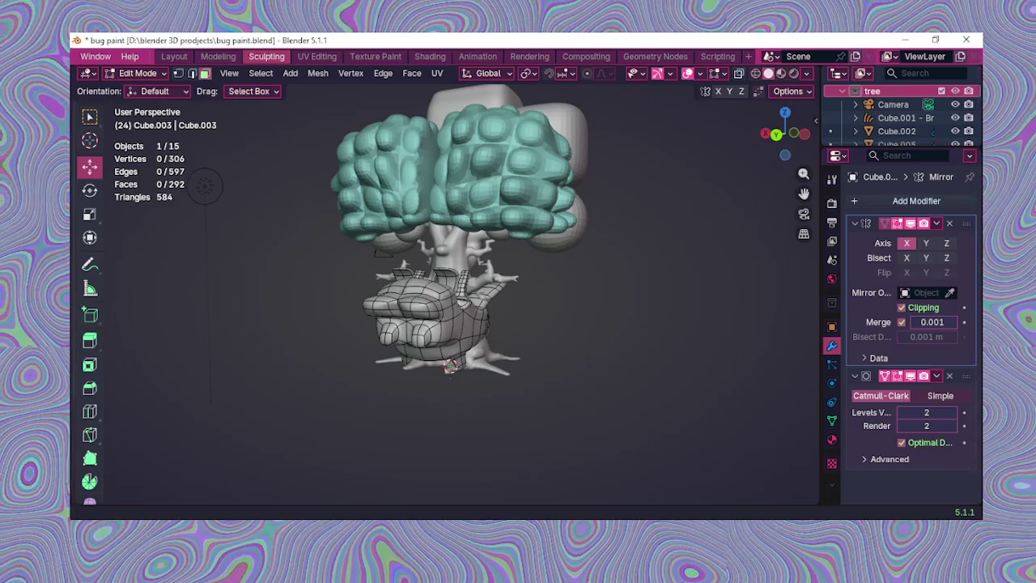
mouse_move(535, 387)
middle_mouse_down()
mouse_move(514, 294)
mouse_move(548, 289)
middle_mouse_up()
Step: Toggle the tree collection's visibility off and back on, then enter the Texture Paint workspace
left_click(133, 74)
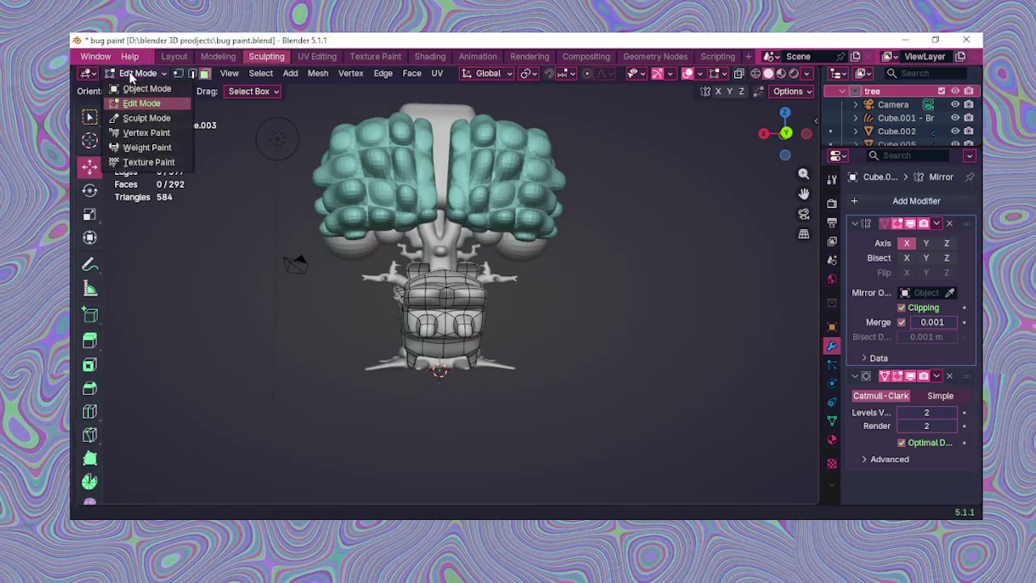
left_click(955, 91)
mouse_move(578, 243)
middle_mouse_down()
mouse_move(692, 170)
mouse_move(794, 204)
mouse_move(735, 220)
mouse_move(599, 316)
mouse_move(655, 307)
mouse_move(648, 275)
middle_mouse_up()
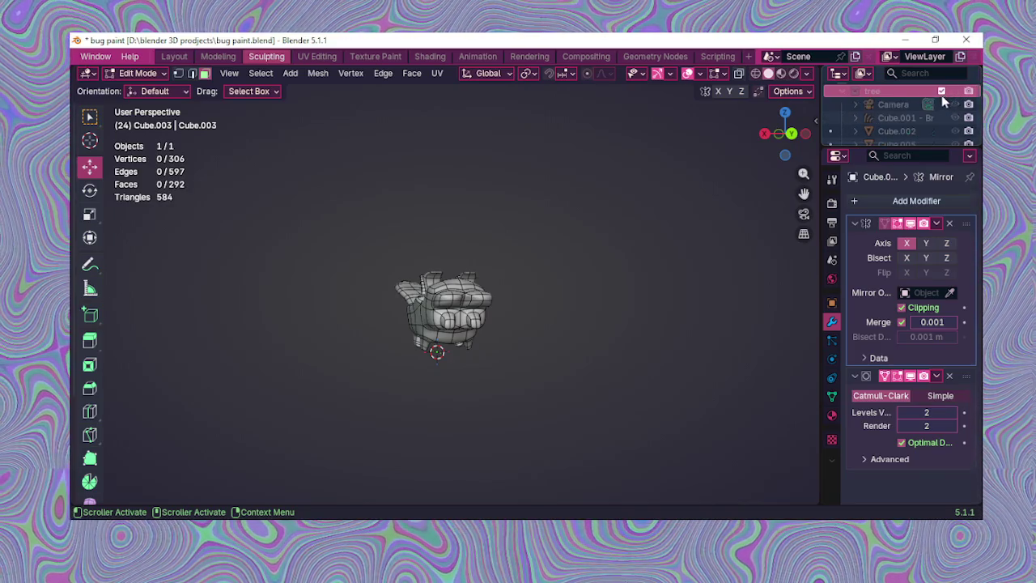
left_click(942, 92)
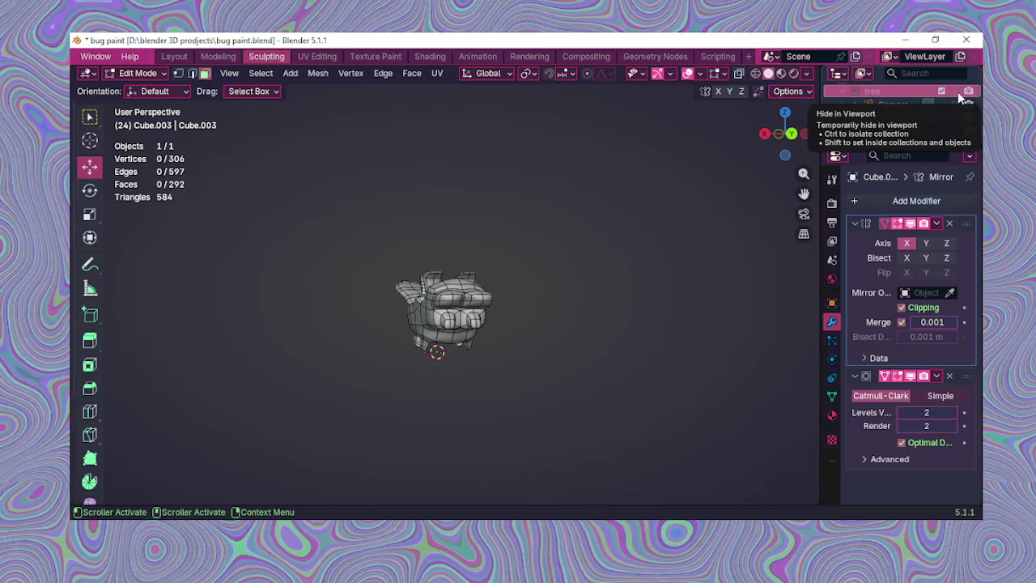
left_click(957, 91)
left_click(955, 92)
left_click(953, 94)
middle_click_drag(558, 243, 615, 242)
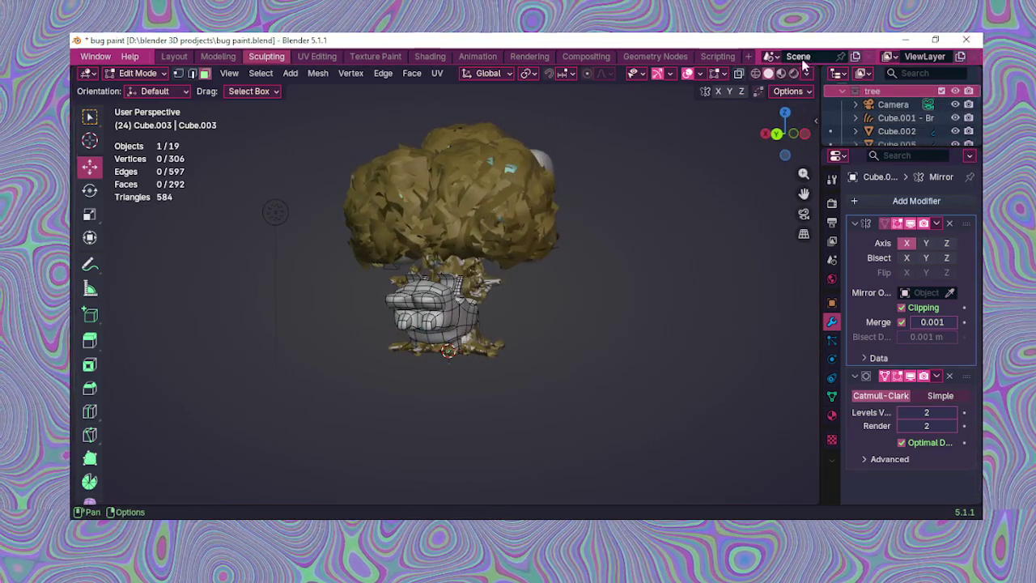
mouse_move(515, 257)
middle_mouse_down()
mouse_move(602, 310)
mouse_move(448, 122)
middle_mouse_up()
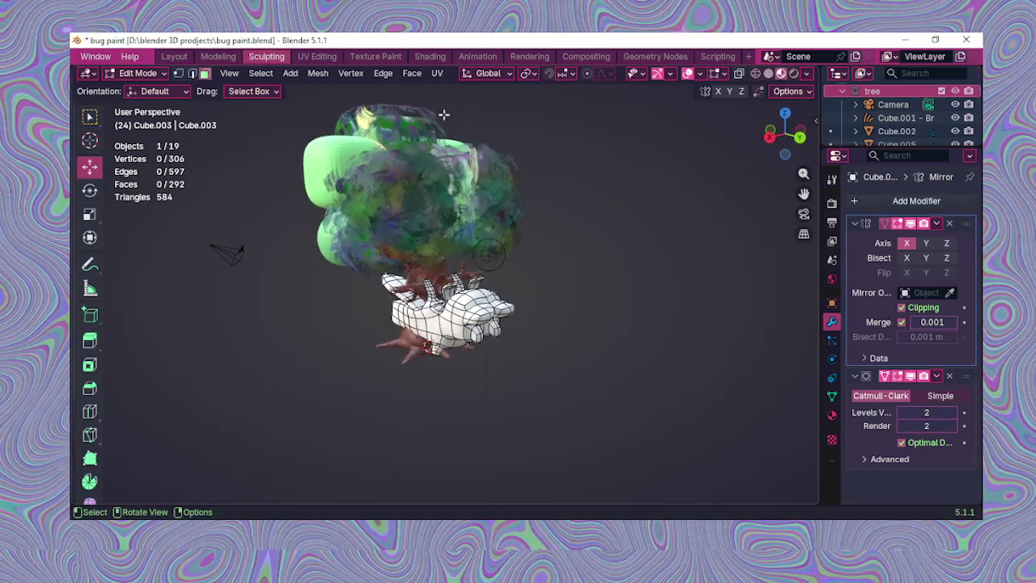
key("ctrl+Page_Down")
key("ctrl+Page_Down")
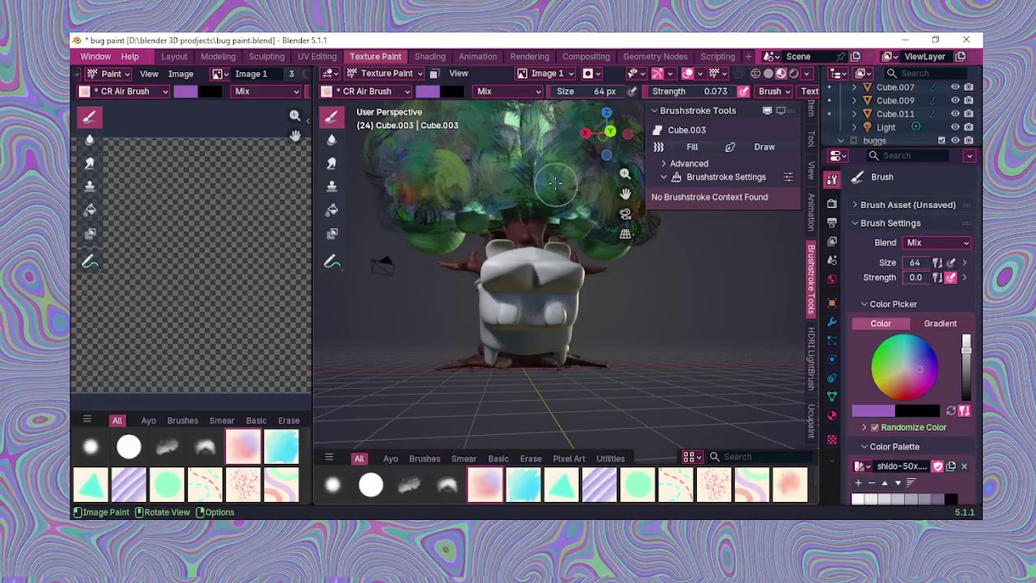
Step: Switch to the Layout workspace and zoom in on the bug above the grid
middle_click_drag(502, 191, 396, 242)
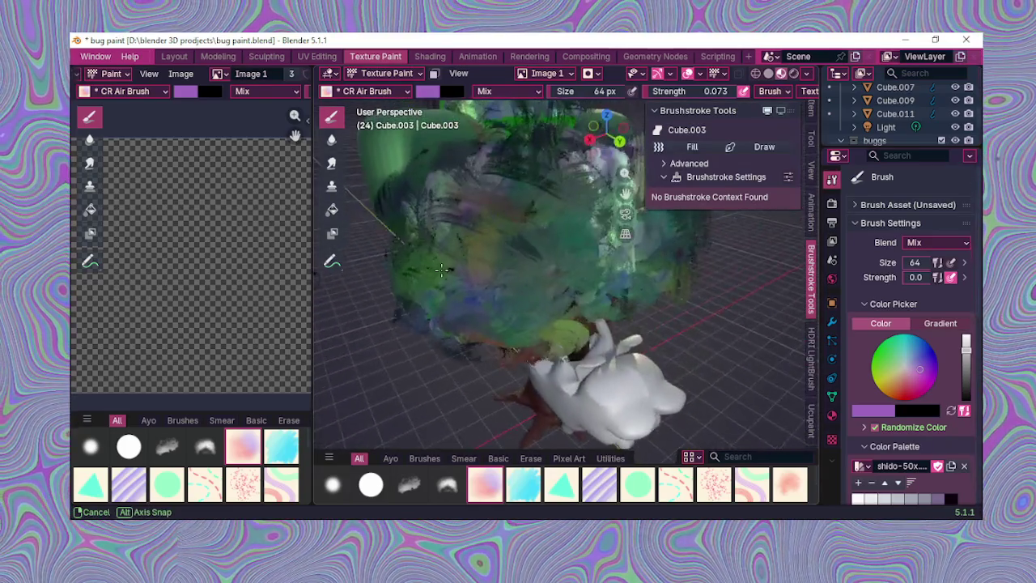
left_click(183, 57)
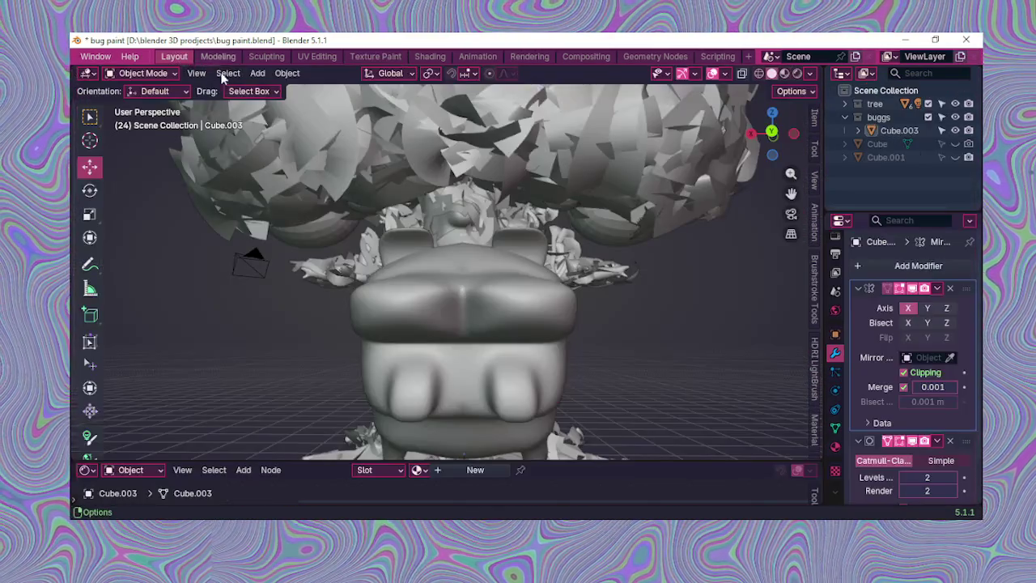
middle_click_drag(577, 247, 567, 286)
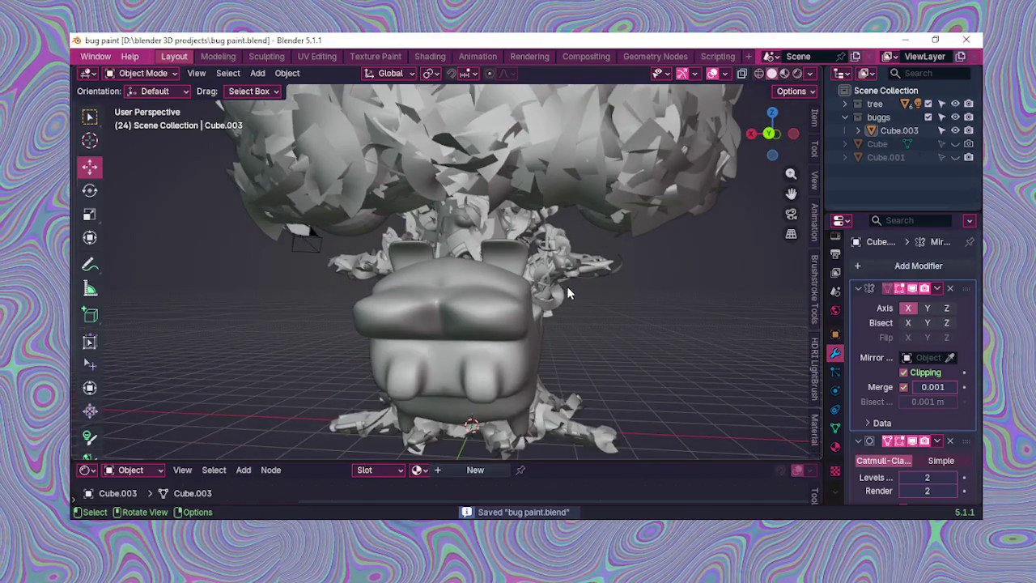
scroll(568, 284, "up", 2)
scroll(569, 282, "up", 1)
scroll(569, 281, "up", 1)
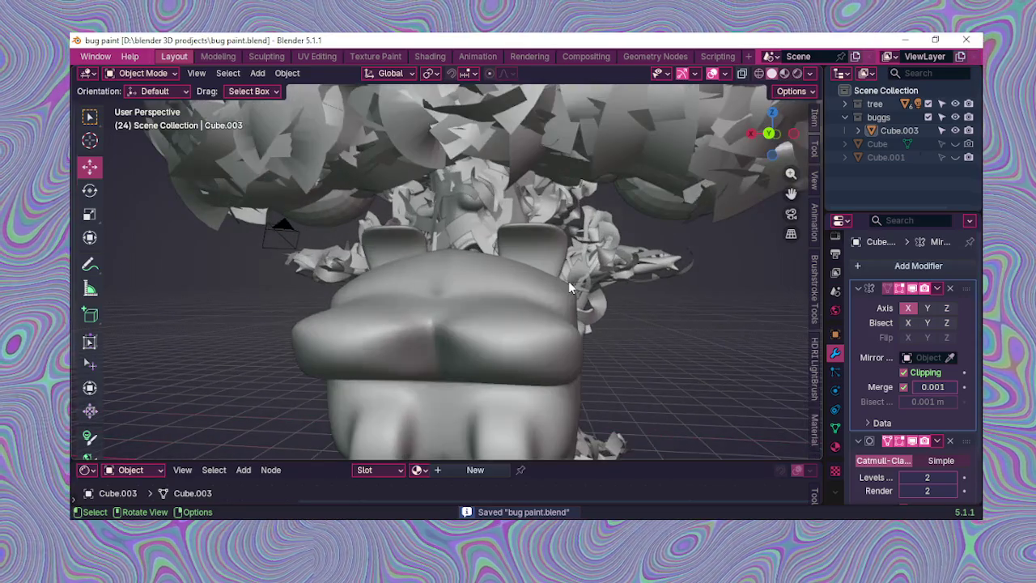
Step: Zoom back out, enter the Modeling workspace and orbit until the bug faces head-on
scroll(573, 267, "down", 2)
scroll(576, 251, "down", 2)
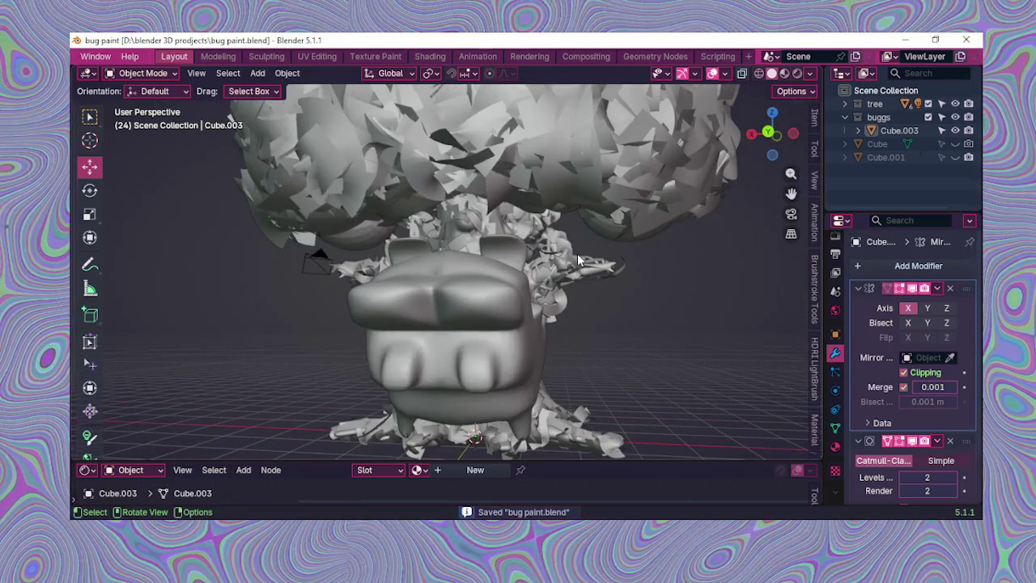
scroll(578, 253, "down", 2)
mouse_move(577, 254)
middle_mouse_down()
mouse_move(625, 308)
mouse_move(616, 288)
mouse_move(530, 234)
middle_mouse_up()
scroll(616, 289, "up", 2)
scroll(551, 253, "down", 2)
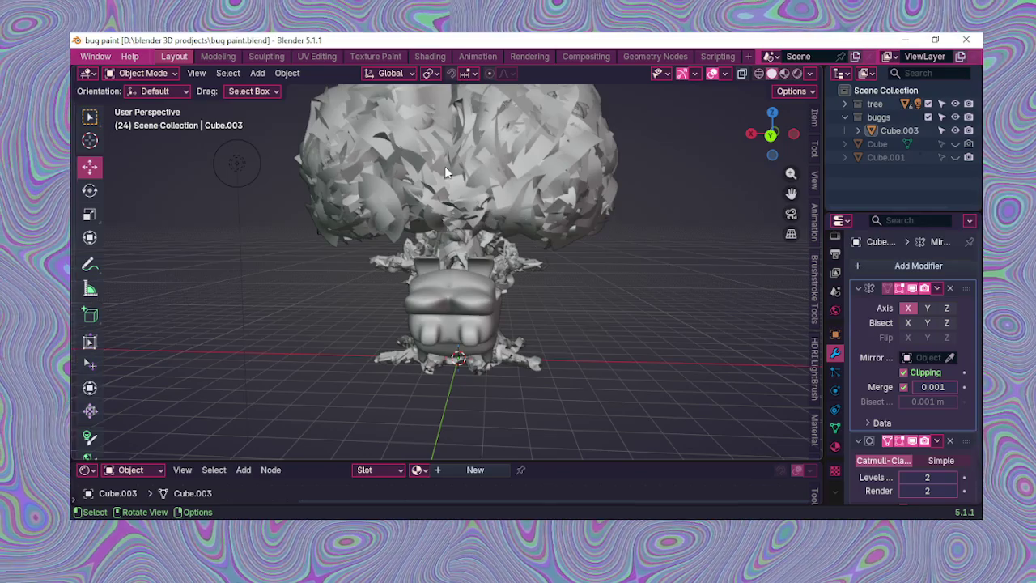
left_click(221, 59)
mouse_move(349, 143)
middle_mouse_down()
mouse_move(378, 264)
mouse_move(384, 140)
mouse_move(356, 211)
middle_mouse_up()
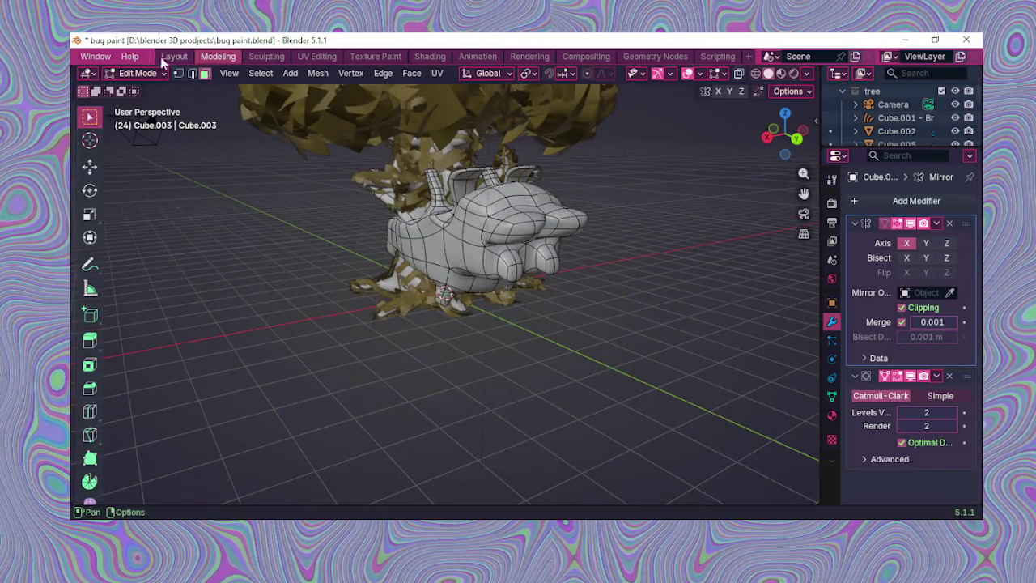
Step: Select tree object Cube.007 in Layout, then make Cube.011 active in Texture Paint
left_click(172, 55)
left_click(475, 188)
mouse_move(502, 185)
middle_mouse_down()
mouse_move(575, 236)
mouse_move(520, 231)
mouse_move(498, 202)
middle_mouse_up()
left_click(368, 56)
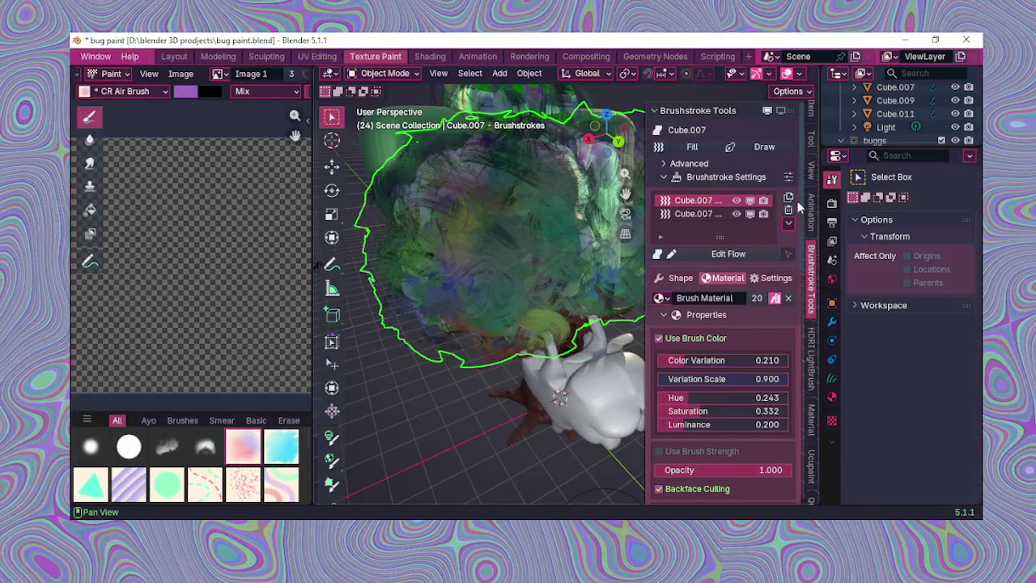
mouse_move(599, 235)
middle_mouse_down()
mouse_move(496, 301)
mouse_move(501, 183)
middle_mouse_up()
left_click(562, 203)
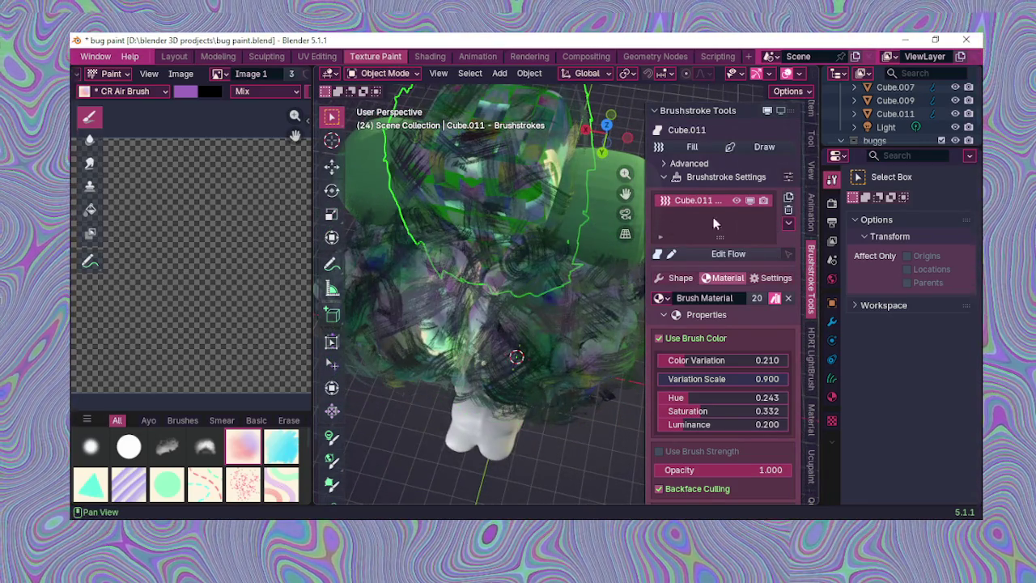
Step: Hide the Brushstroke Tools side panel and frame the bug and tree from the front
left_click(813, 271)
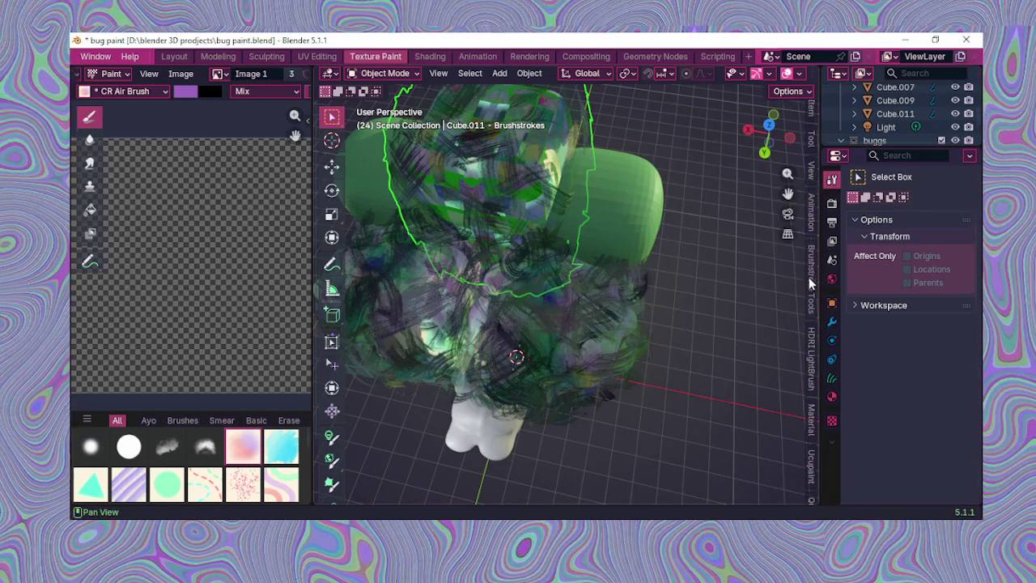
mouse_move(775, 323)
middle_mouse_down()
mouse_move(662, 229)
mouse_move(644, 234)
mouse_move(644, 262)
mouse_move(685, 259)
mouse_move(668, 220)
middle_mouse_up()
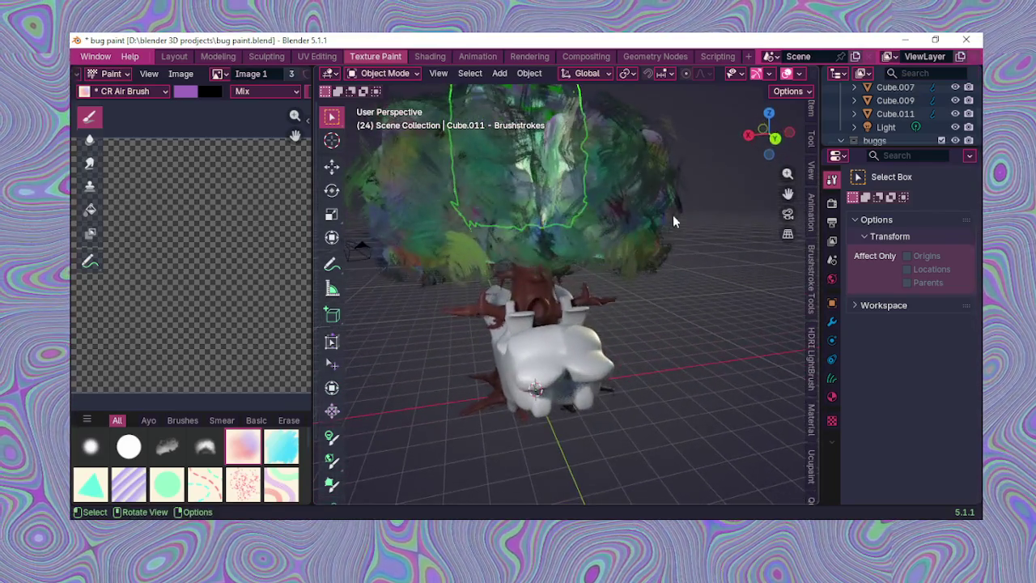
left_click(800, 76)
left_click(800, 76)
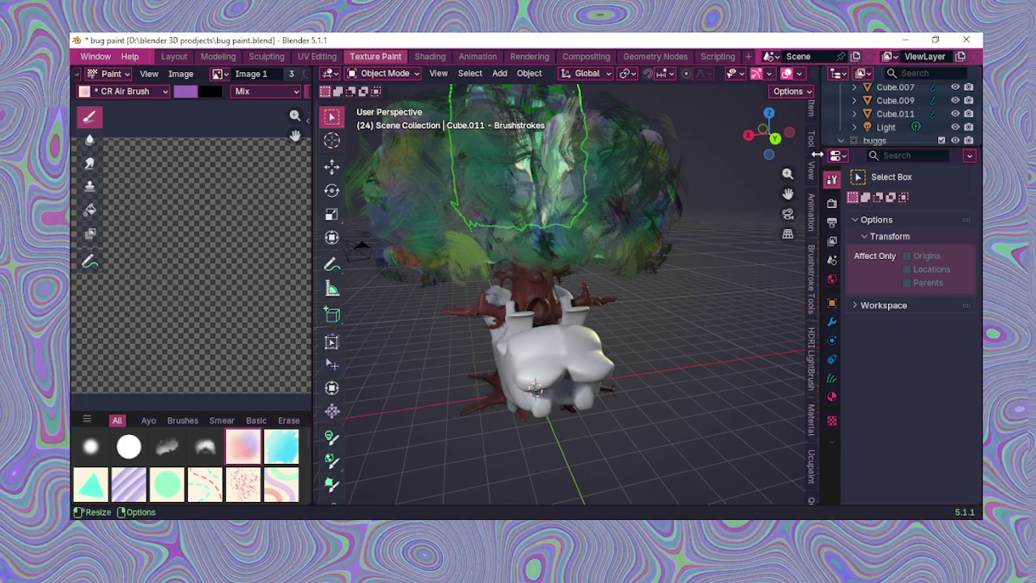
scroll(754, 78, "down", 3)
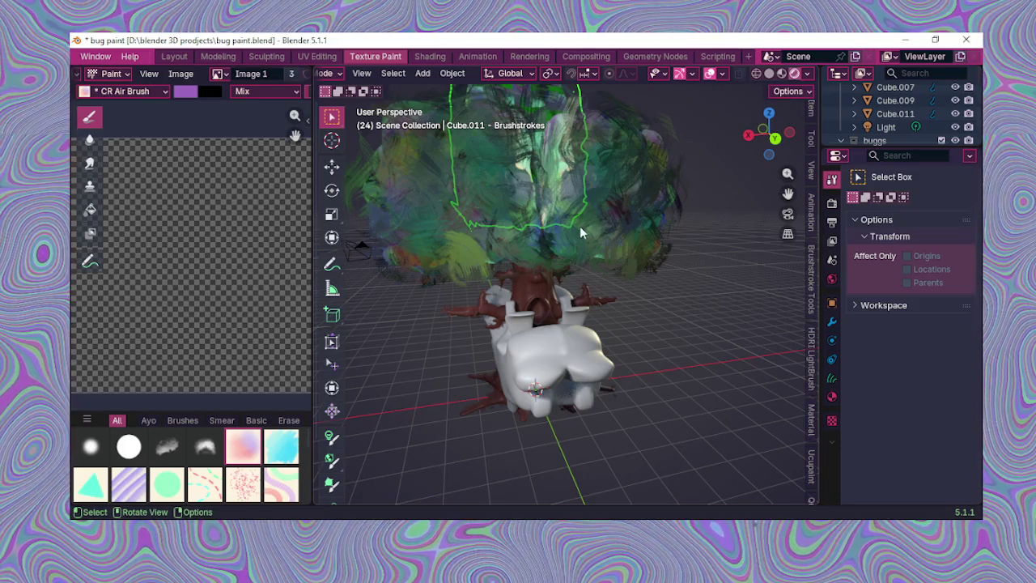
scroll(686, 192, "down", 2)
middle_click_drag(626, 237, 579, 249)
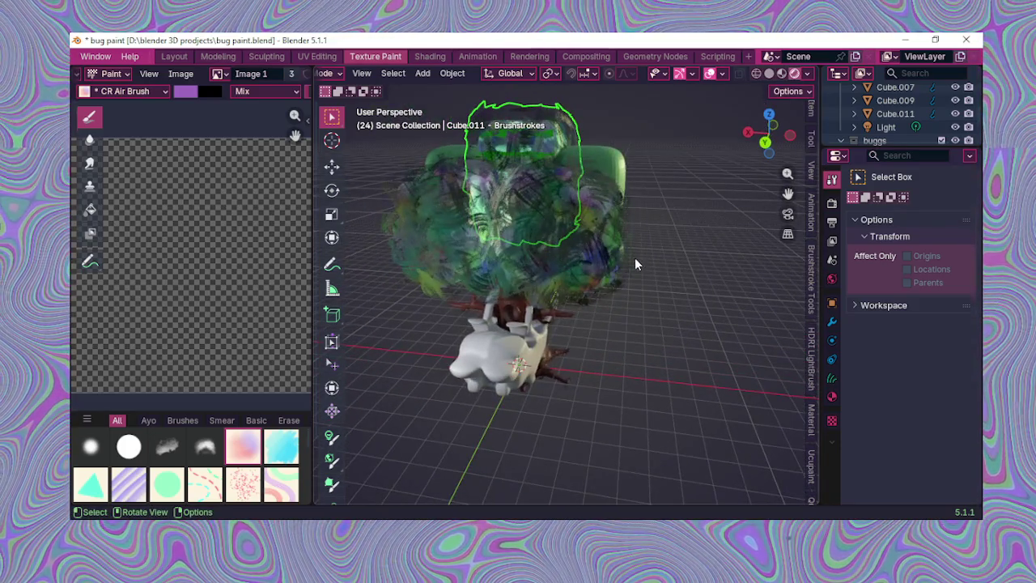
left_click(580, 237)
left_click(701, 208)
mouse_move(655, 227)
middle_mouse_down()
mouse_move(701, 231)
mouse_move(931, 83)
middle_mouse_up()
scroll(699, 217, "up", 2)
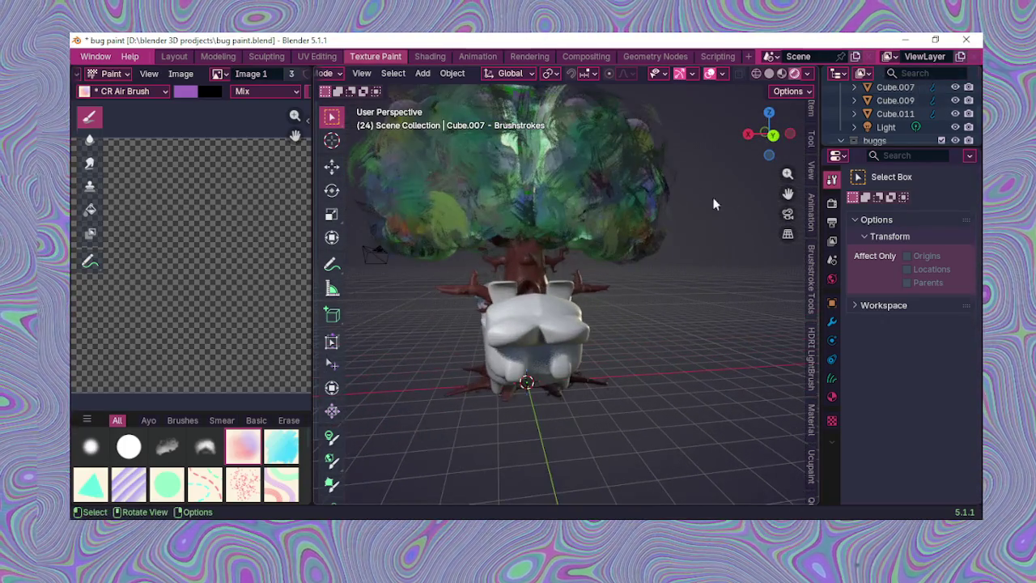
Step: Raise the viewport world lighting strength to 0.883
left_click(808, 74)
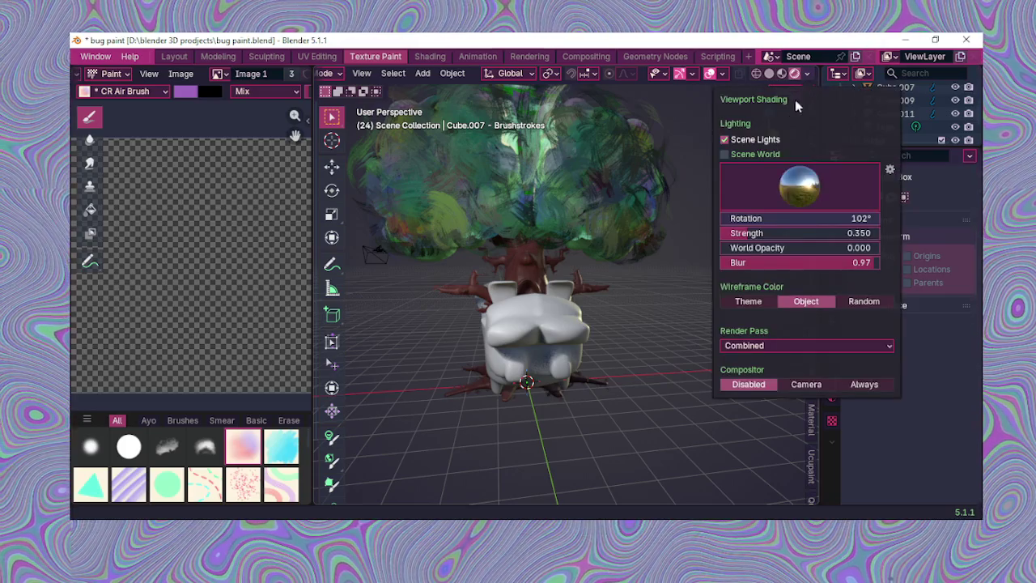
left_click(796, 188)
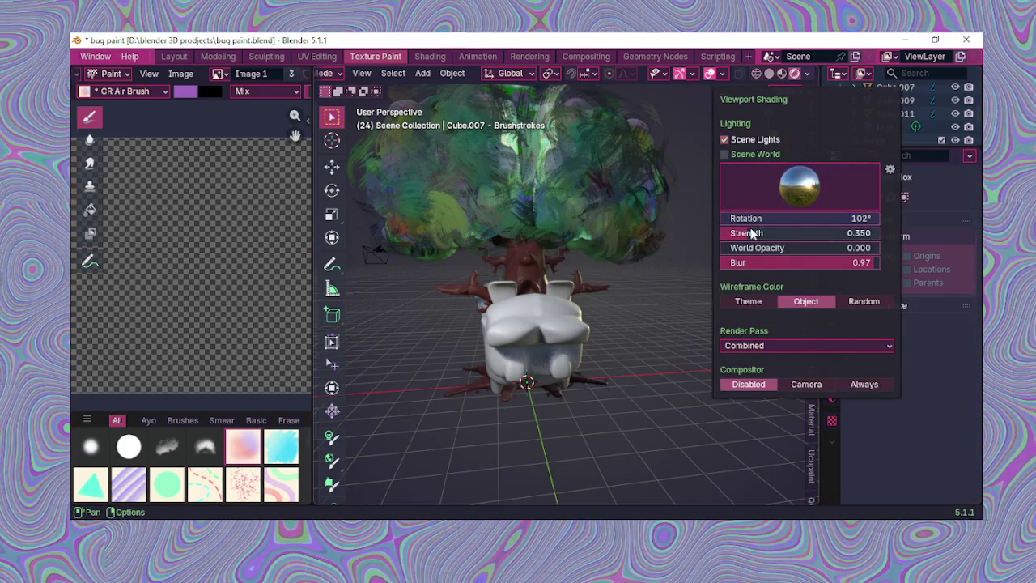
mouse_move(759, 235)
left_mouse_down()
mouse_move(790, 234)
mouse_move(682, 239)
left_mouse_up()
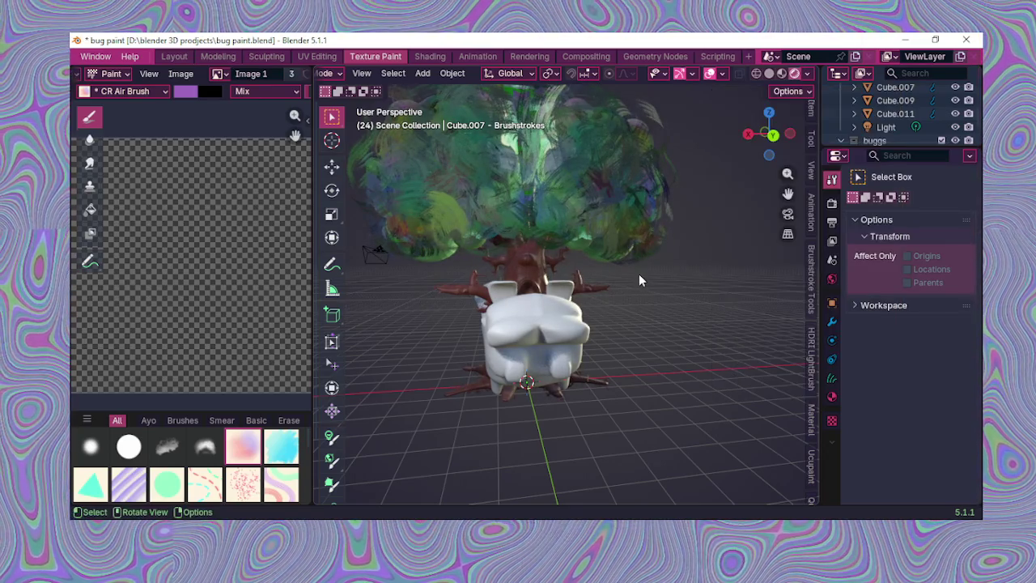
mouse_move(674, 298)
middle_mouse_down()
mouse_move(555, 397)
mouse_move(621, 362)
mouse_move(613, 345)
mouse_move(765, 294)
mouse_move(708, 291)
mouse_move(640, 243)
mouse_move(684, 258)
mouse_move(690, 278)
mouse_move(687, 260)
middle_mouse_up()
scroll(613, 352, "up", 3)
scroll(619, 343, "down", 3)
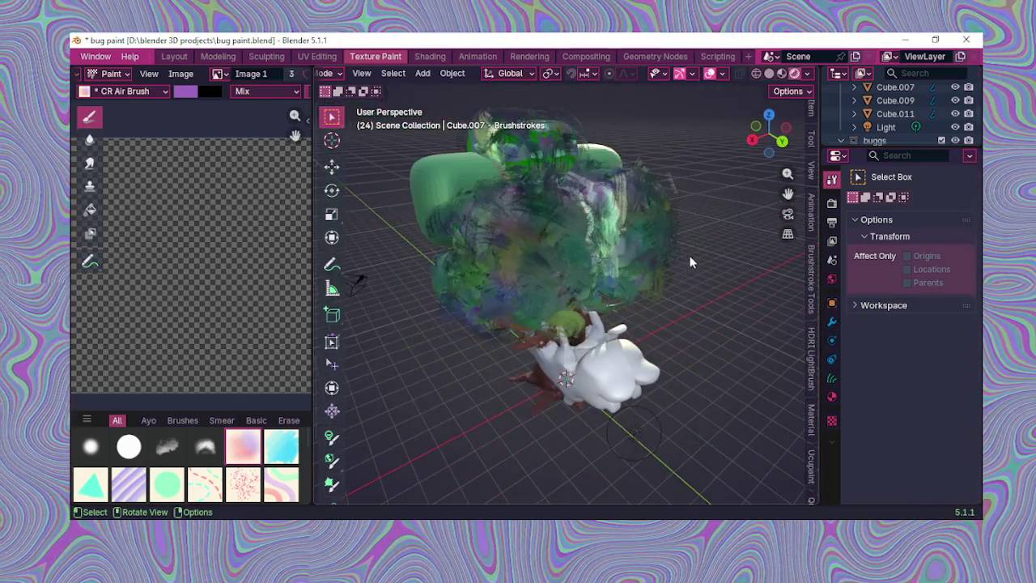
scroll(642, 217, "up", 2)
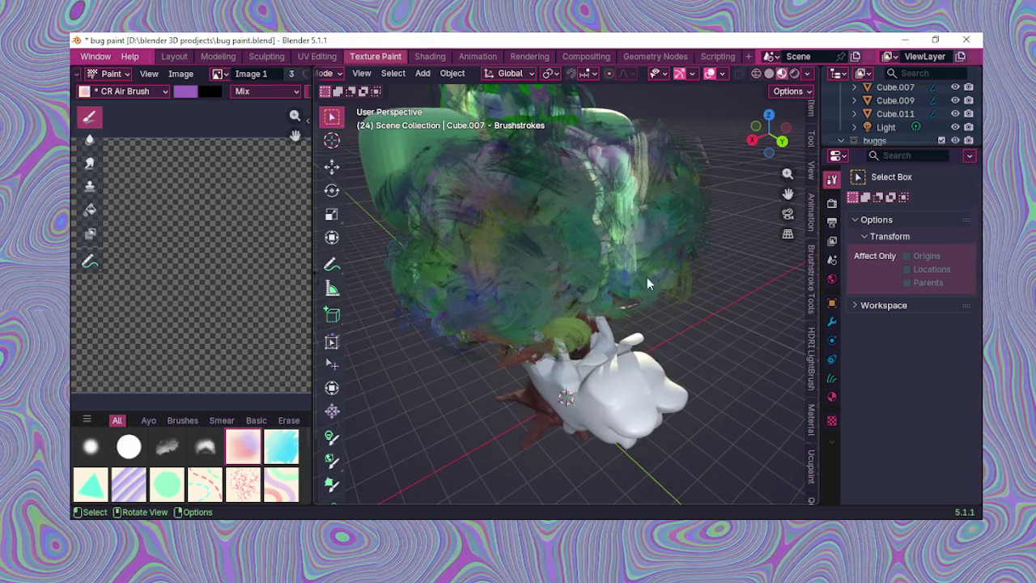
left_click(600, 279)
mouse_move(596, 280)
middle_mouse_down()
mouse_move(530, 289)
mouse_move(541, 278)
middle_mouse_up()
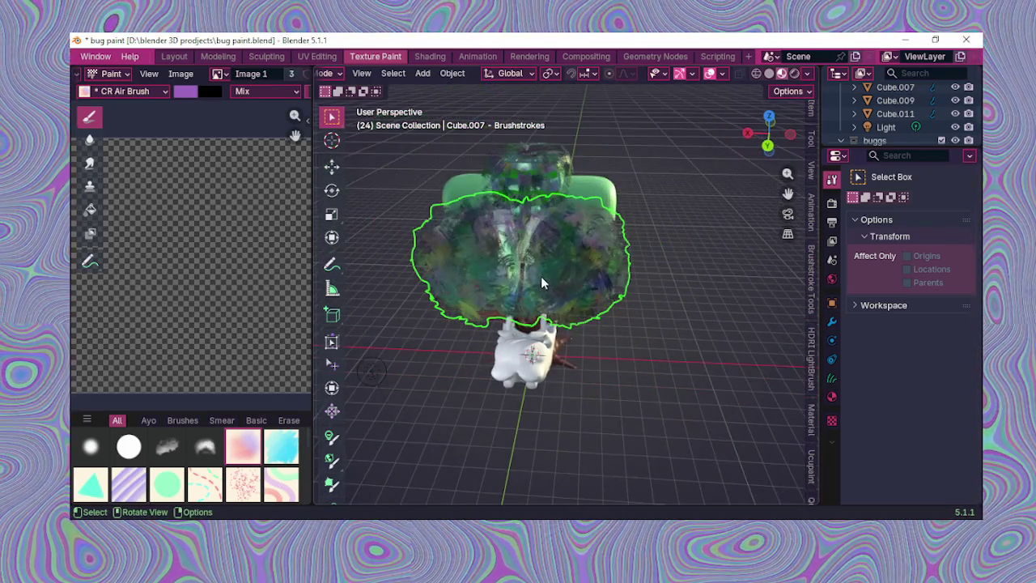
Step: Rotate the viewport world lighting to 167° and close the shading popover
left_click(807, 73)
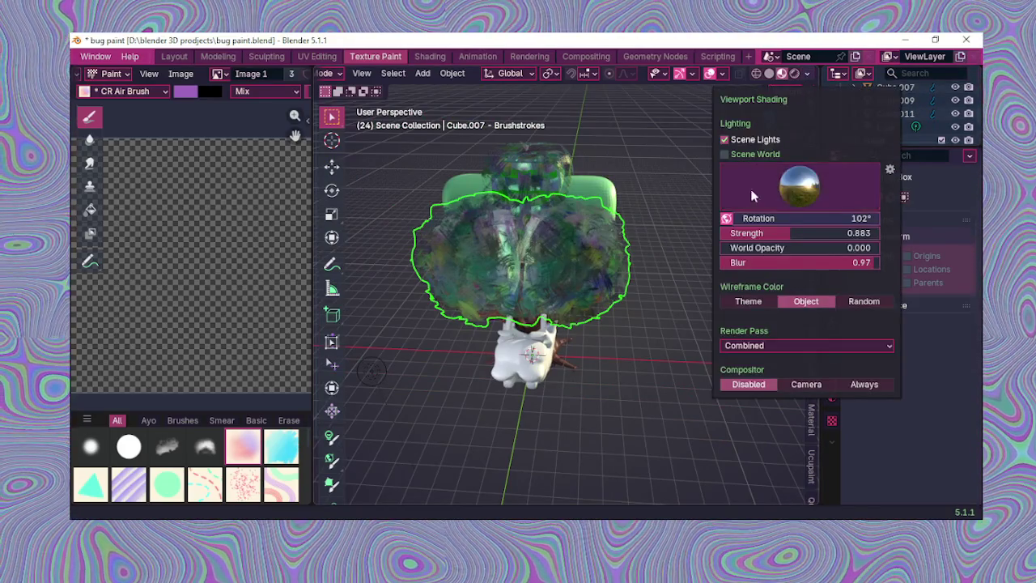
left_click_drag(793, 218, 850, 218)
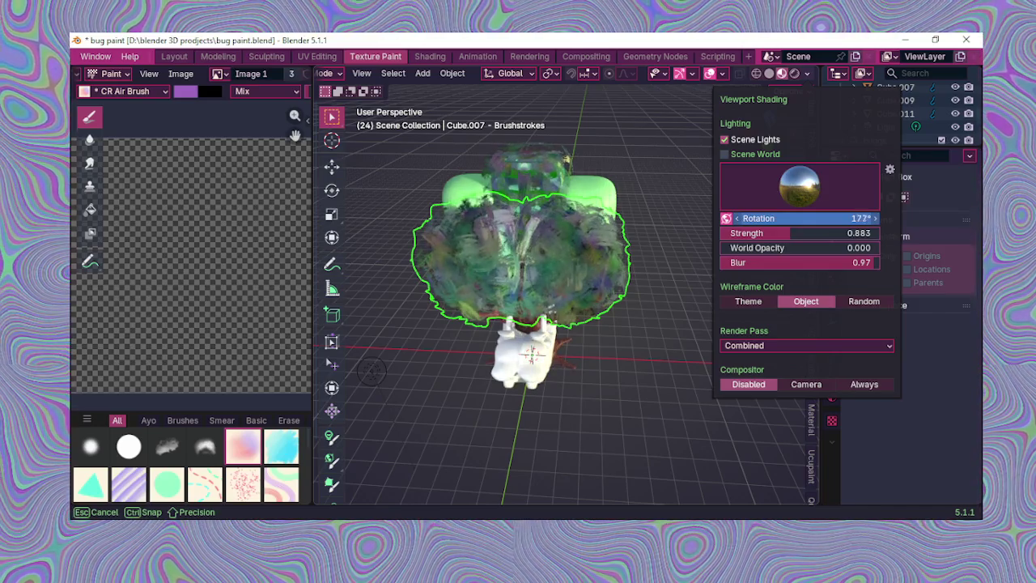
left_click_drag(850, 218, 838, 218)
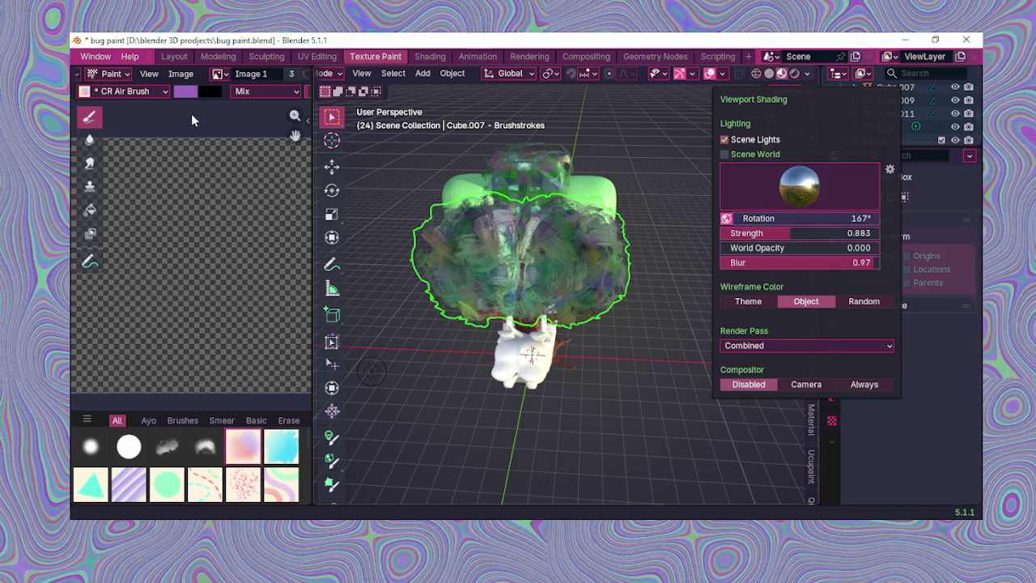
left_click(257, 75)
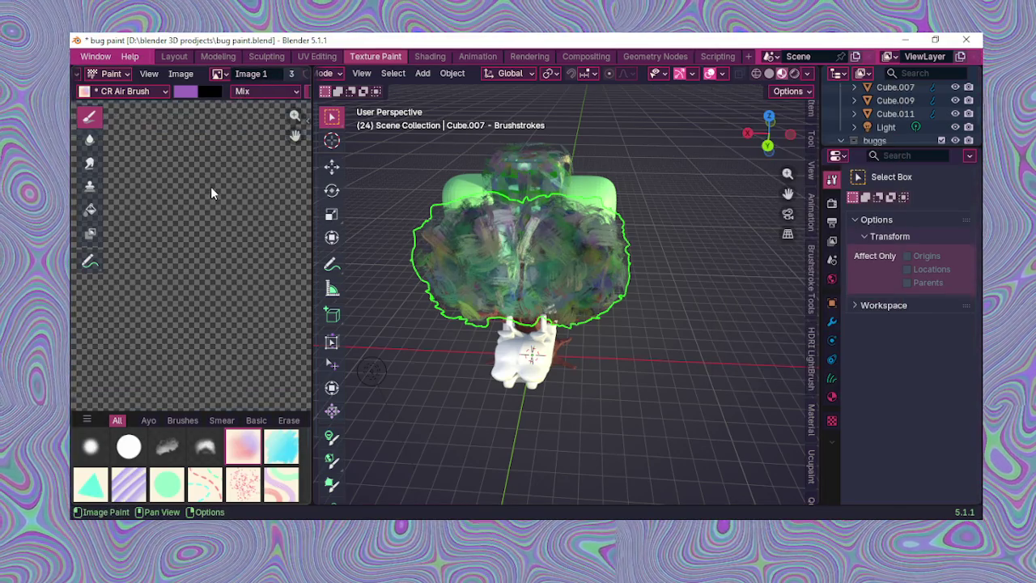
left_click(219, 74)
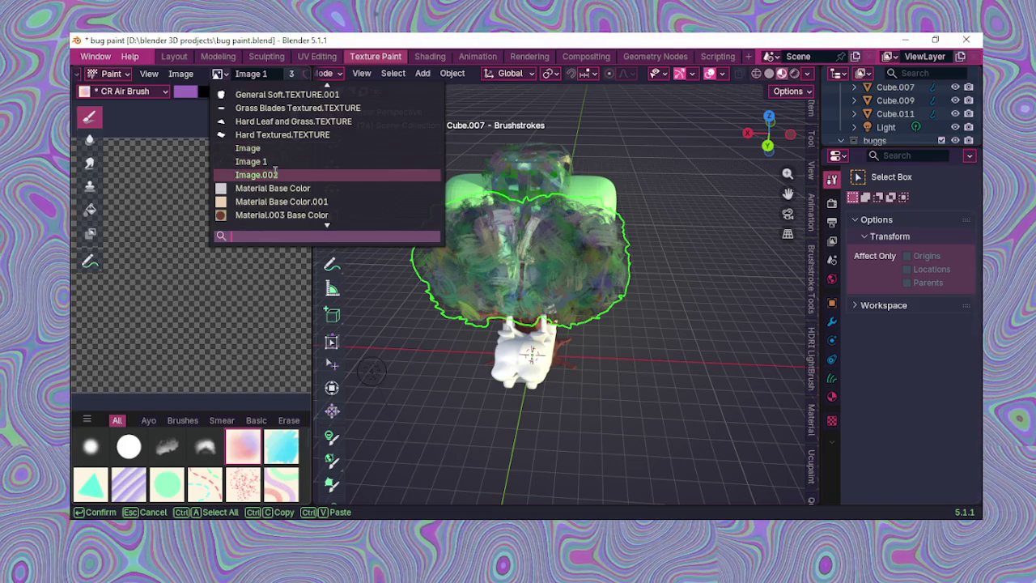
Step: Keep Image 1 as the paint image, orbit to a low side view, and review viewport shading
left_click(276, 162)
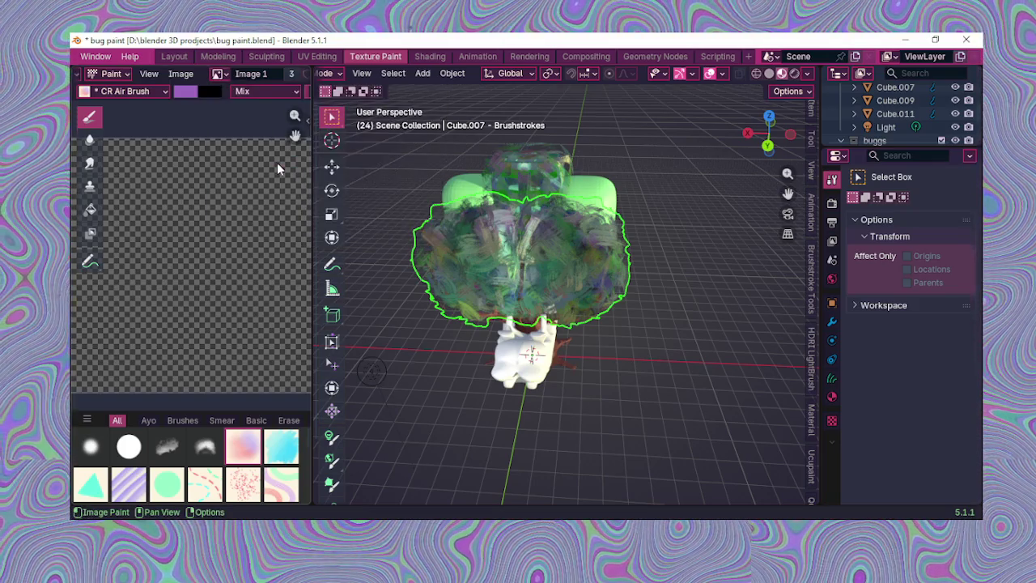
middle_click_drag(553, 186, 609, 259)
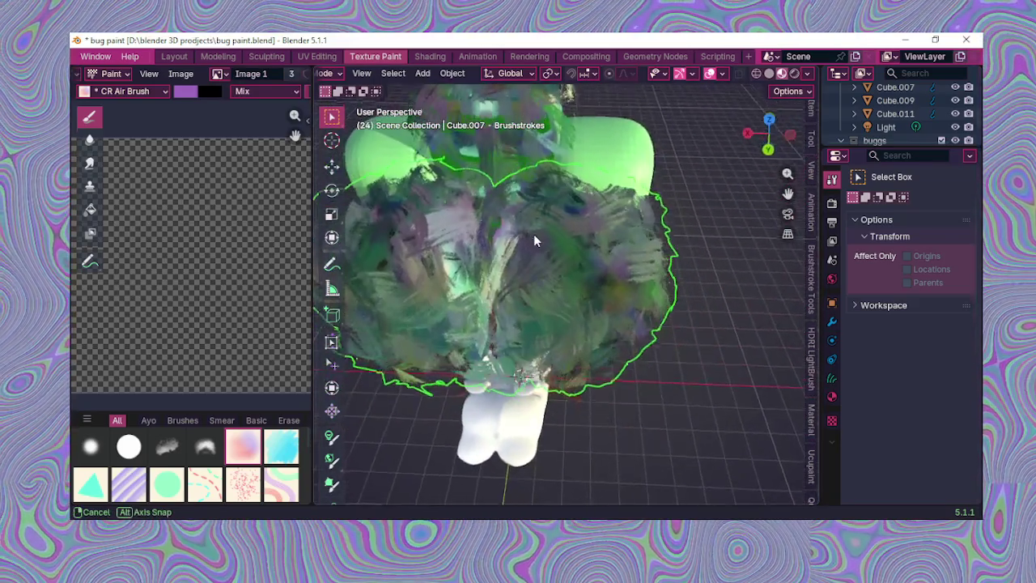
mouse_move(610, 260)
middle_mouse_down()
mouse_move(544, 220)
mouse_move(631, 164)
mouse_move(513, 238)
mouse_move(526, 230)
middle_mouse_up()
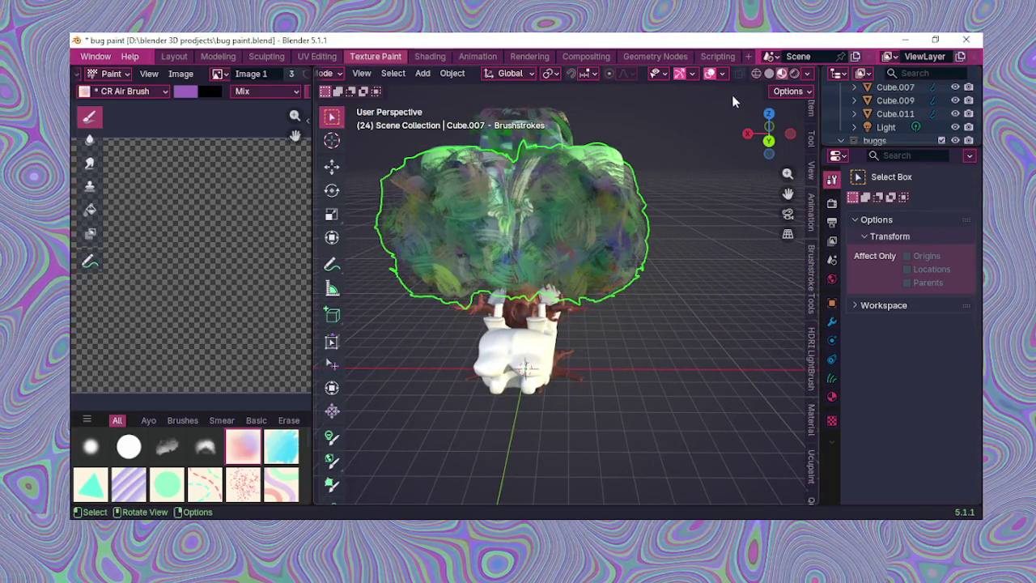
left_click(806, 74)
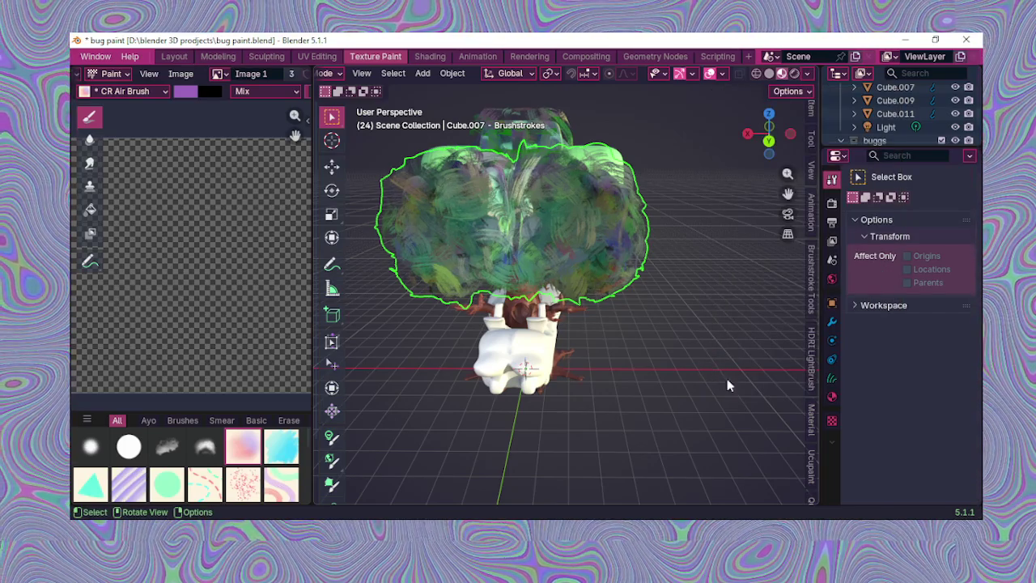
scroll(769, 397, "down", 3)
scroll(750, 354, "up", 3)
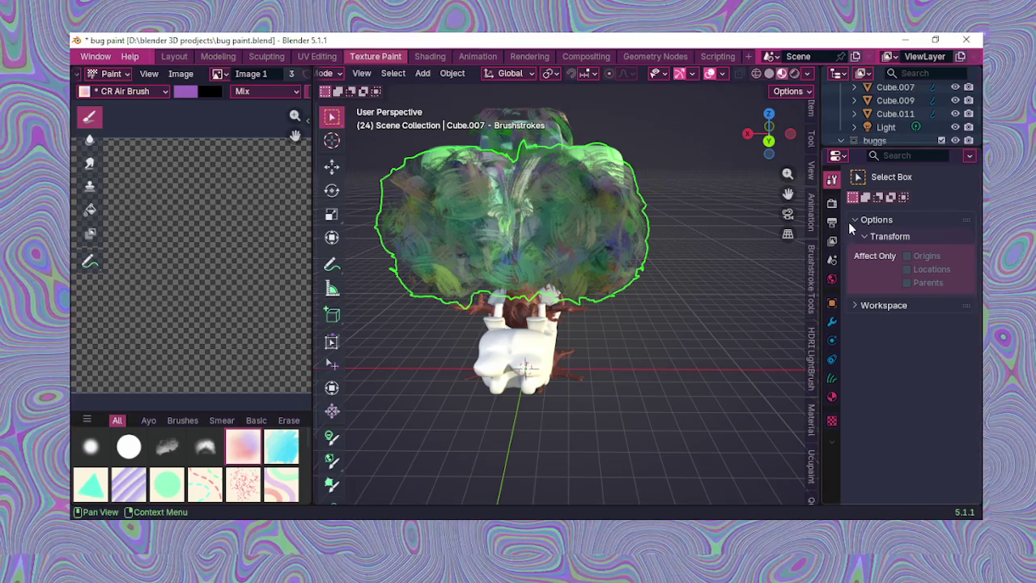
scroll(788, 214, "up", 3)
scroll(789, 214, "down", 3)
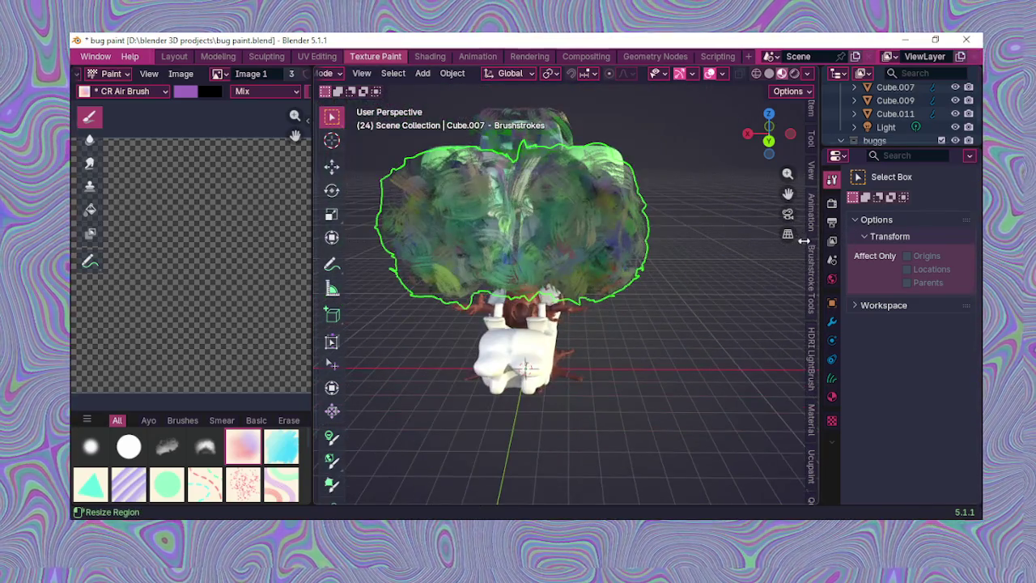
Step: Check Cube.011 and Cube.007 brushstroke settings in Brushstroke Tools, then hide the side panel
left_click(812, 287)
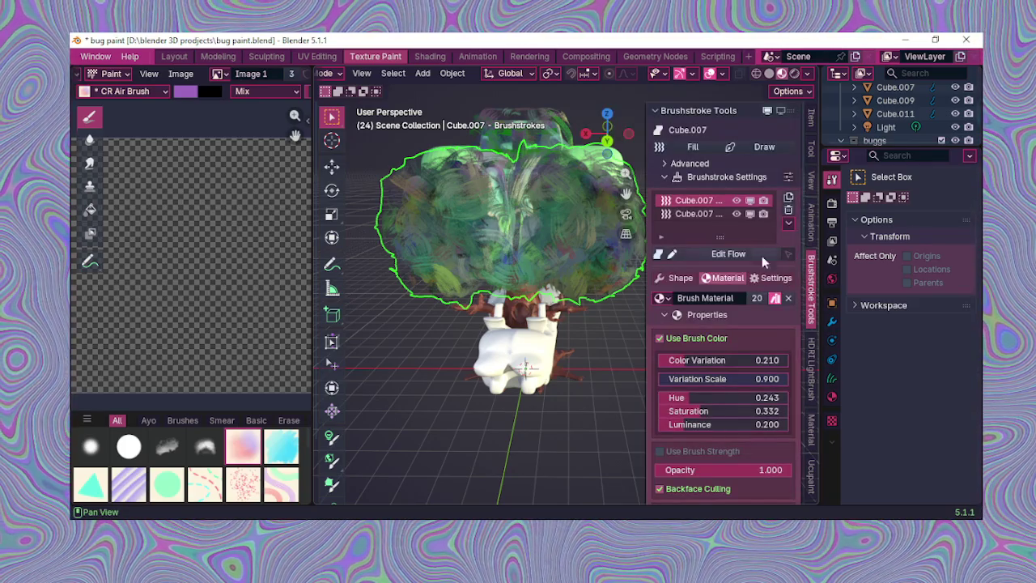
middle_click_drag(593, 197, 570, 215)
left_click(543, 166)
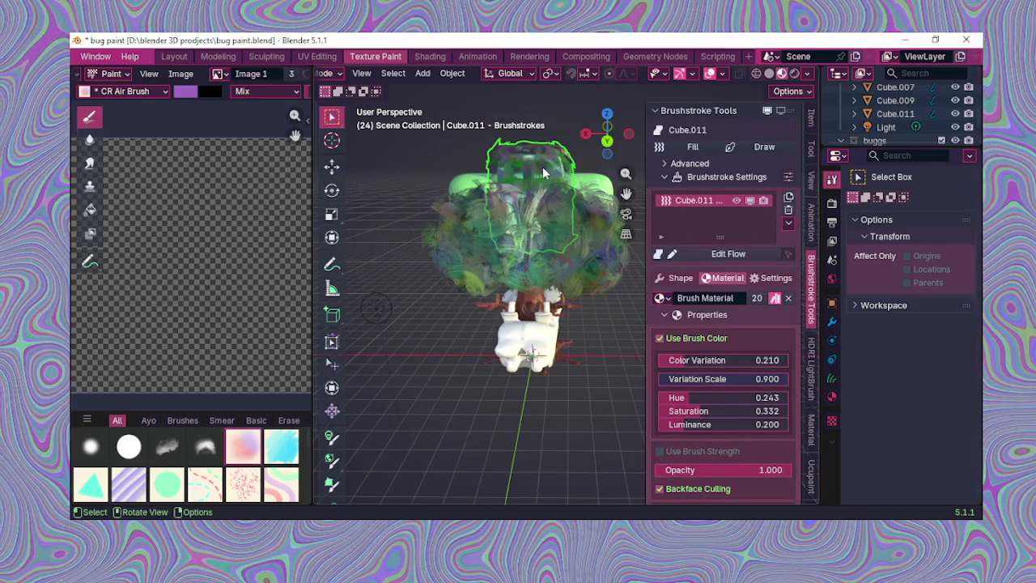
left_click(532, 224)
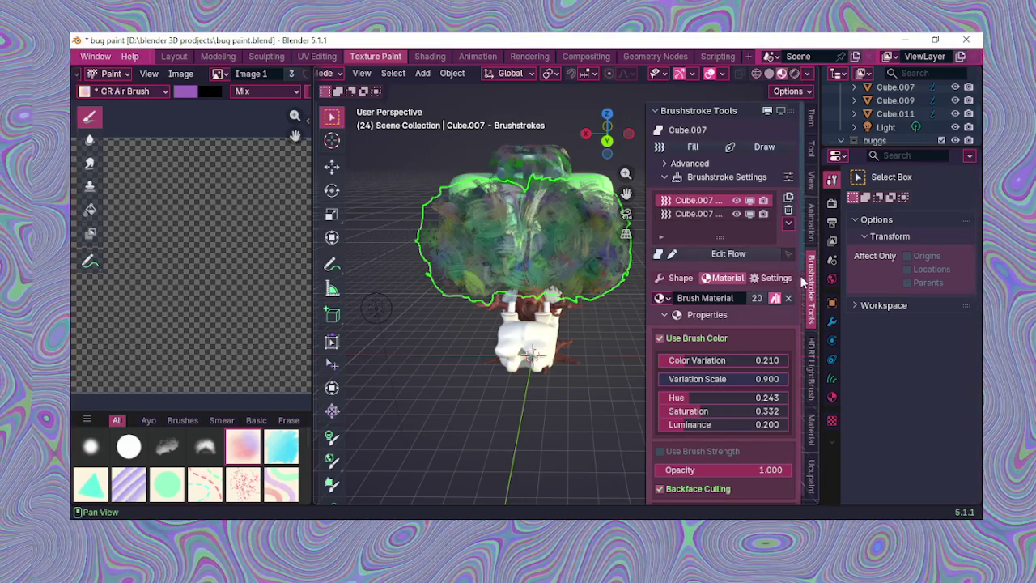
left_click_drag(804, 280, 819, 335)
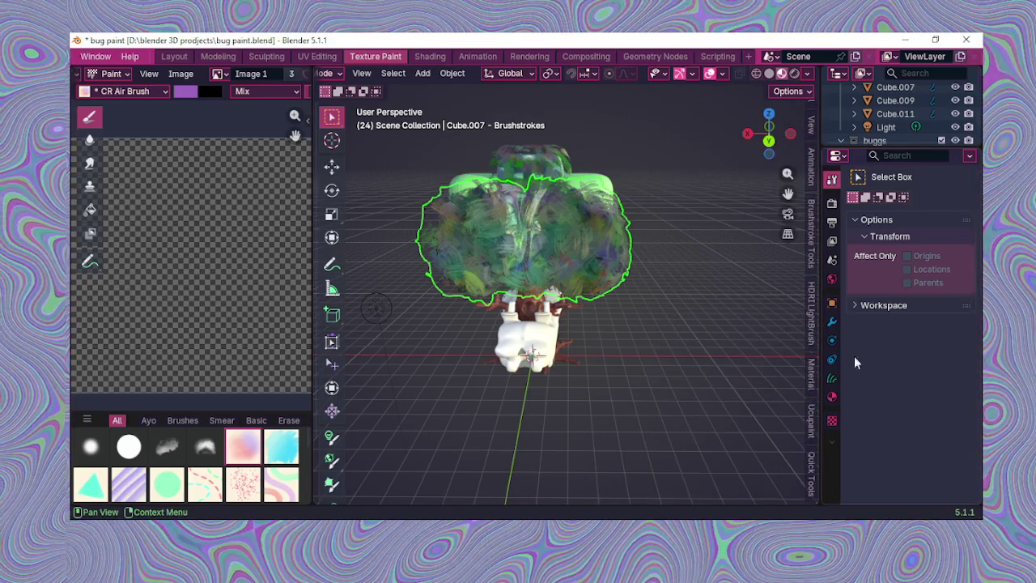
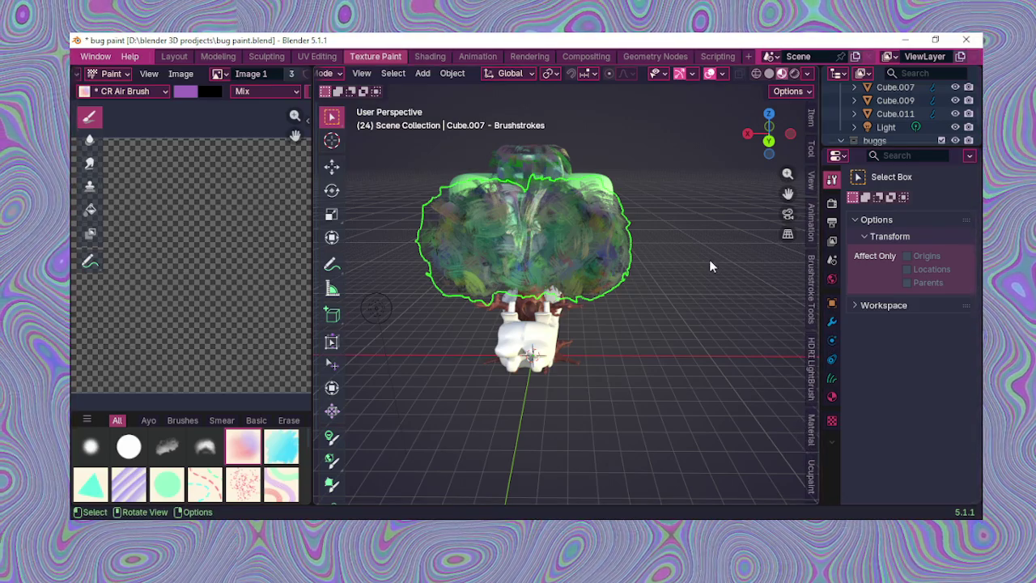
Step: Make canopy Cube.007 active for painting Image.001, view the tree from above, and show the Paint System panel
left_click(576, 243)
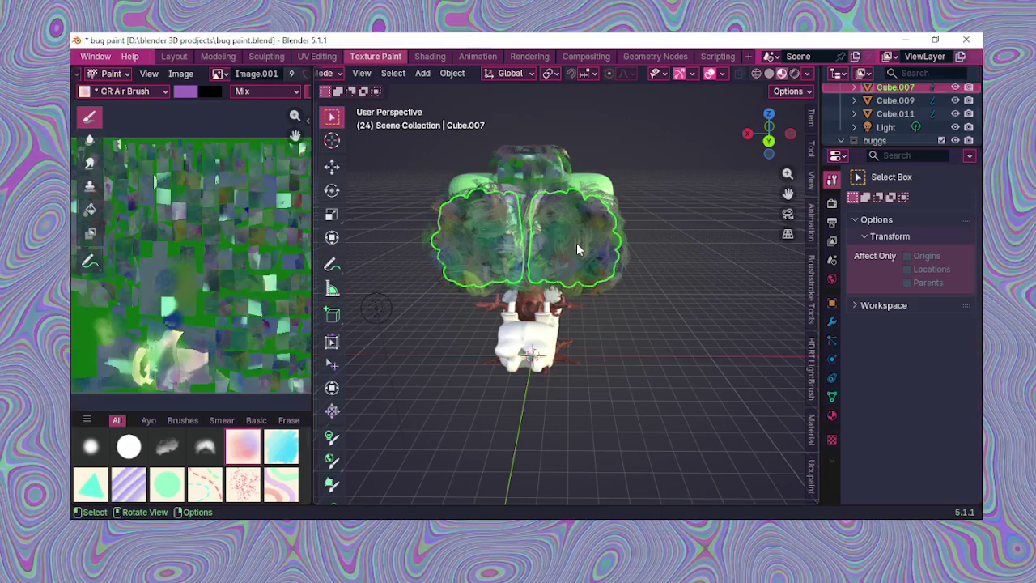
scroll(577, 243, "up", 2)
middle_click_drag(597, 229, 722, 256)
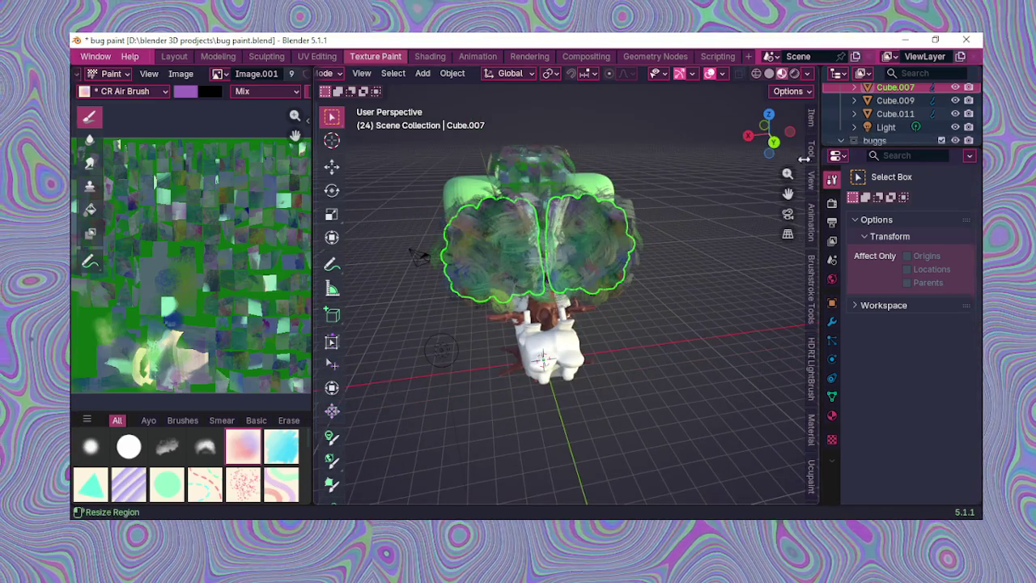
scroll(802, 189, "down", 1)
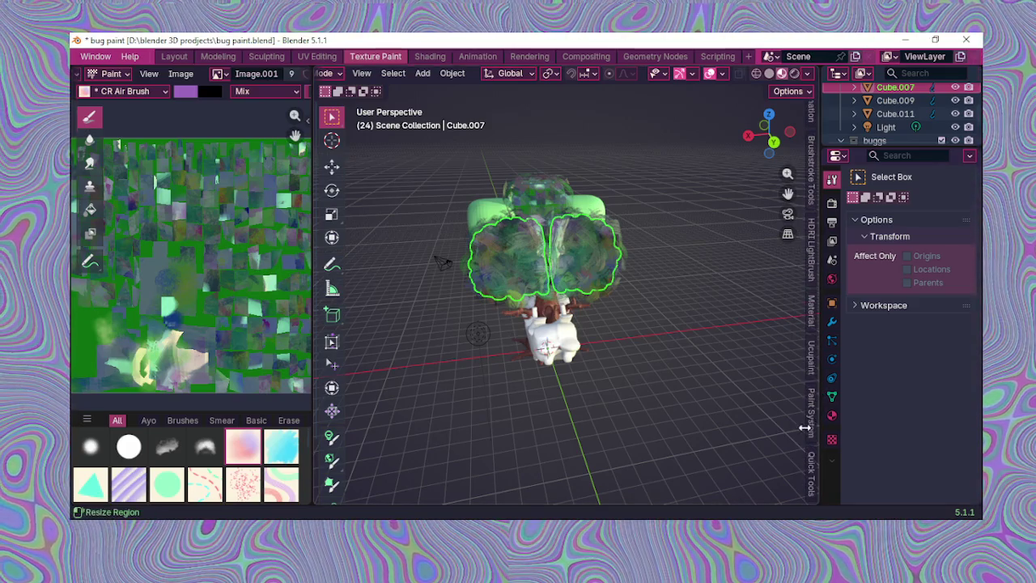
left_click(812, 417)
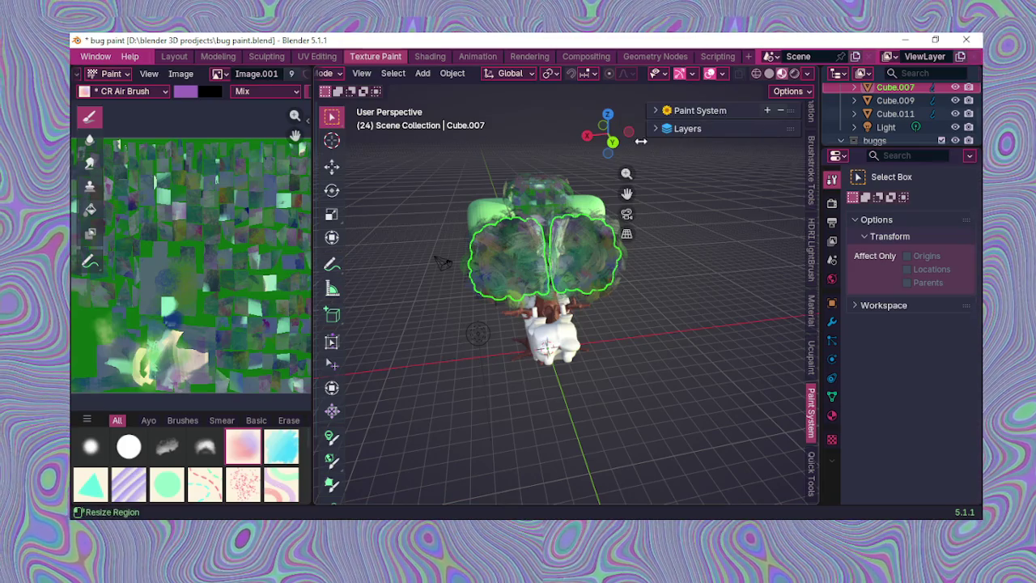
Step: Hide the canopy's Solid Color paint layer and make box Cube.011 the active paint object
left_click(655, 131)
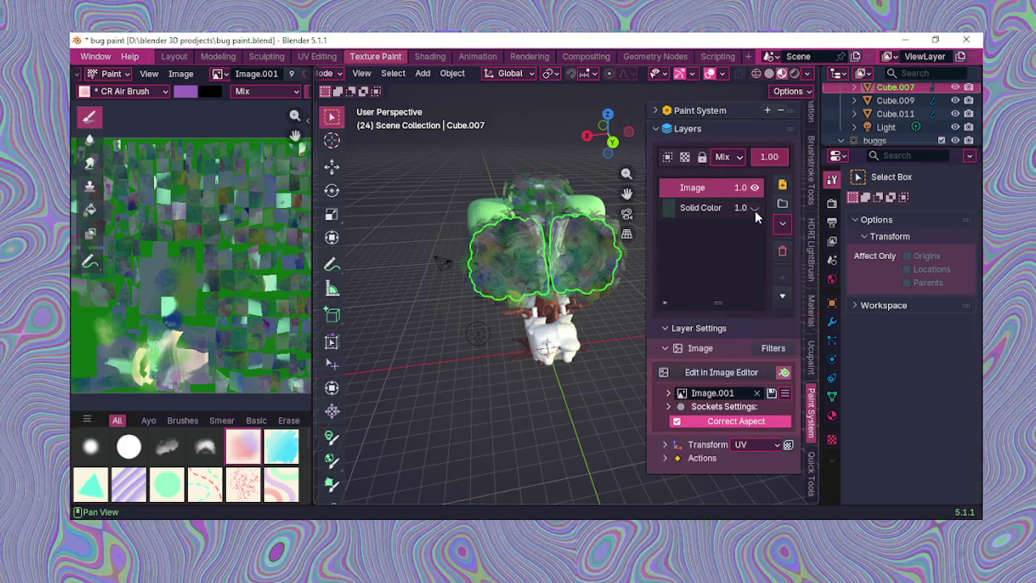
left_click(753, 209)
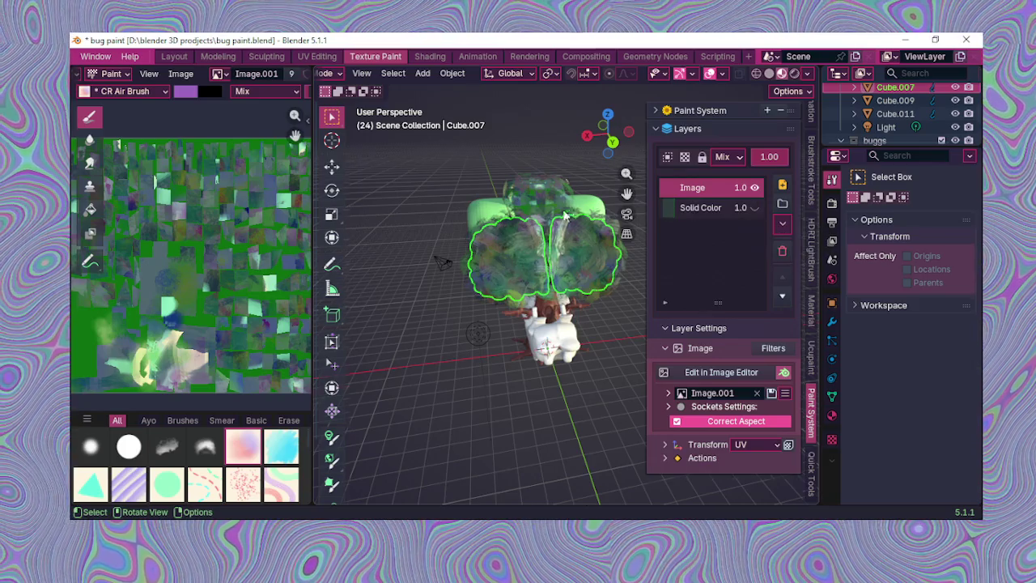
scroll(560, 213, "up", 5)
mouse_move(560, 213)
middle_mouse_down()
mouse_move(533, 290)
mouse_move(506, 233)
middle_mouse_up()
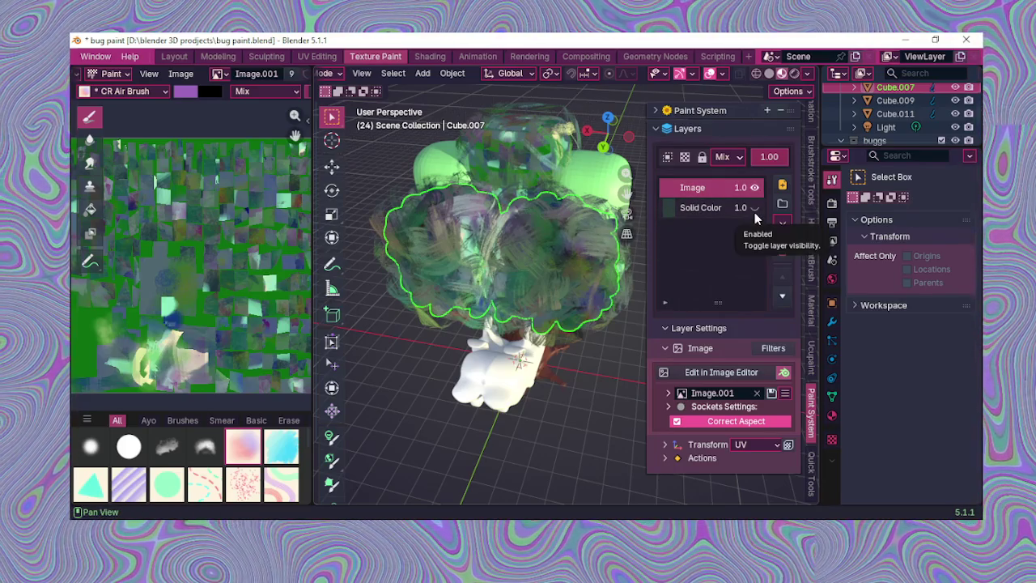
left_click(755, 211)
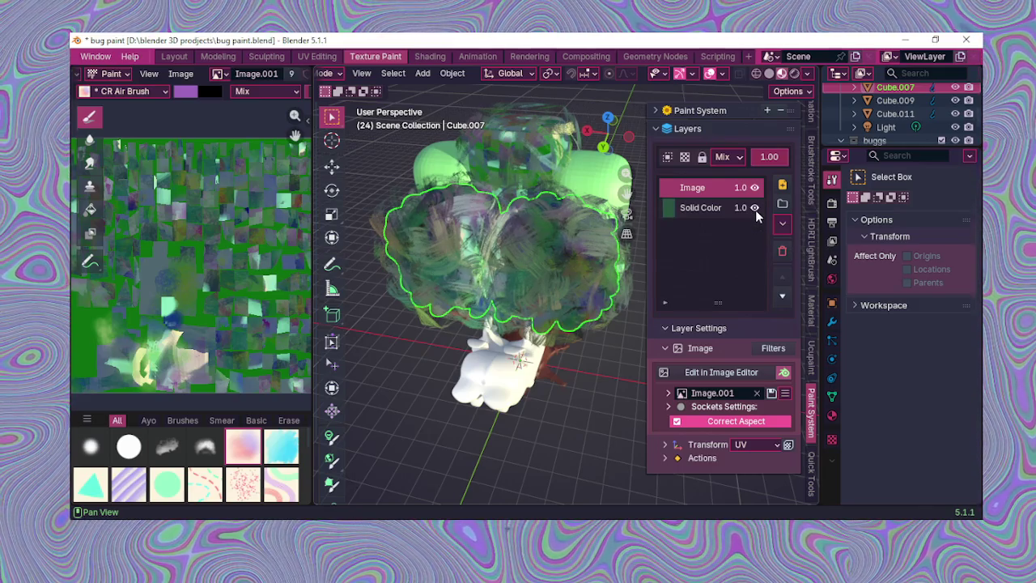
left_click(755, 208)
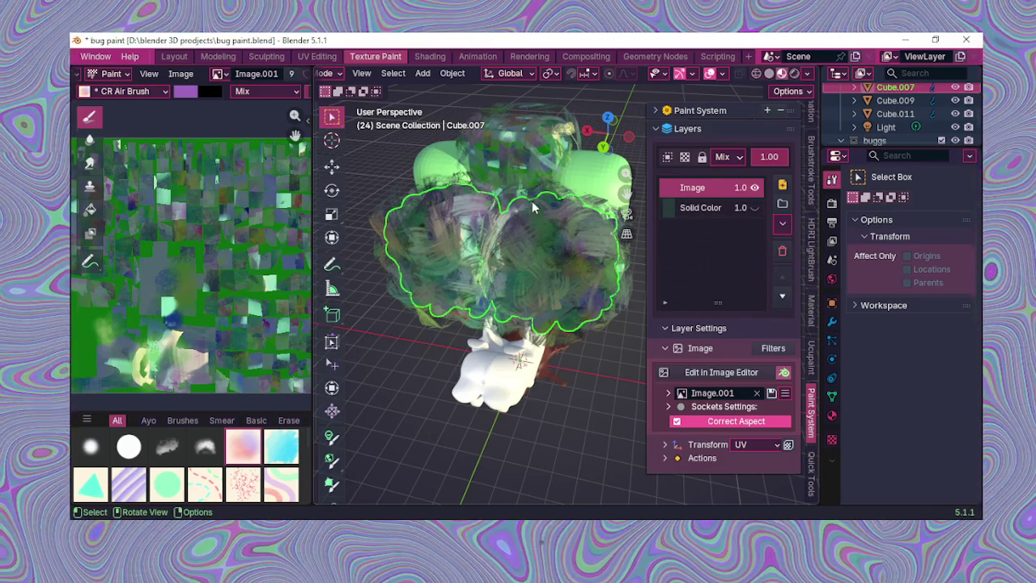
left_click(529, 161)
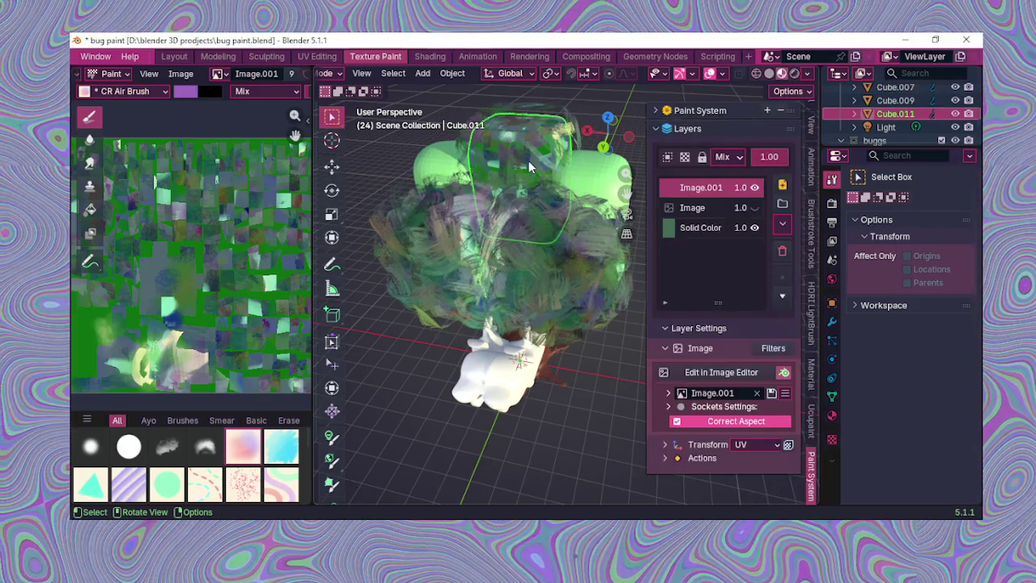
Step: Hide Cube.011's Image layer and browse the image list without changing images
left_click(754, 208)
scroll(187, 164, "up", 1)
scroll(187, 167, "up", 2)
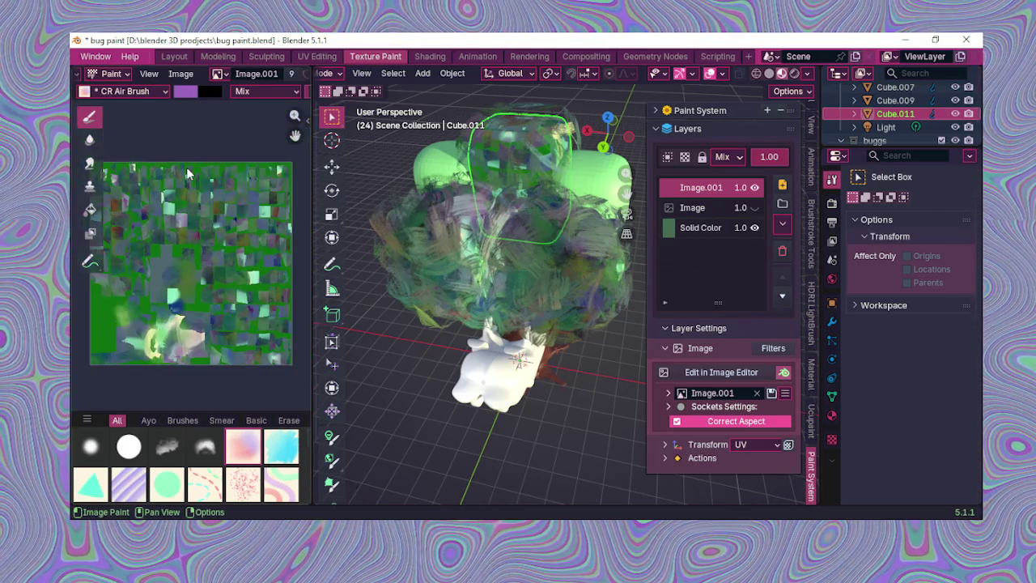
scroll(194, 206, "up", 1)
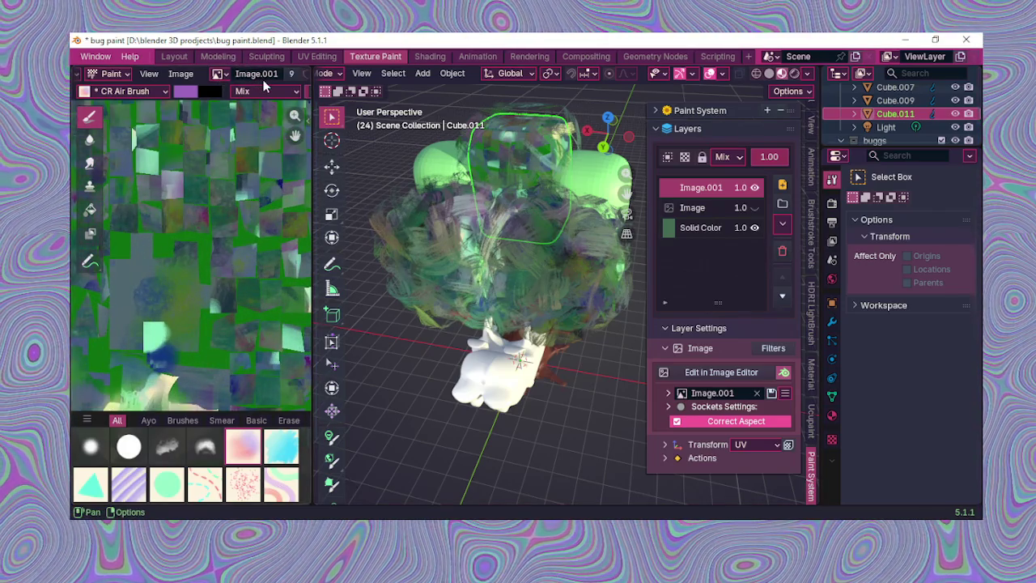
left_click(264, 77)
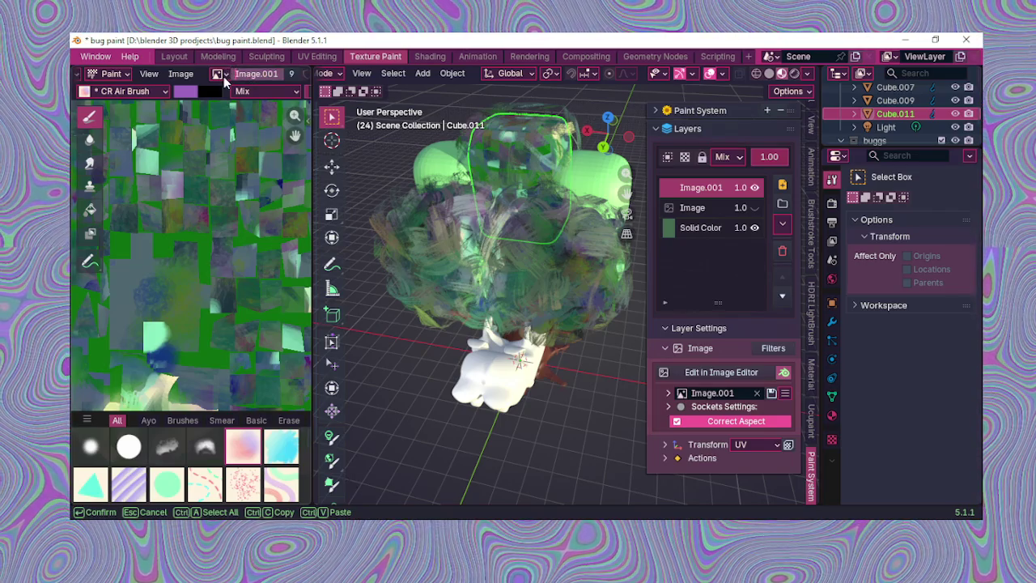
left_click(223, 77)
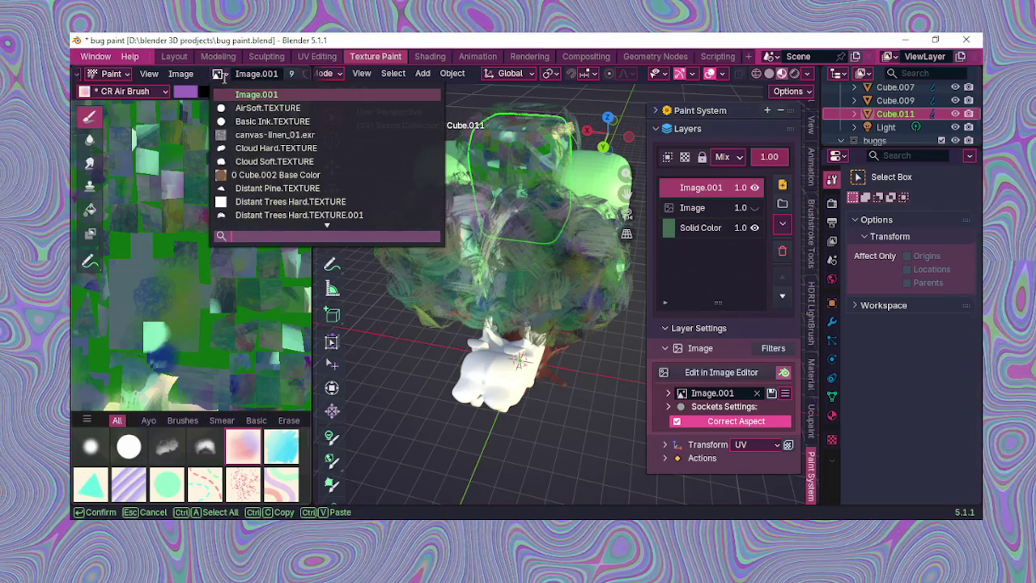
left_click(223, 77)
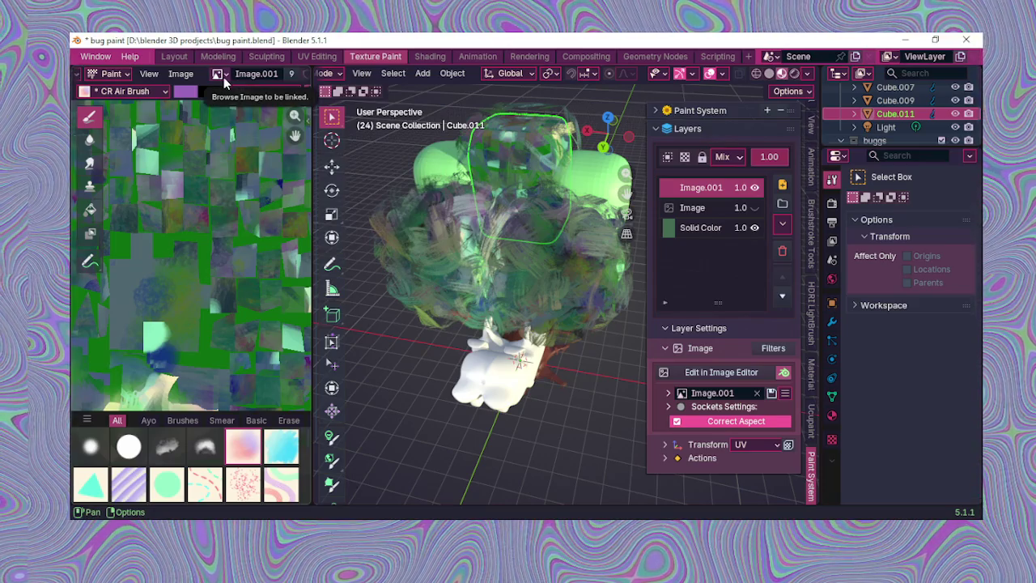
left_click(222, 76)
left_click(223, 77)
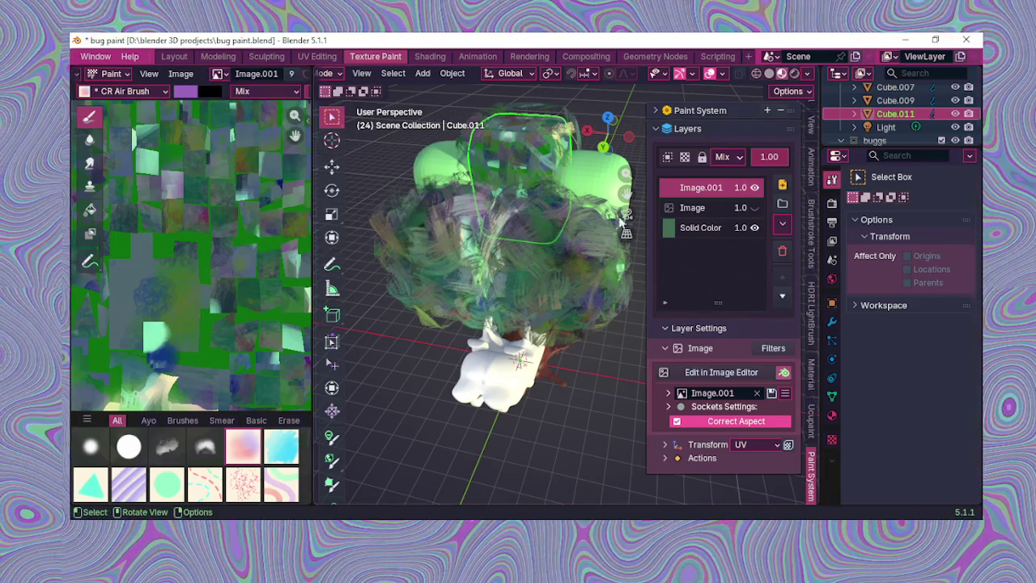
Step: Keep Image.001 visible after toggling it, and collapse the paint layer list
left_click(756, 190)
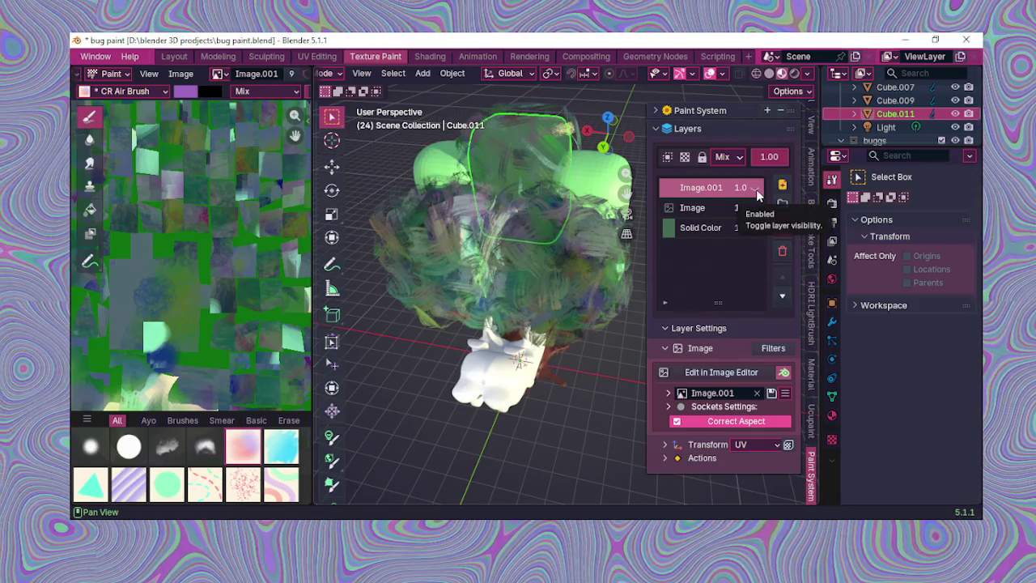
left_click(756, 189)
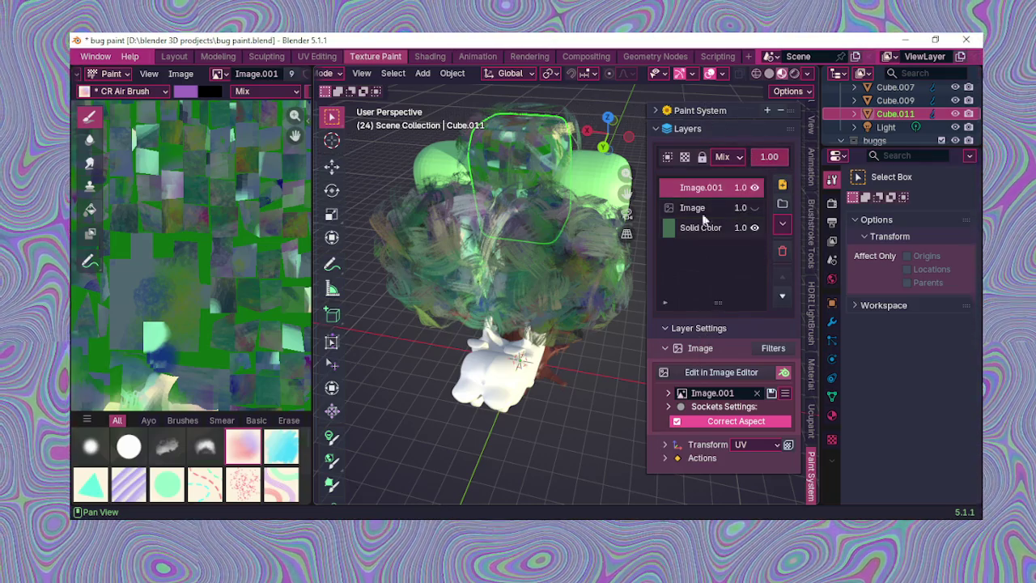
left_click(658, 130)
middle_click_drag(599, 194, 691, 265)
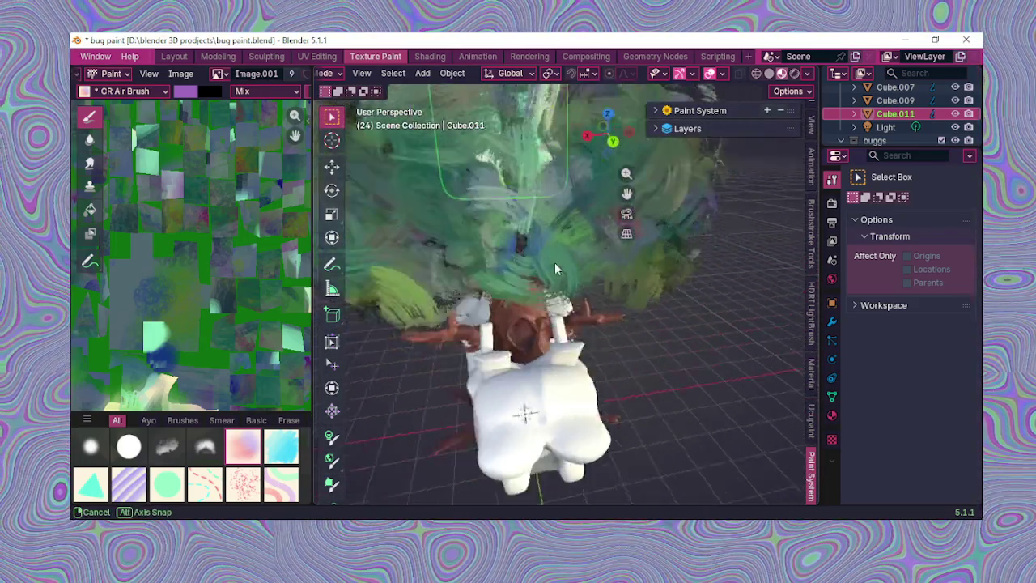
Step: Reframe the model from the front, deselect Cube.011, and show Brushstroke Tools' brush material settings
mouse_move(691, 266)
middle_mouse_down()
mouse_move(546, 264)
mouse_move(598, 323)
middle_mouse_up()
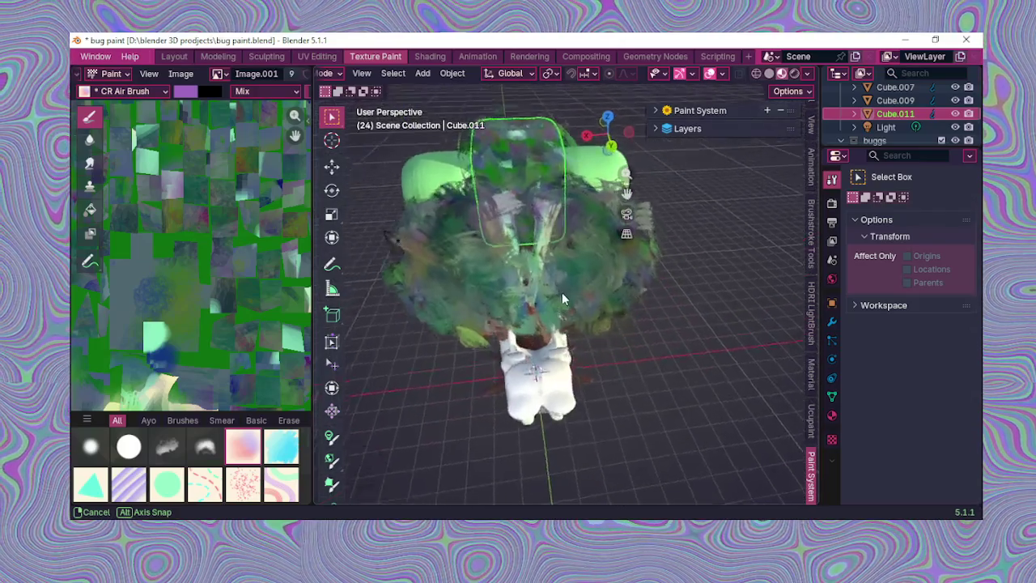
scroll(598, 323, "down", 3)
scroll(244, 306, "down", 1)
scroll(243, 305, "down", 1)
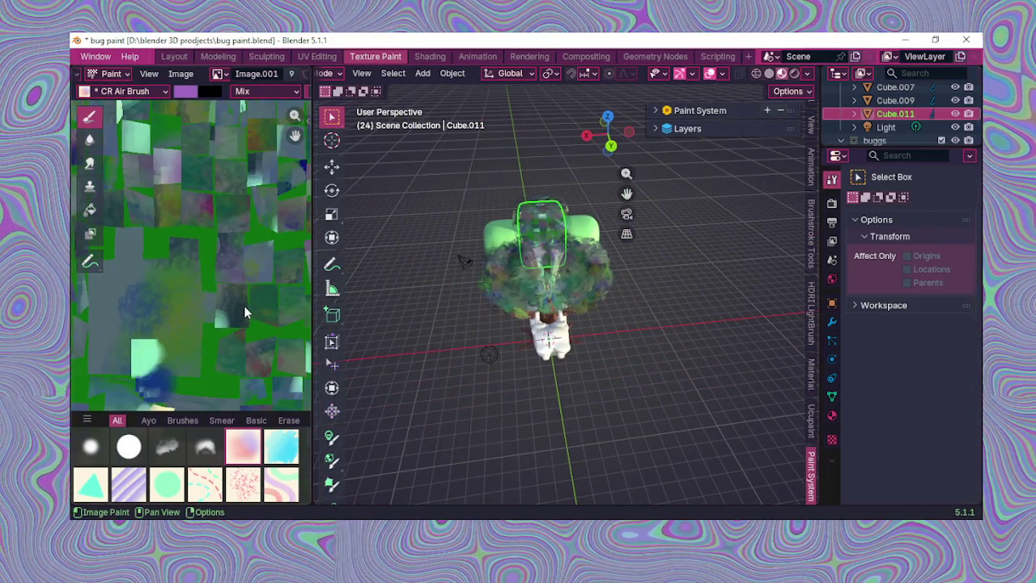
scroll(239, 307, "down", 1)
scroll(234, 309, "down", 1)
scroll(234, 309, "up", 2)
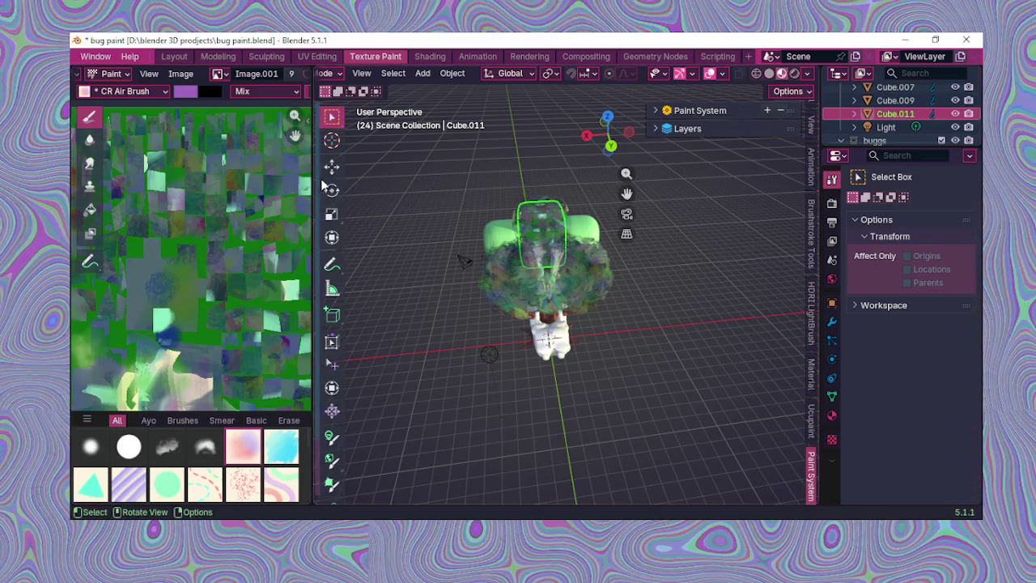
left_click_drag(292, 134, 292, 144)
scroll(474, 257, "up", 1)
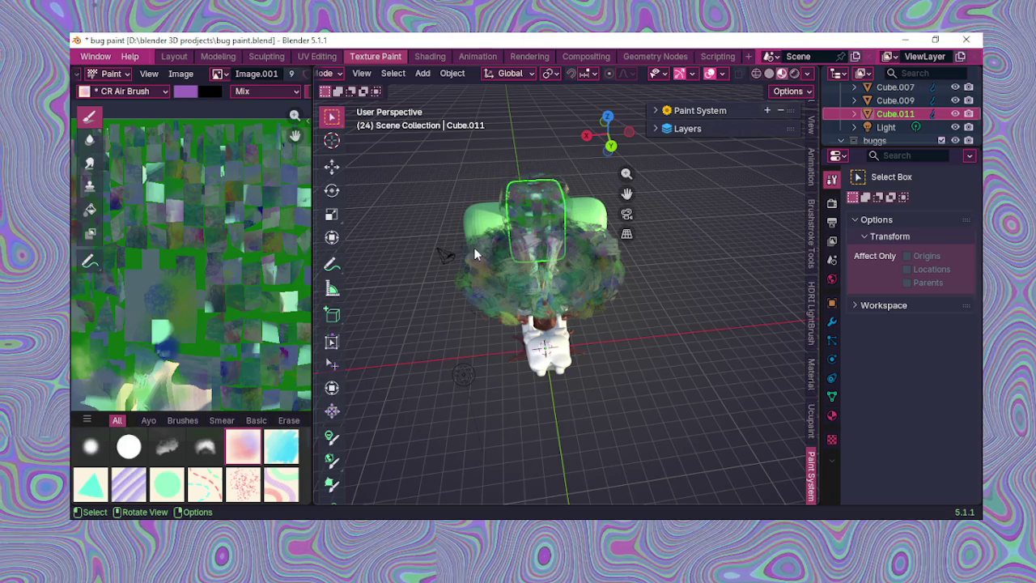
middle_click_drag(504, 320, 504, 292)
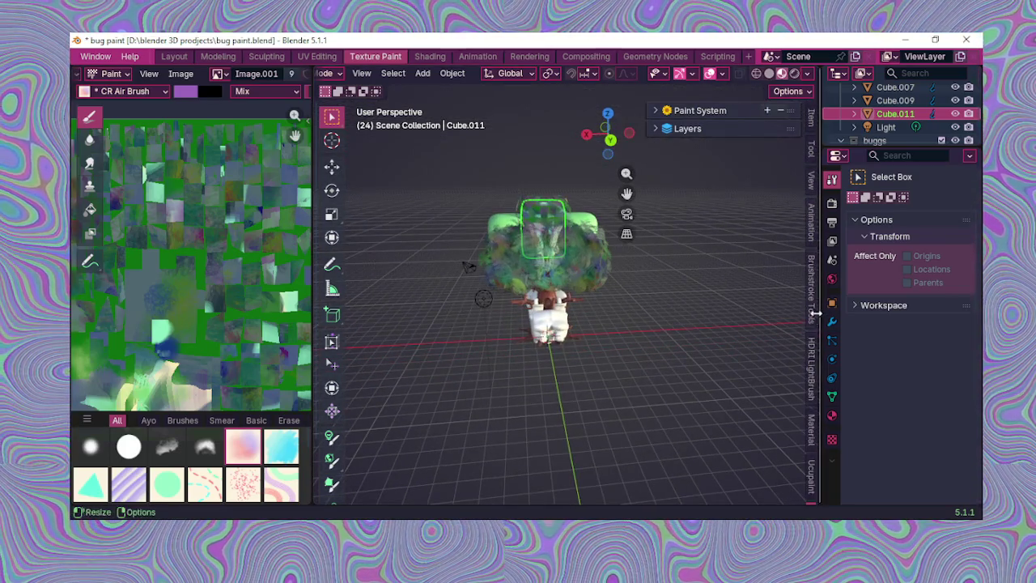
left_click(799, 308)
left_click(810, 308)
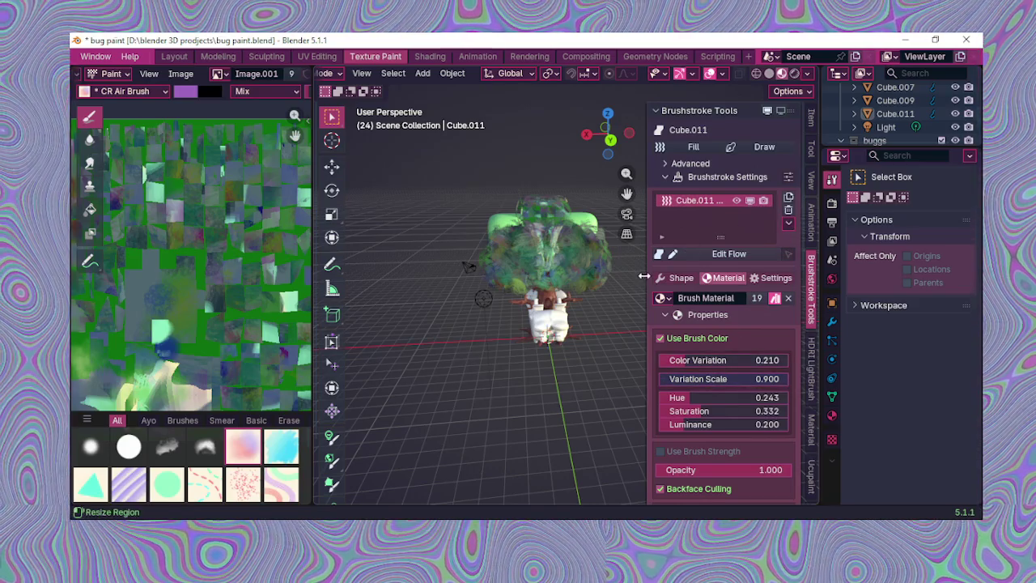
Step: Make the Cube.007 brushstrokes the active object and lower the model in frame
scroll(568, 316, "up", 1)
left_click(557, 247)
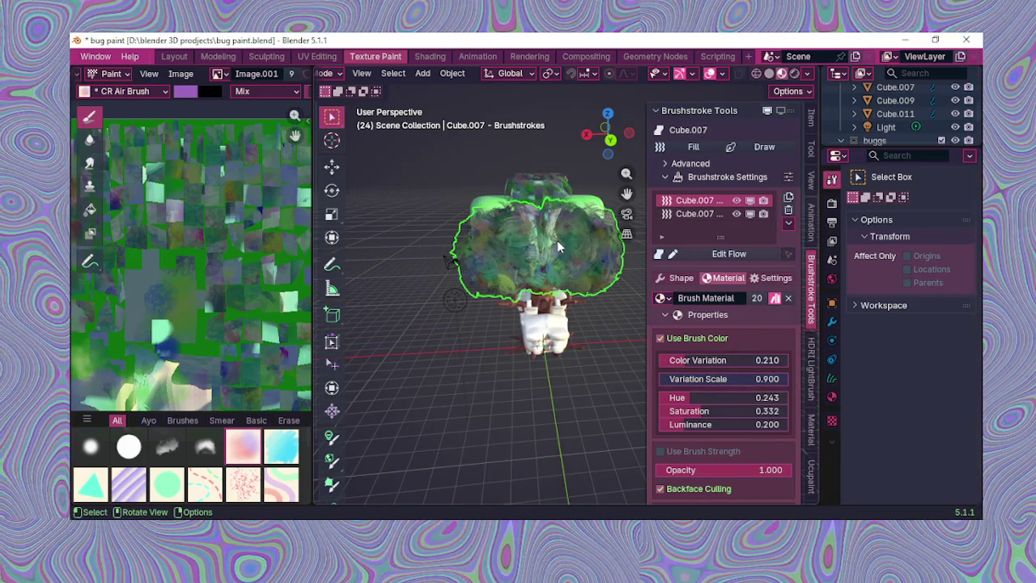
scroll(557, 247, "up", 2)
scroll(557, 247, "up", 2)
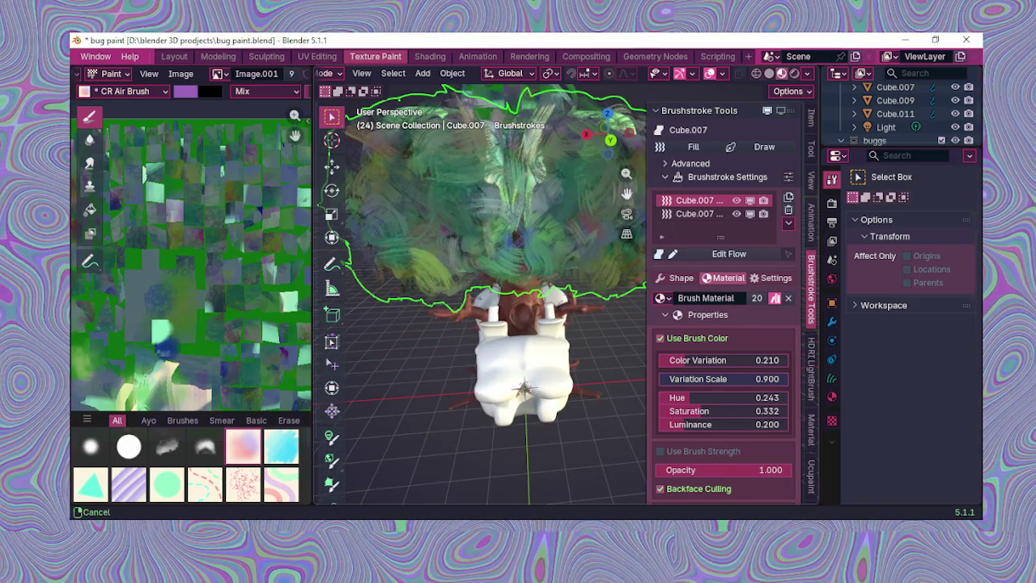
left_click_drag(627, 193, 717, 200)
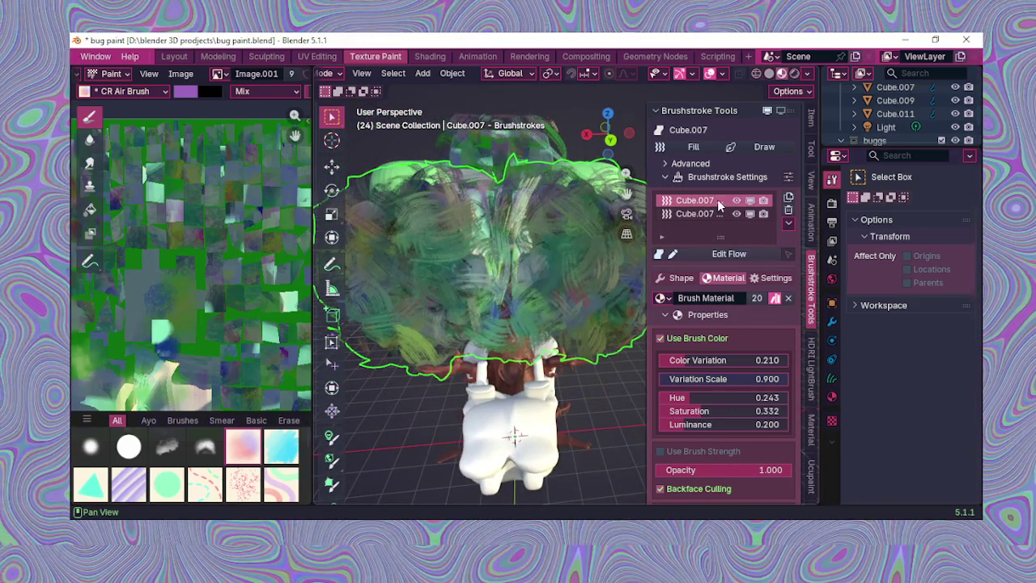
Step: Hide the crown's second brushstroke layer, keeping the first layer visible
left_click(735, 215)
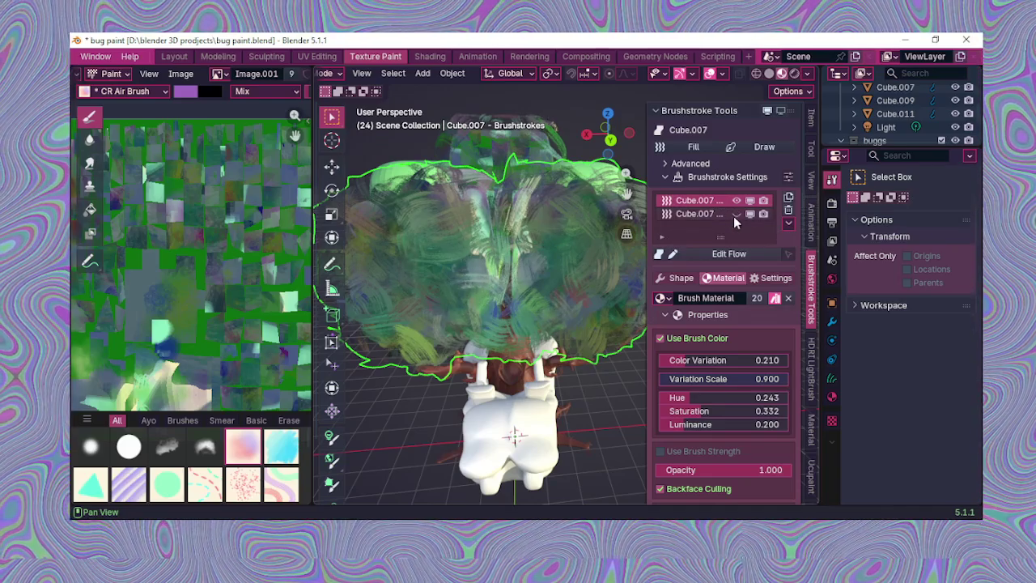
left_click(736, 201)
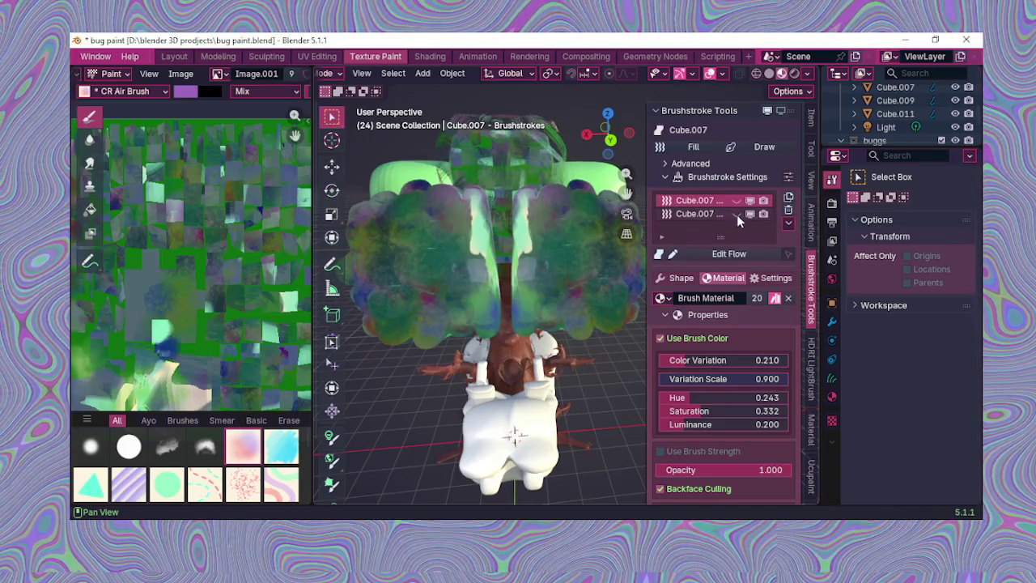
left_click(739, 202)
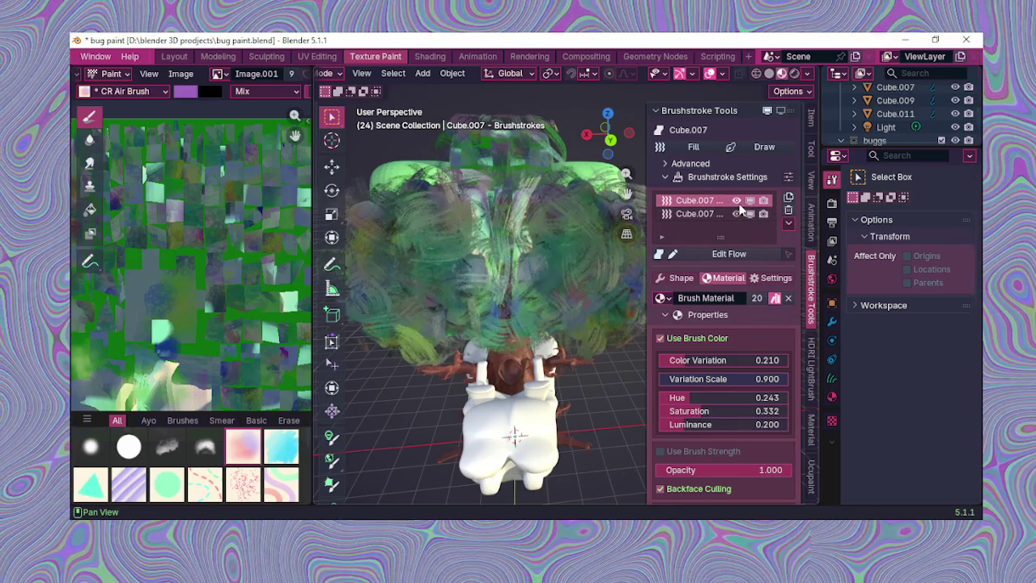
left_click(736, 215)
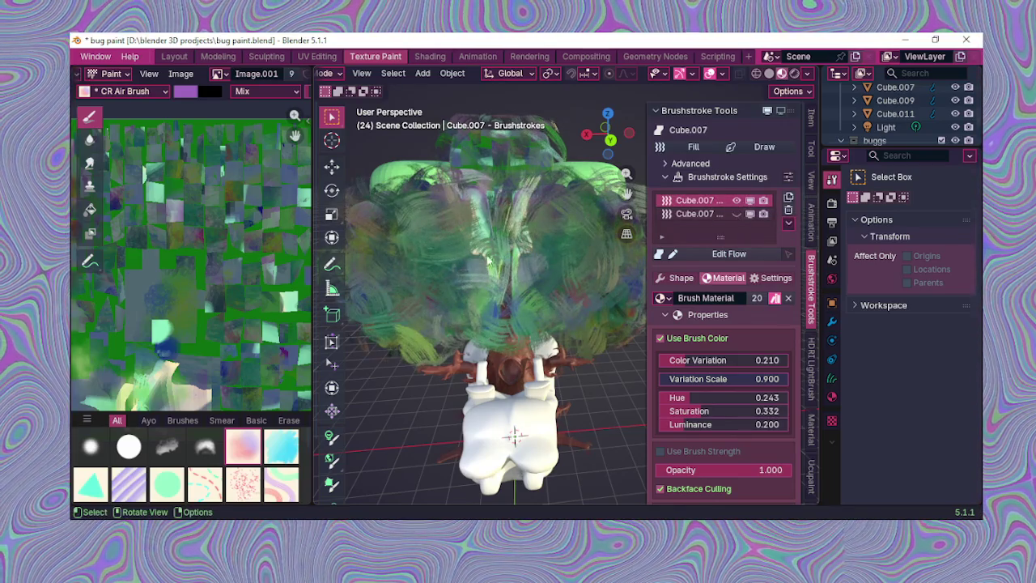
scroll(527, 253, "down", 2)
scroll(224, 298, "down", 2)
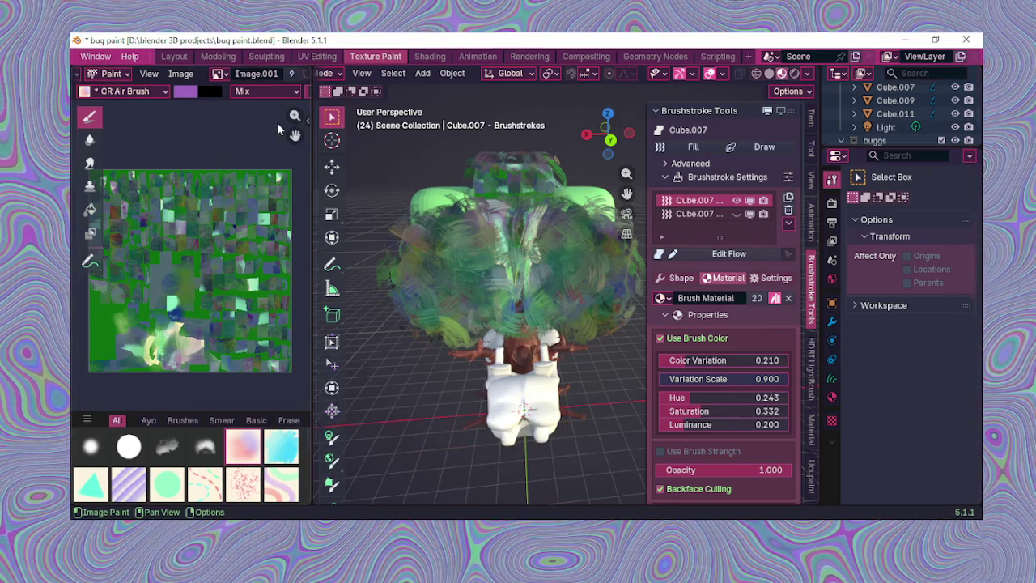
scroll(480, 304, "up", 2)
scroll(480, 297, "down", 3)
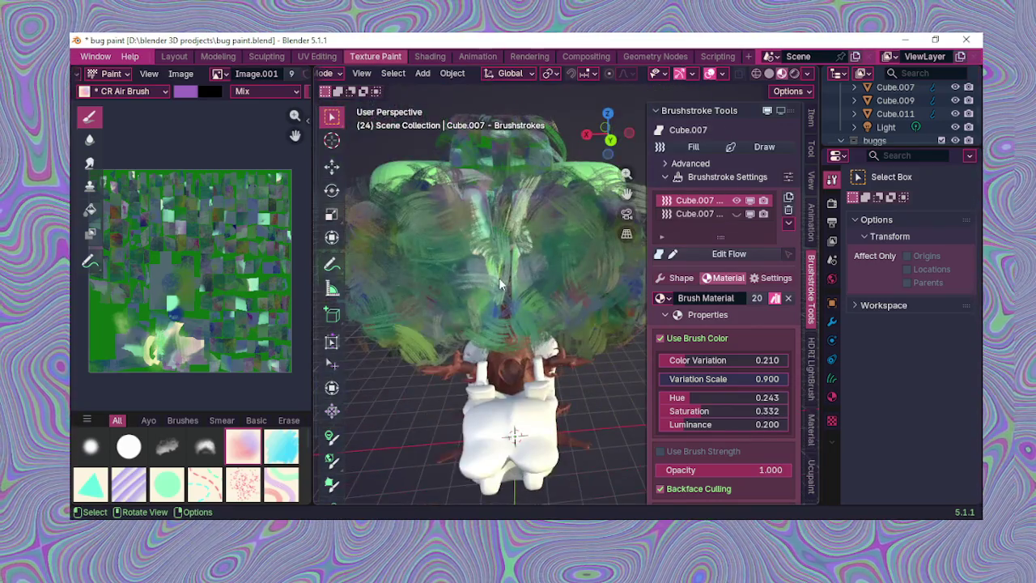
mouse_move(489, 251)
middle_mouse_down()
mouse_move(485, 313)
mouse_move(472, 227)
mouse_move(492, 209)
mouse_move(498, 219)
middle_mouse_up()
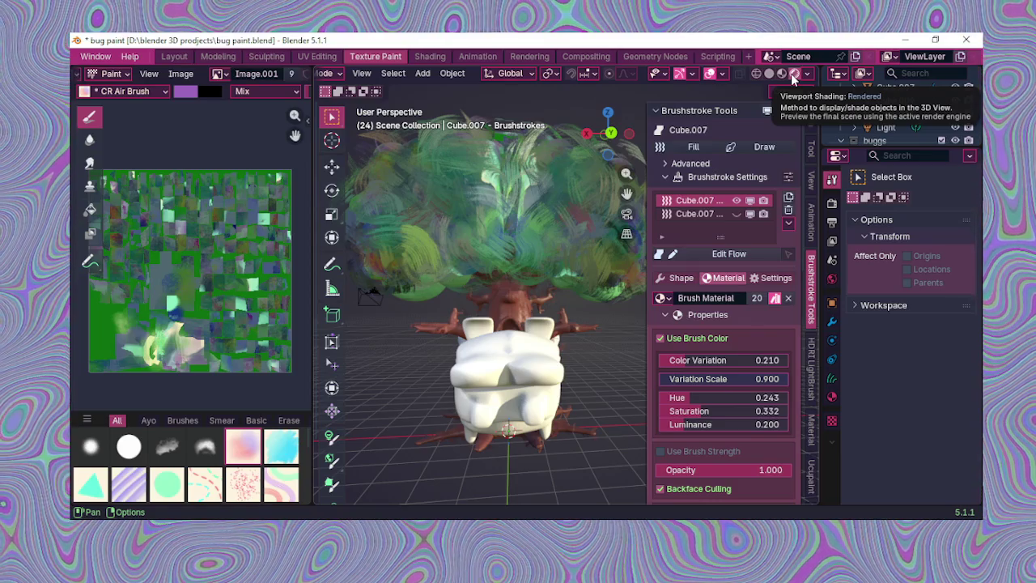
scroll(516, 273, "up", 2)
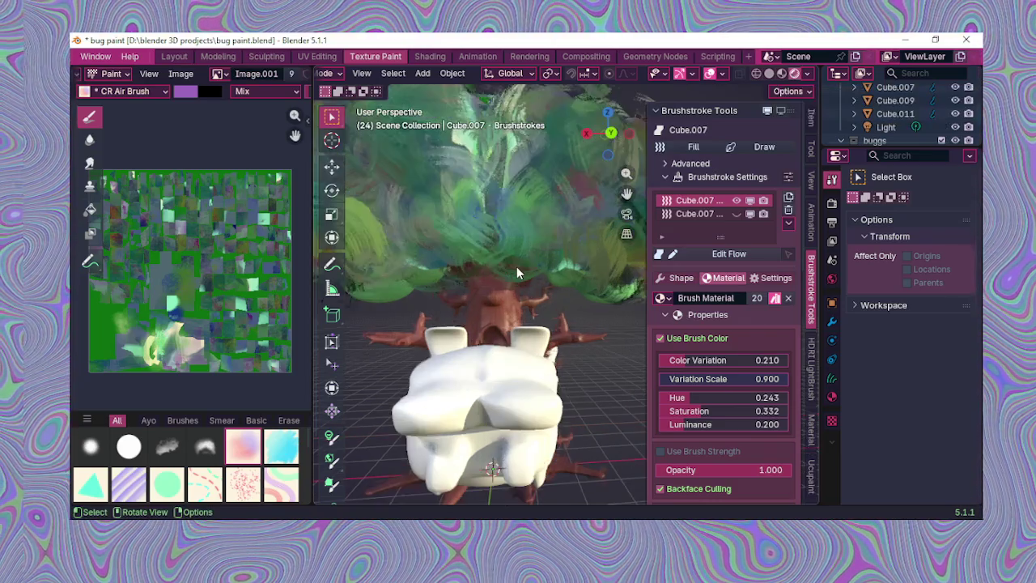
mouse_move(505, 266)
middle_mouse_down()
mouse_move(526, 290)
mouse_move(604, 314)
mouse_move(589, 348)
mouse_move(515, 335)
mouse_move(510, 324)
middle_mouse_up()
scroll(209, 359, "up", 2)
scroll(210, 353, "down", 1)
scroll(218, 393, "down", 1)
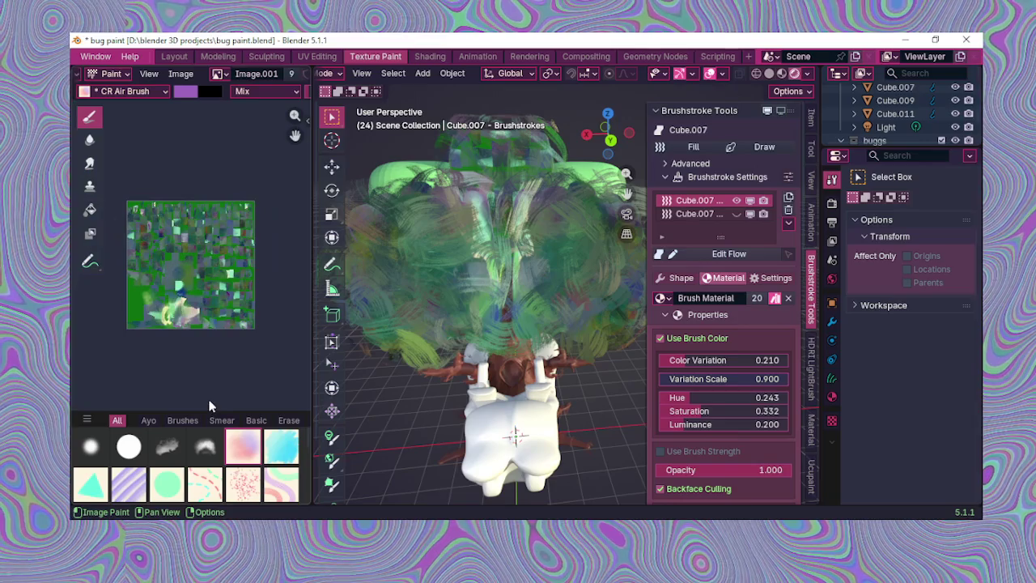
scroll(209, 406, "up", 1)
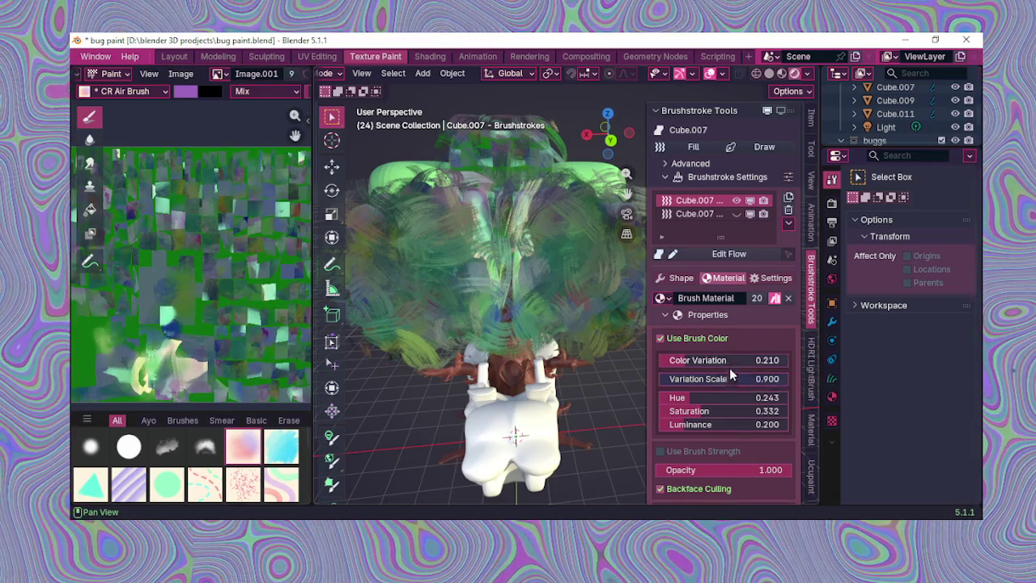
left_click_drag(726, 397, 704, 397)
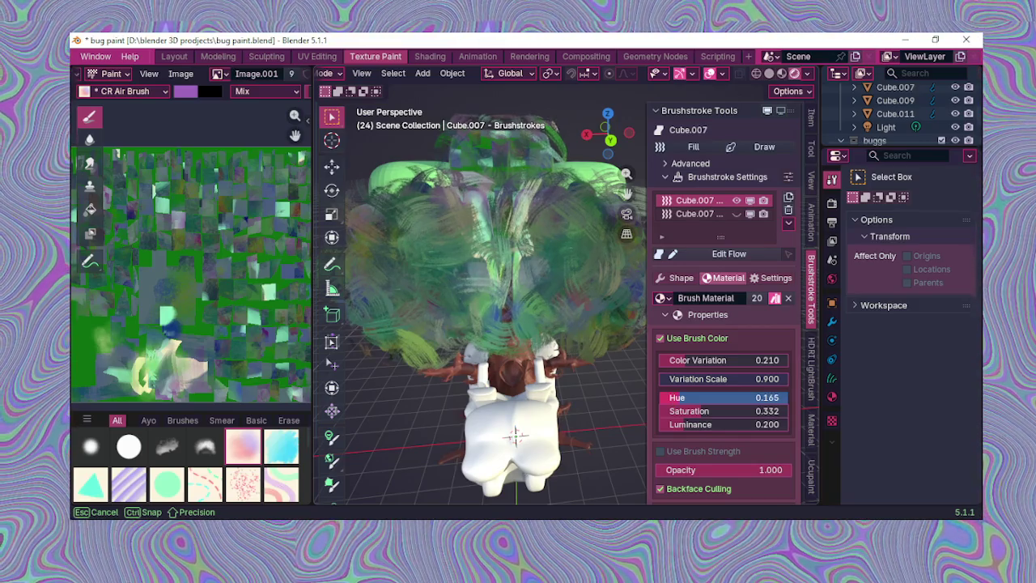
Step: Orbit around the painted canopy and reselect the Cube.007 brushstrokes after briefly picking Cube.011
scroll(584, 323, "up", 2)
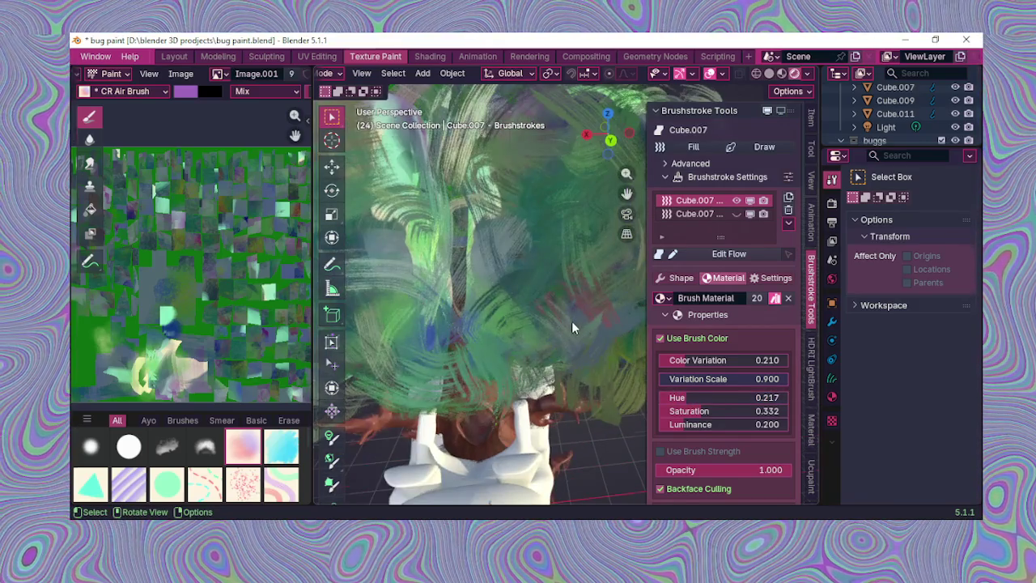
scroll(572, 320, "down", 1)
mouse_move(556, 322)
middle_mouse_down()
mouse_move(597, 343)
mouse_move(538, 320)
middle_mouse_up()
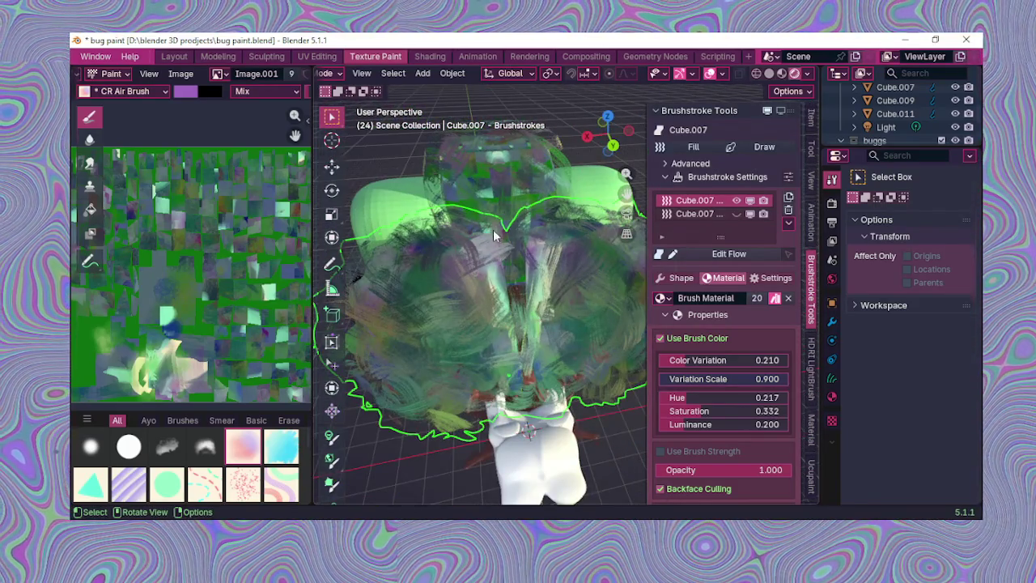
middle_click_drag(500, 175, 536, 250)
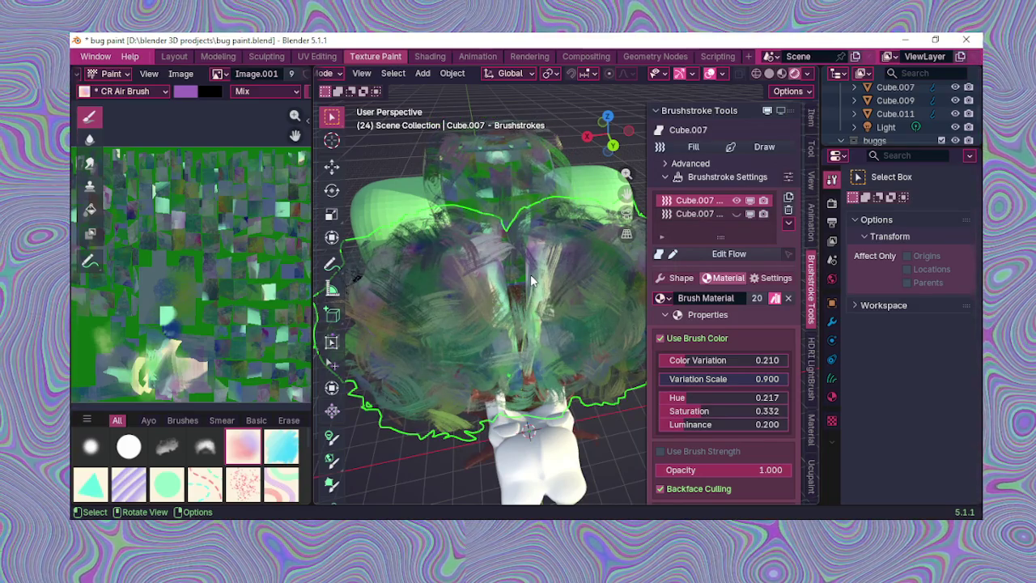
left_click(519, 197)
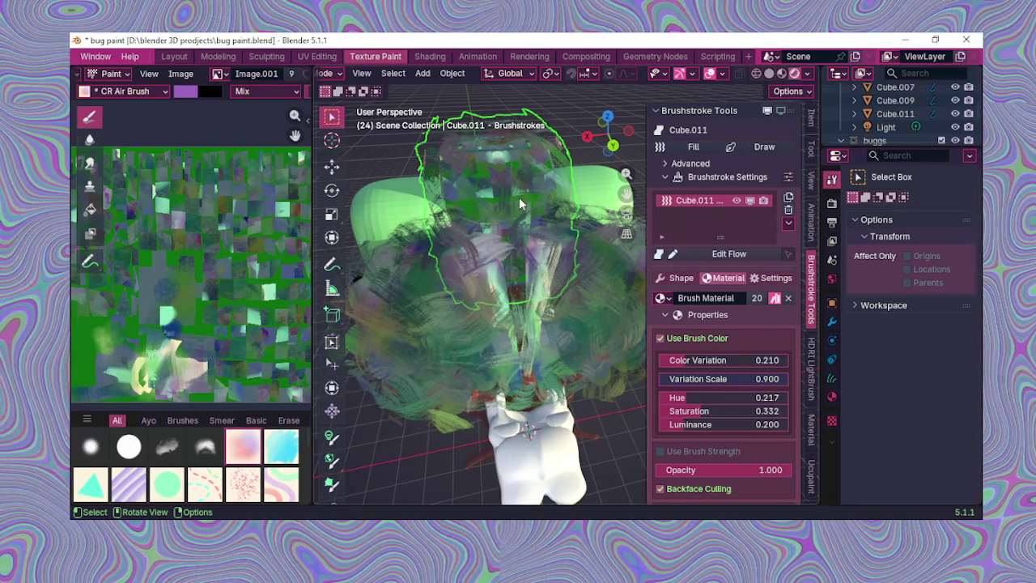
left_click(532, 257)
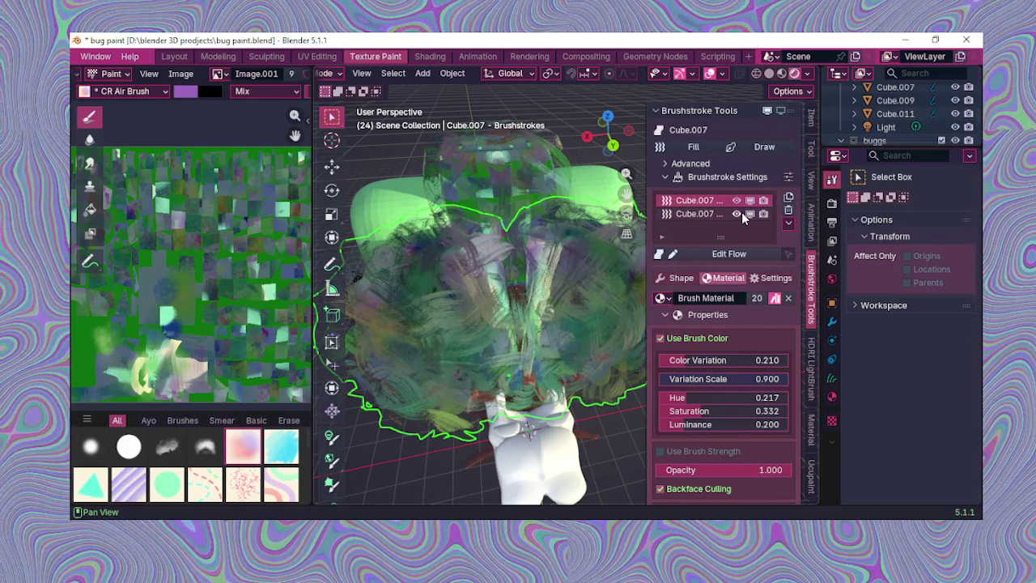
Step: Briefly hide both Cube.007 brushstroke layers to inspect the mesh, then show them again
left_click(738, 200)
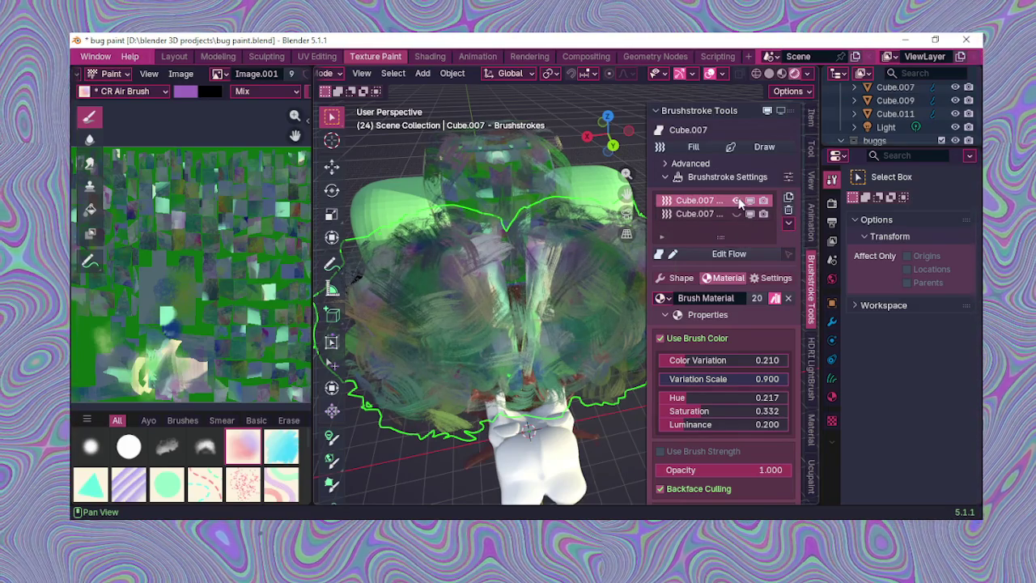
left_click(737, 214)
left_click(737, 214)
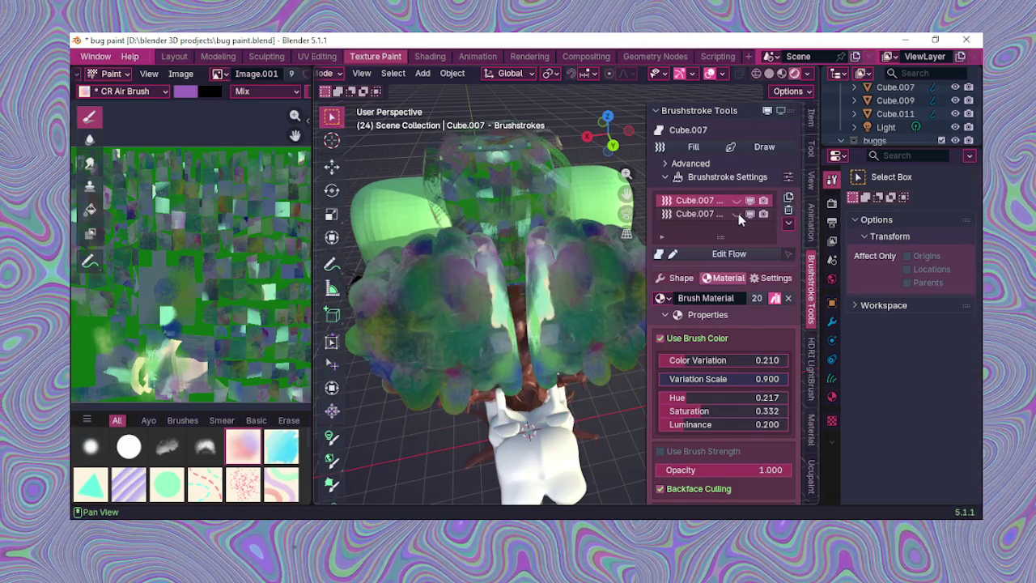
left_click(736, 201)
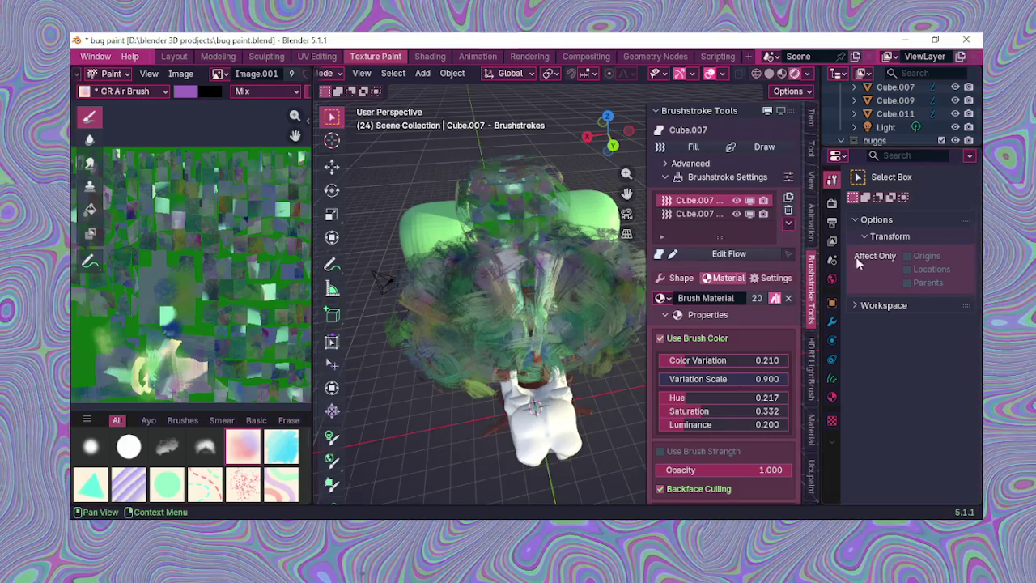
Step: Check the brushstroke modifier settings and switch the brushstrokes into Sculpt Mode
left_click(830, 324)
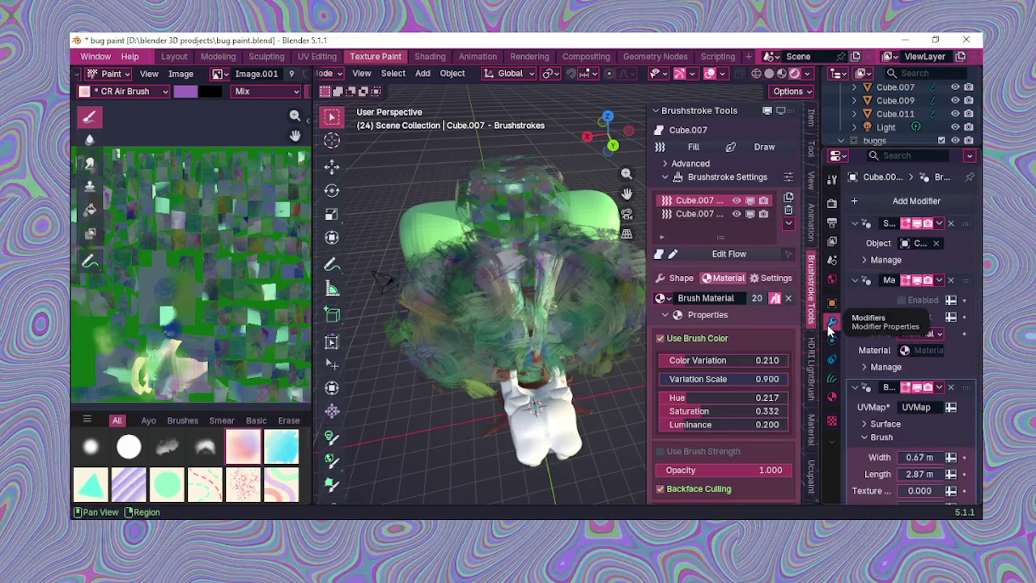
scroll(891, 342, "down", 3)
scroll(890, 356, "down", 5)
scroll(888, 371, "down", 3)
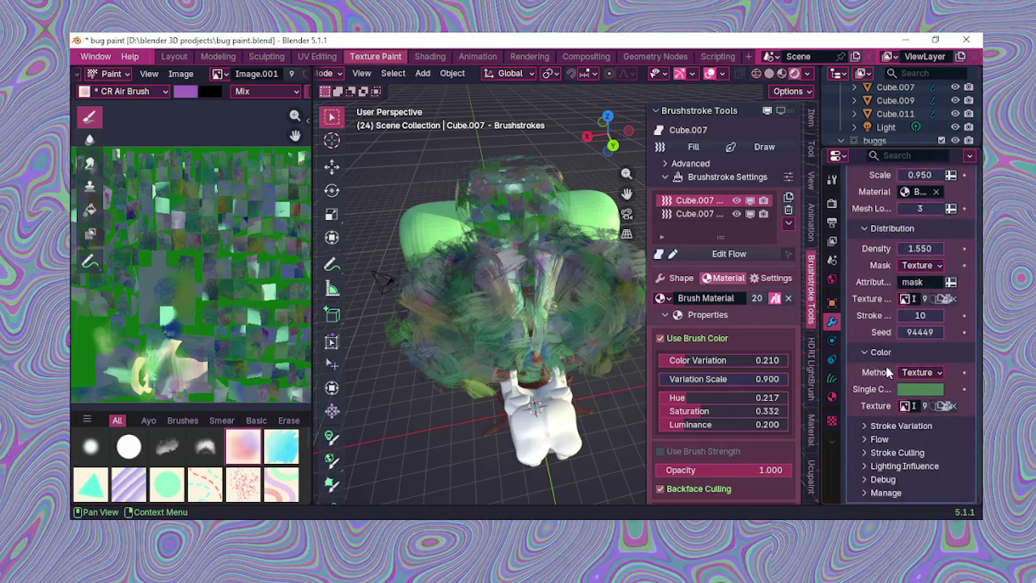
left_click(830, 181)
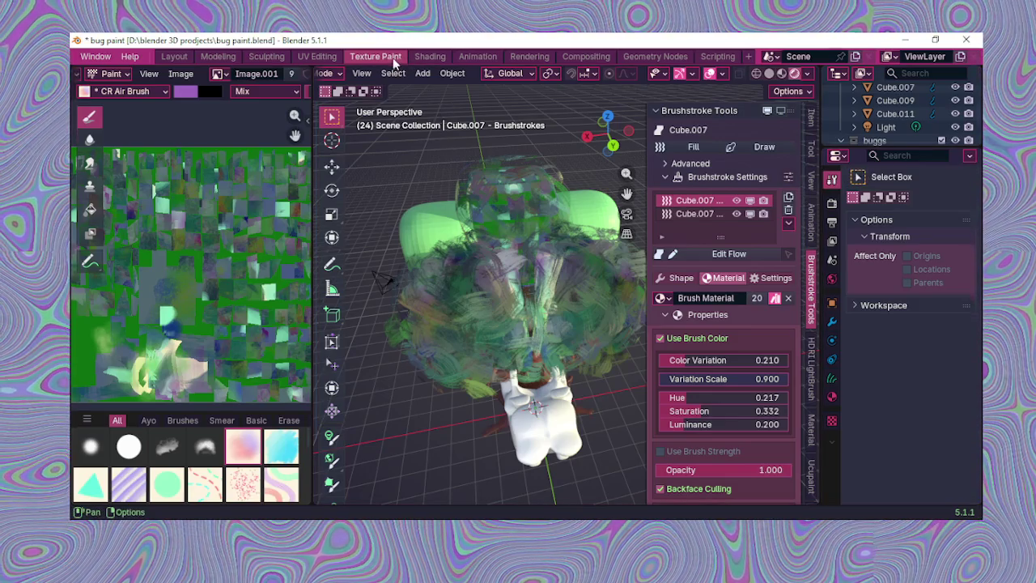
scroll(366, 73, "up", 3)
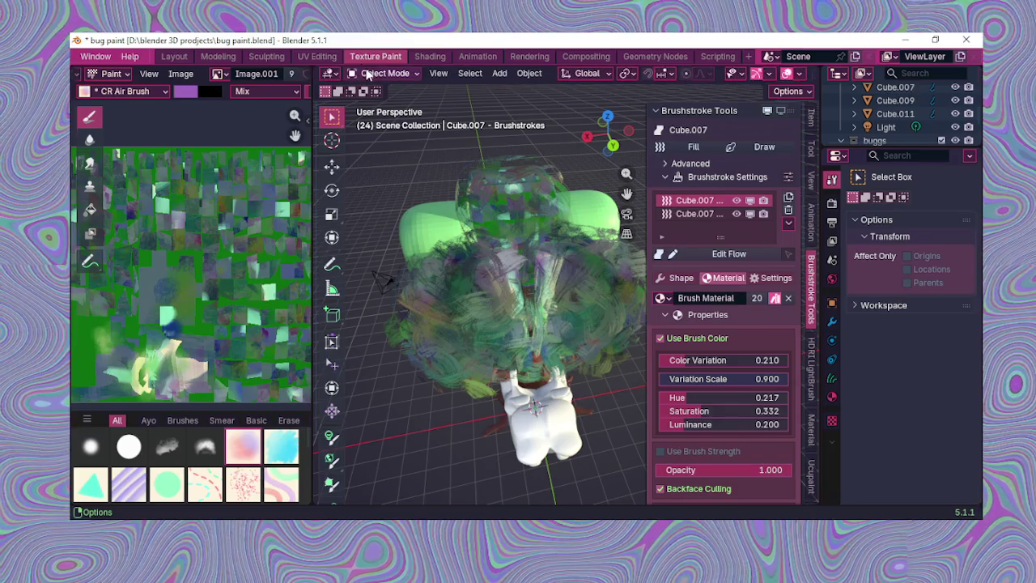
left_click(370, 75)
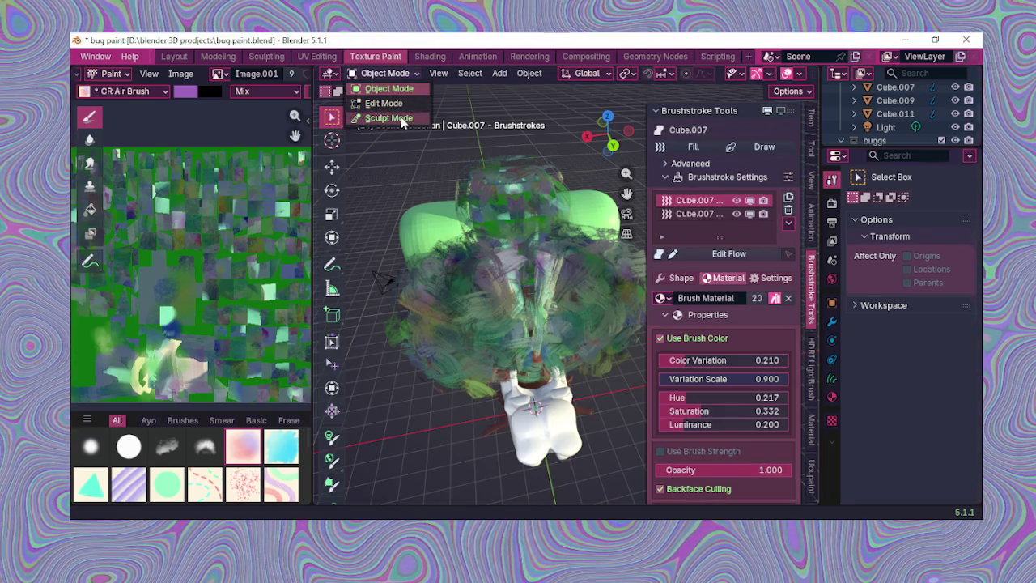
left_click(389, 118)
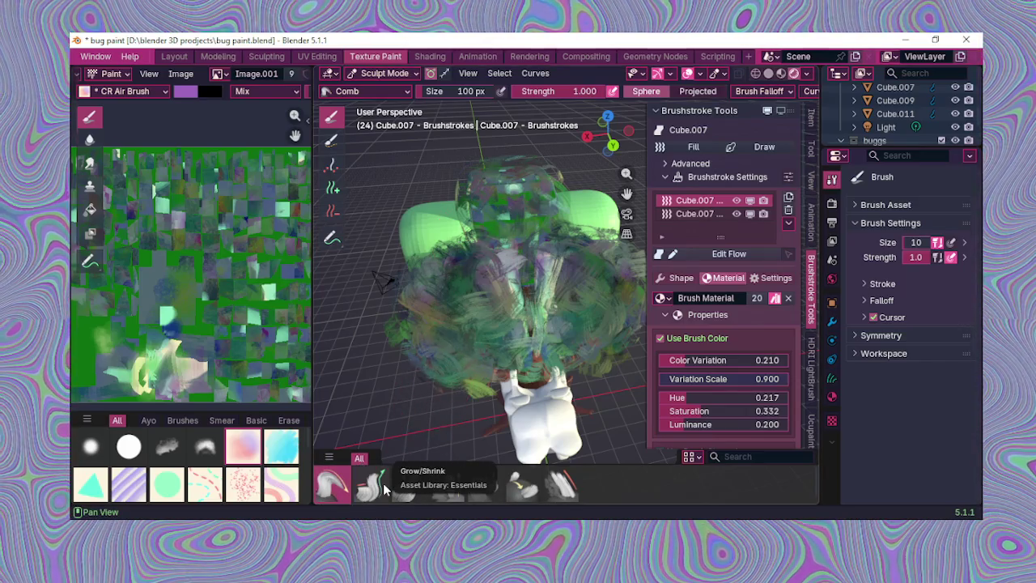
Step: Select crown mesh Cube.007 in Layout and return to the Texture Paint workspace
left_click(370, 77)
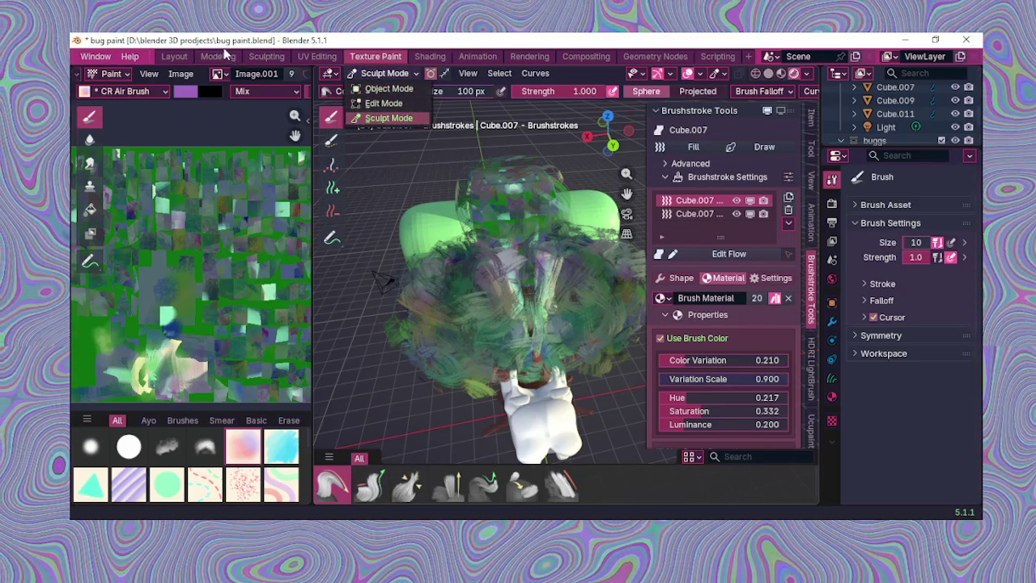
left_click(183, 57)
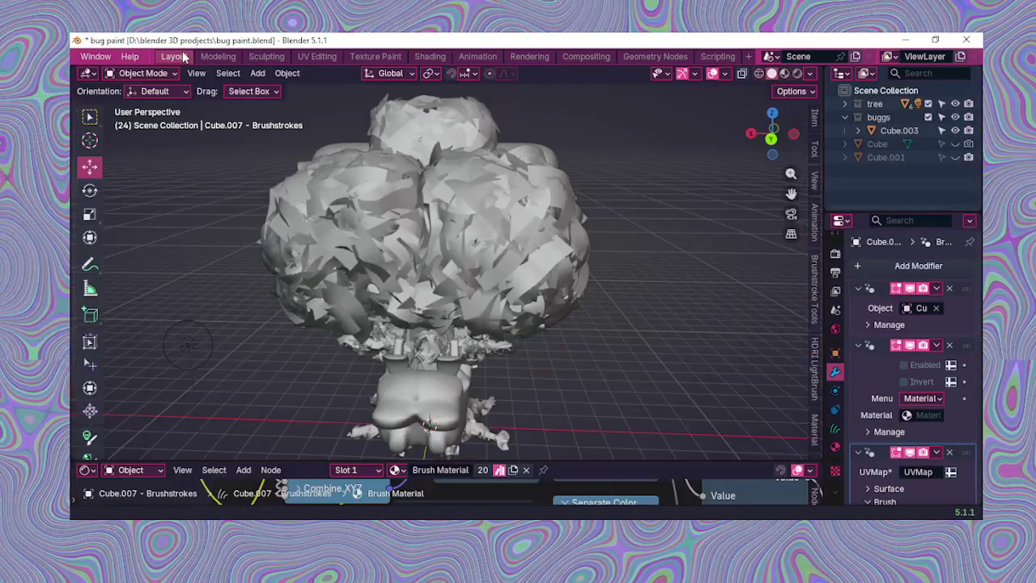
left_click(468, 222)
left_click(468, 223)
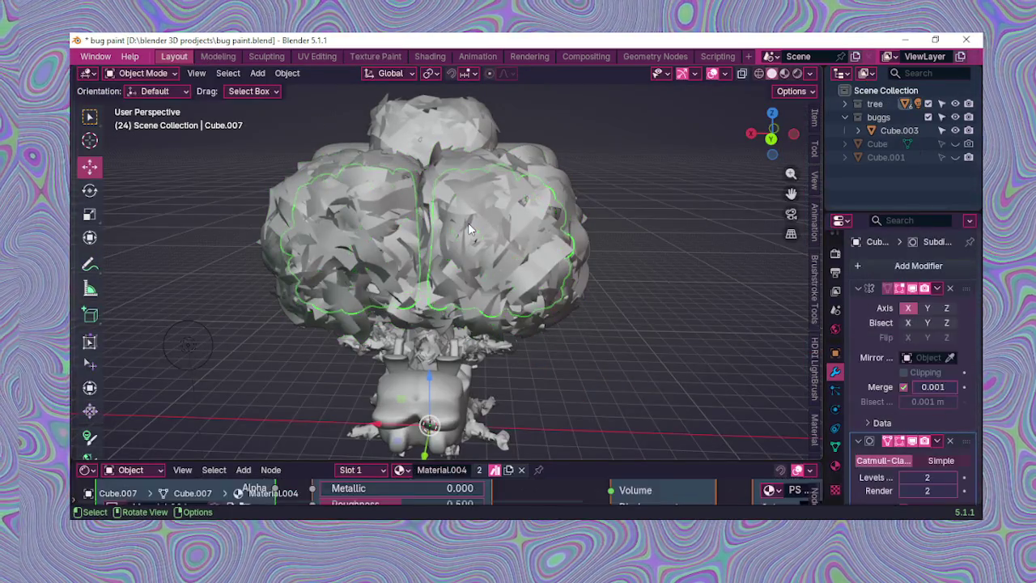
left_click(375, 58)
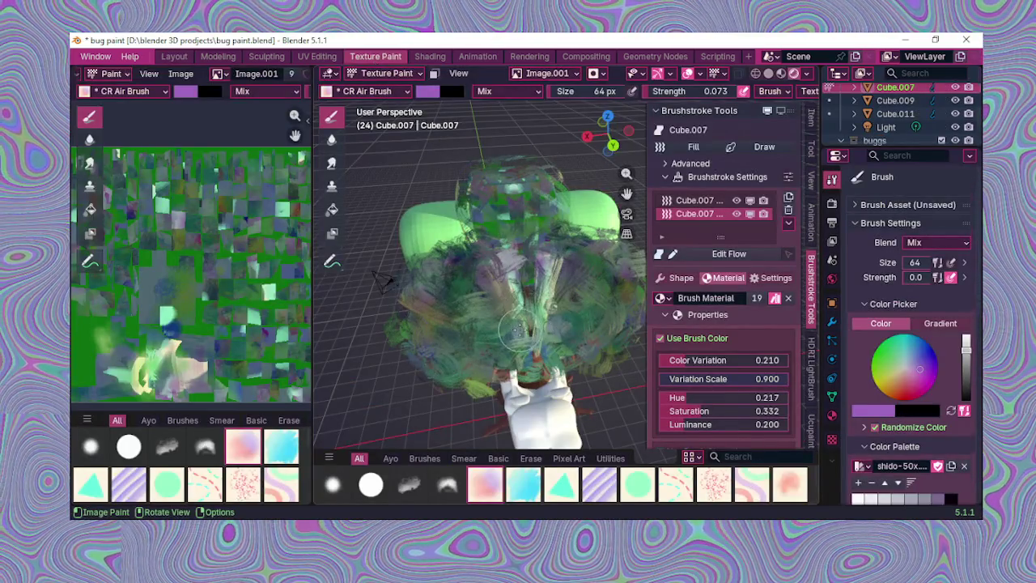
Step: Check the saved colour palette list, keeping shido-50x.ase as the palette
middle_click_drag(518, 330, 583, 307)
scroll(927, 318, "down", 3)
scroll(926, 317, "down", 2)
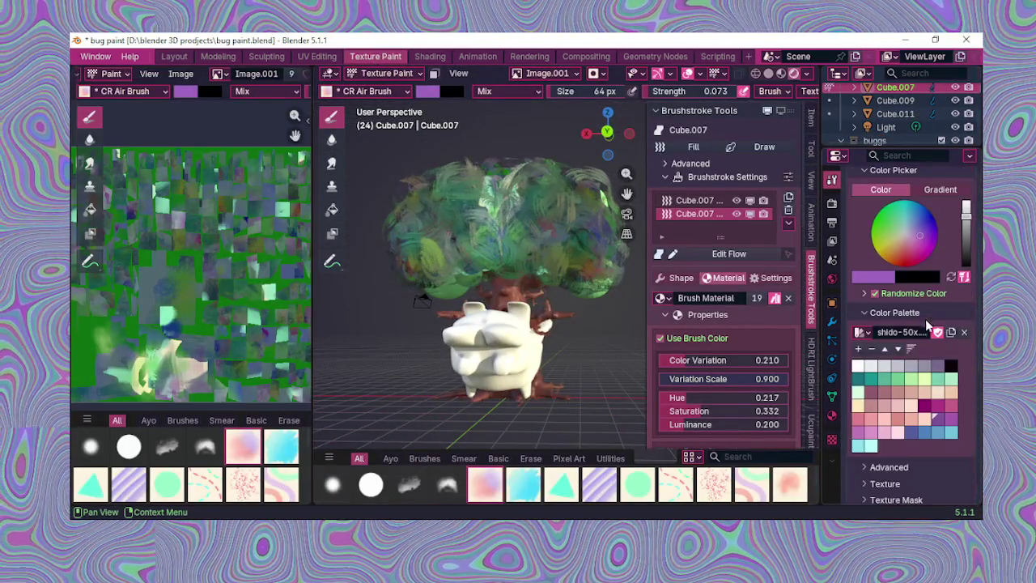
left_click(863, 332)
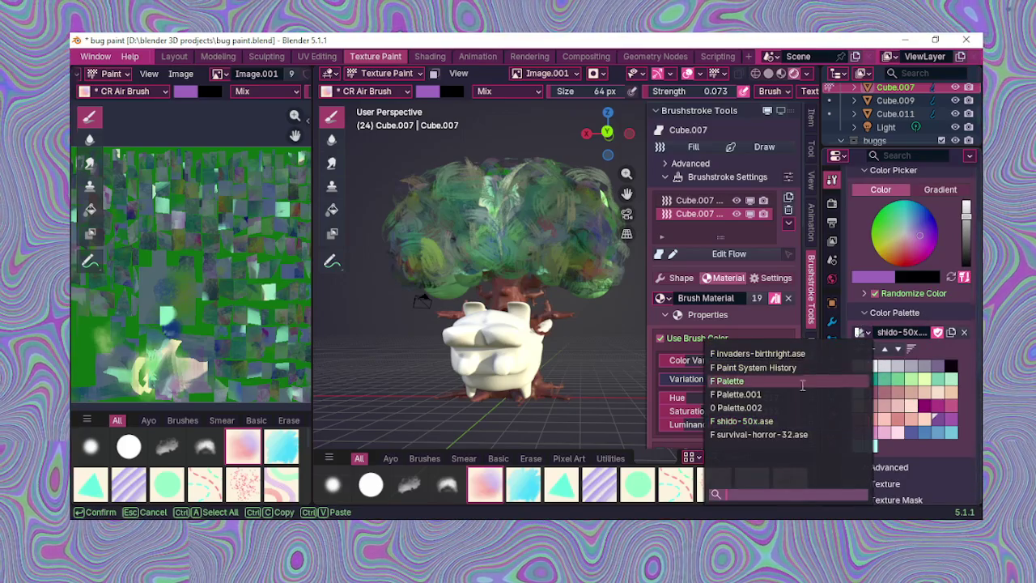
left_click(777, 422)
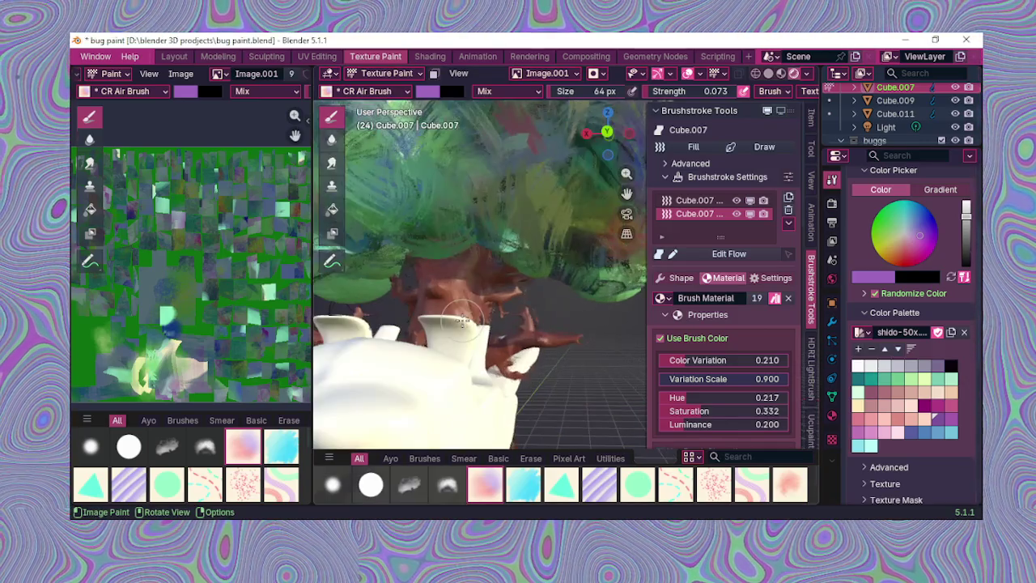
Step: Orbit to review the painted tree and bug, then return to the Layout workspace
mouse_move(486, 324)
middle_mouse_down()
mouse_move(504, 338)
mouse_move(381, 323)
mouse_move(421, 317)
middle_mouse_up()
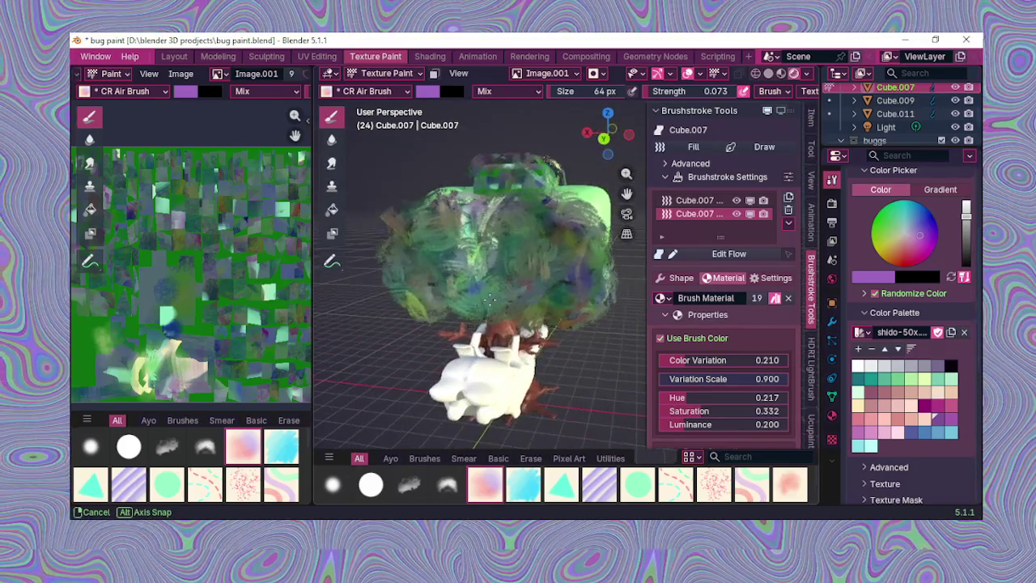
scroll(258, 281, "down", 1)
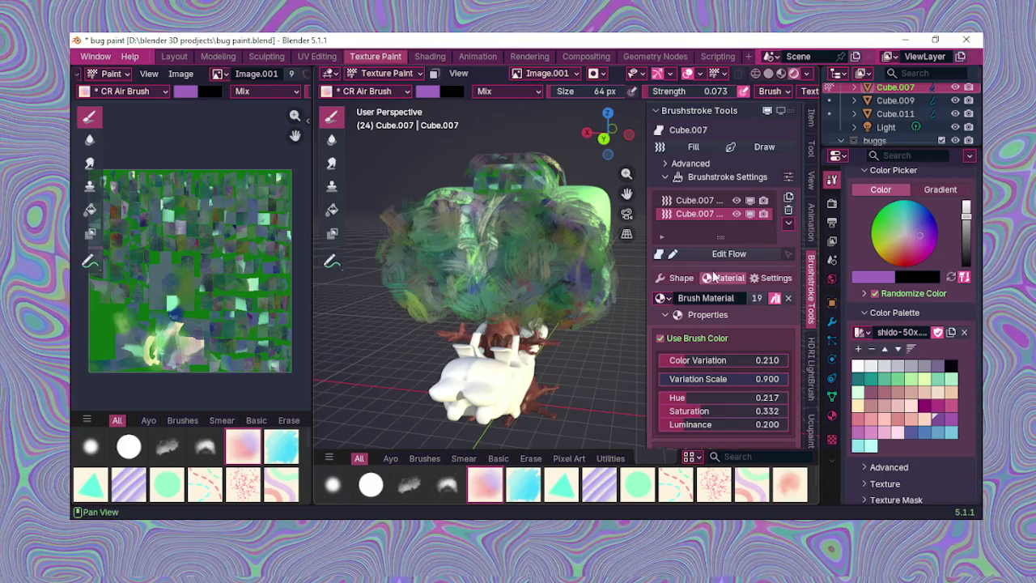
scroll(884, 376, "down", 3)
scroll(884, 377, "down", 2)
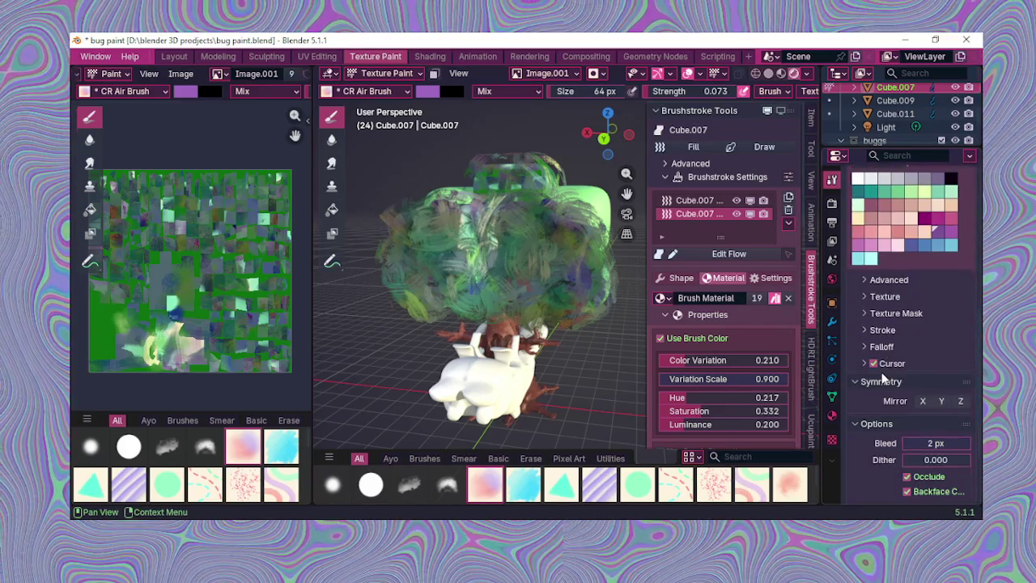
scroll(884, 377, "down", 1)
scroll(884, 378, "up", 3)
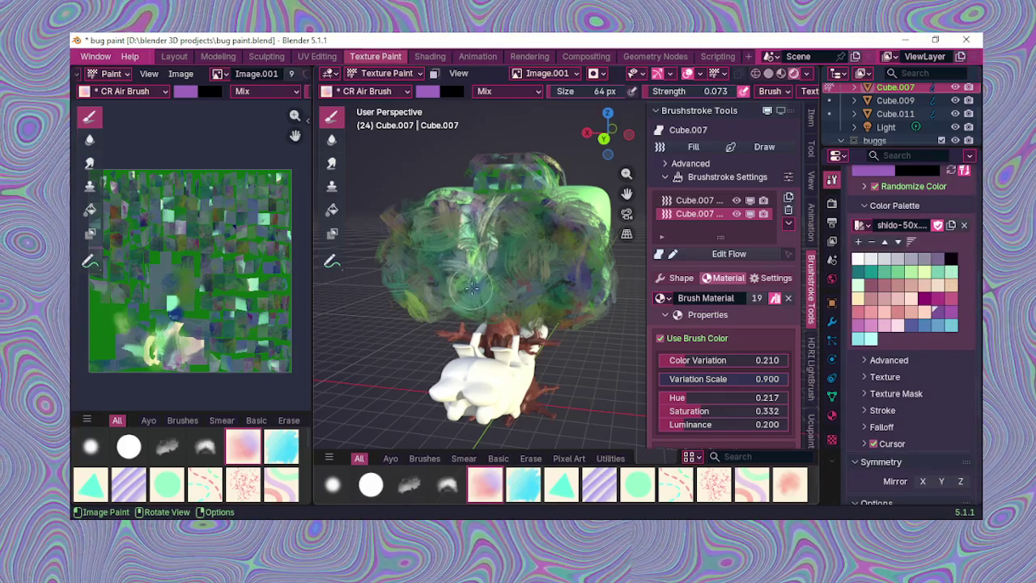
middle_click_drag(471, 286, 507, 258)
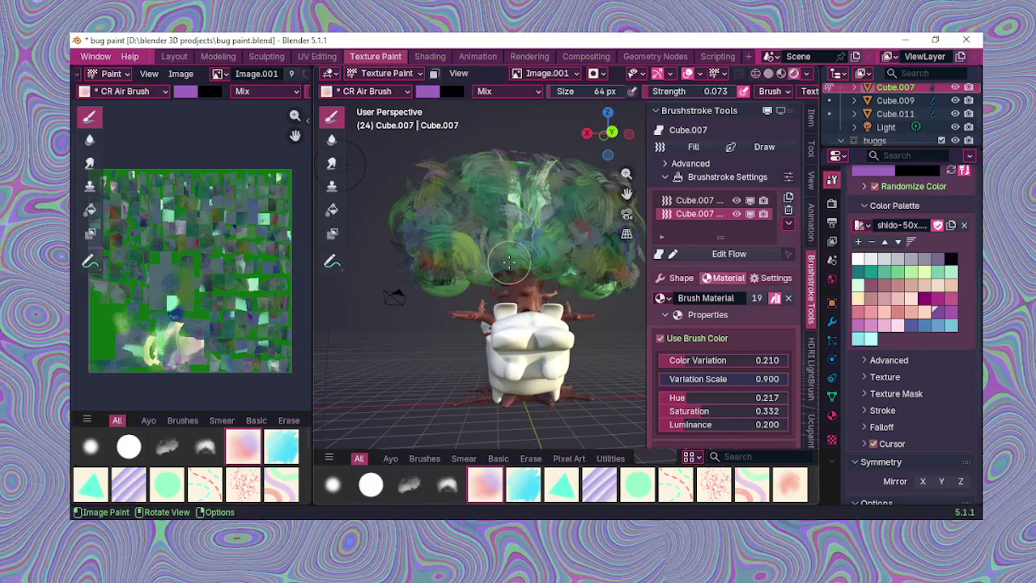
scroll(508, 261, "up", 2)
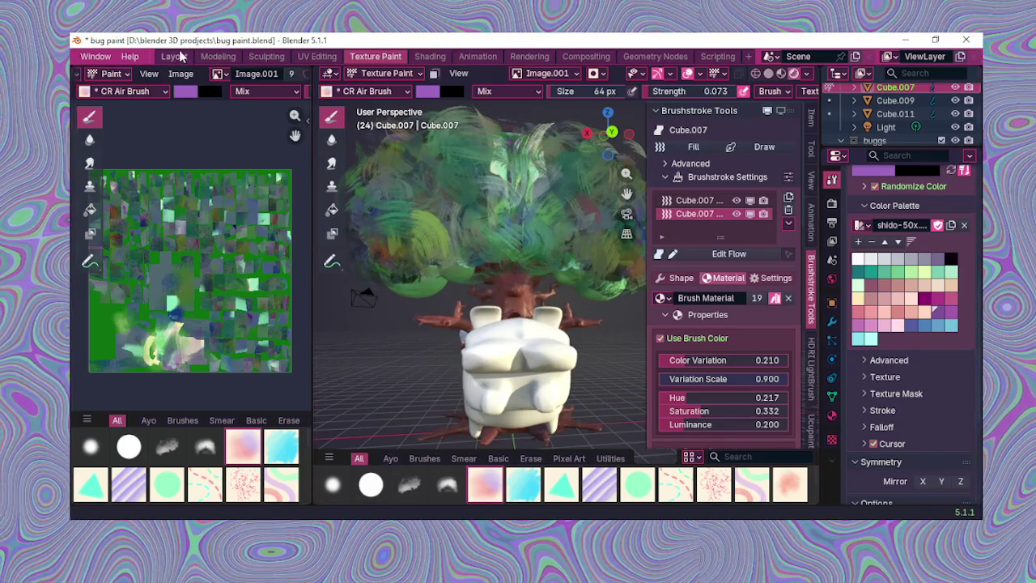
left_click(179, 55)
scroll(486, 256, "down", 2)
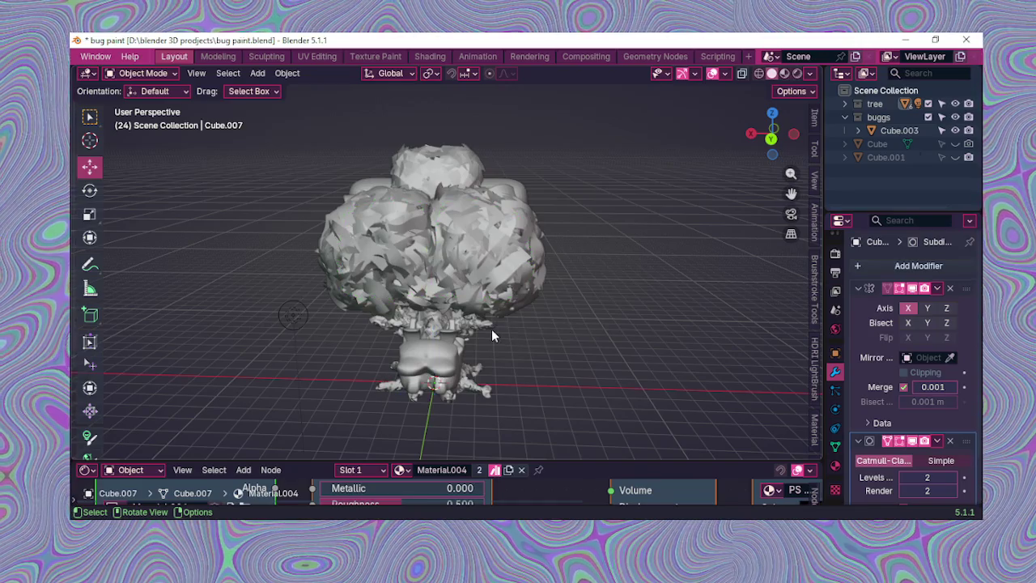
Step: Select bug Cube.003 and box-select its mesh in Edit Mode
left_click(449, 363)
middle_click_drag(449, 363, 450, 324)
left_click(162, 74)
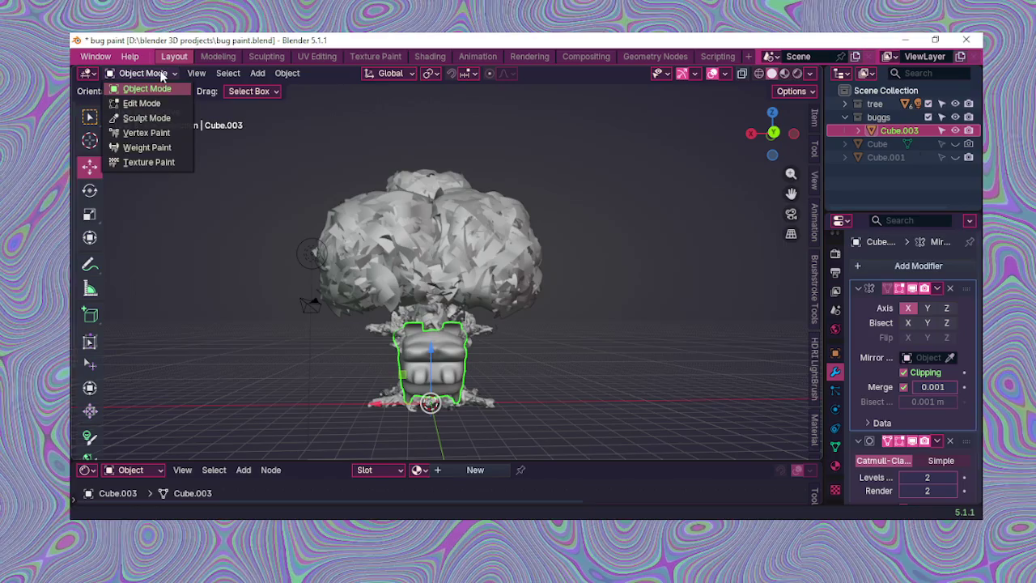
left_click(169, 103)
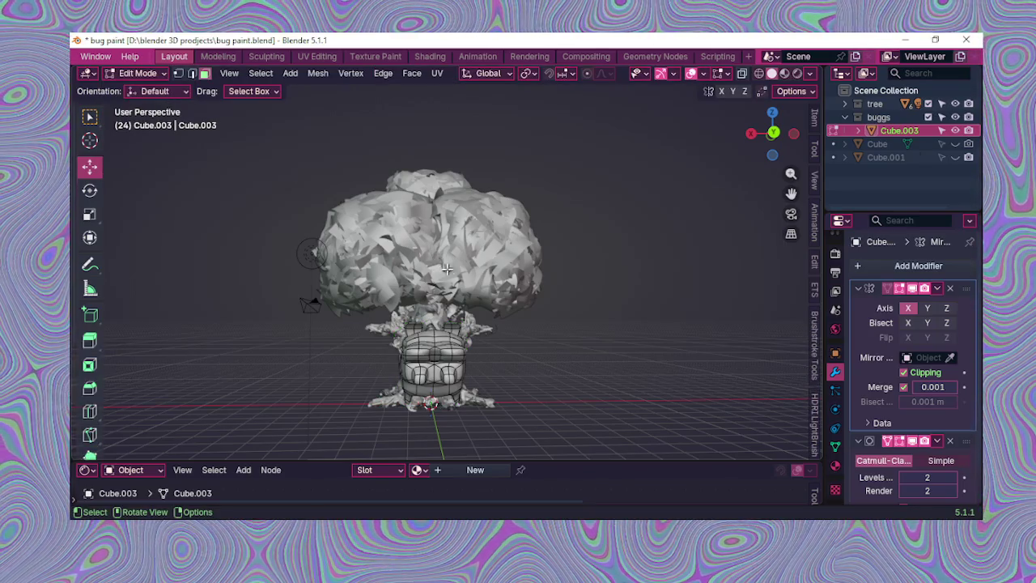
middle_click_drag(444, 266, 357, 306)
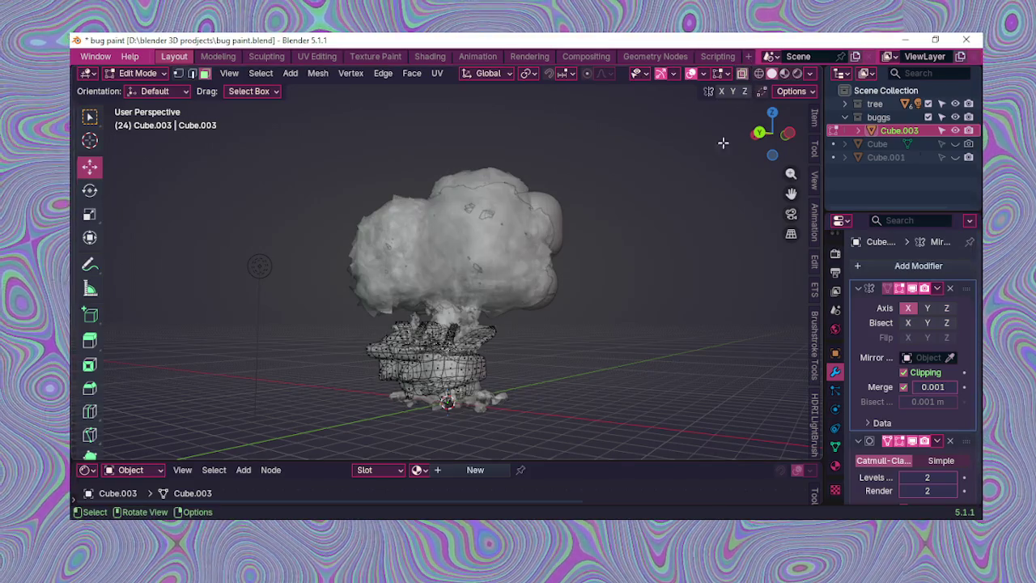
left_click_drag(348, 294, 562, 411)
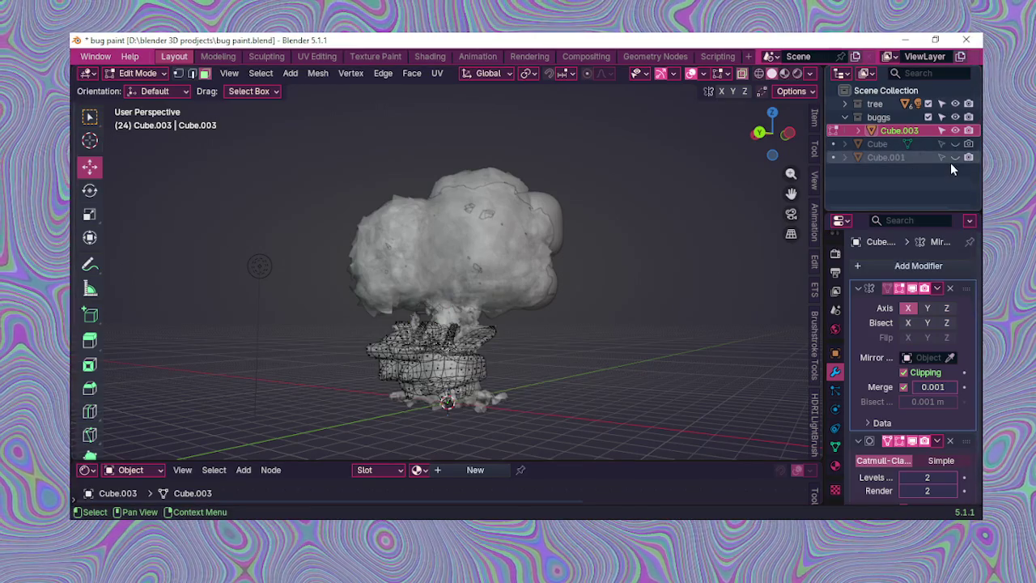
Step: Unhide the ground slab Cube.001 and box-select the whole bug mesh again
left_click(956, 157)
left_click_drag(354, 311, 578, 453)
mouse_move(579, 454)
middle_mouse_down()
mouse_move(573, 410)
mouse_move(435, 402)
middle_mouse_up()
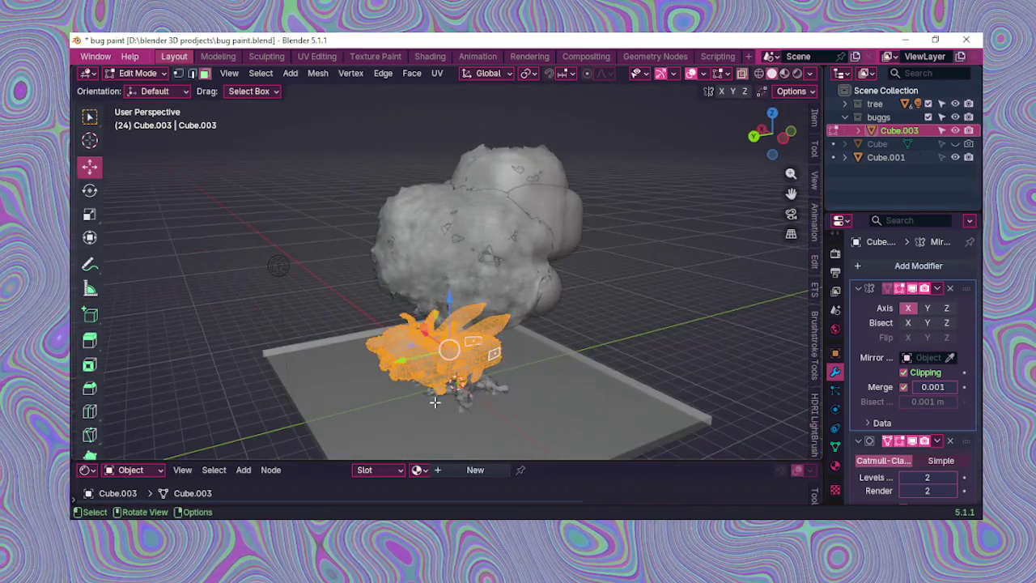
left_click_drag(317, 250, 552, 400)
mouse_move(552, 400)
middle_mouse_down()
mouse_move(595, 349)
mouse_move(604, 364)
mouse_move(548, 393)
mouse_move(501, 370)
middle_mouse_up()
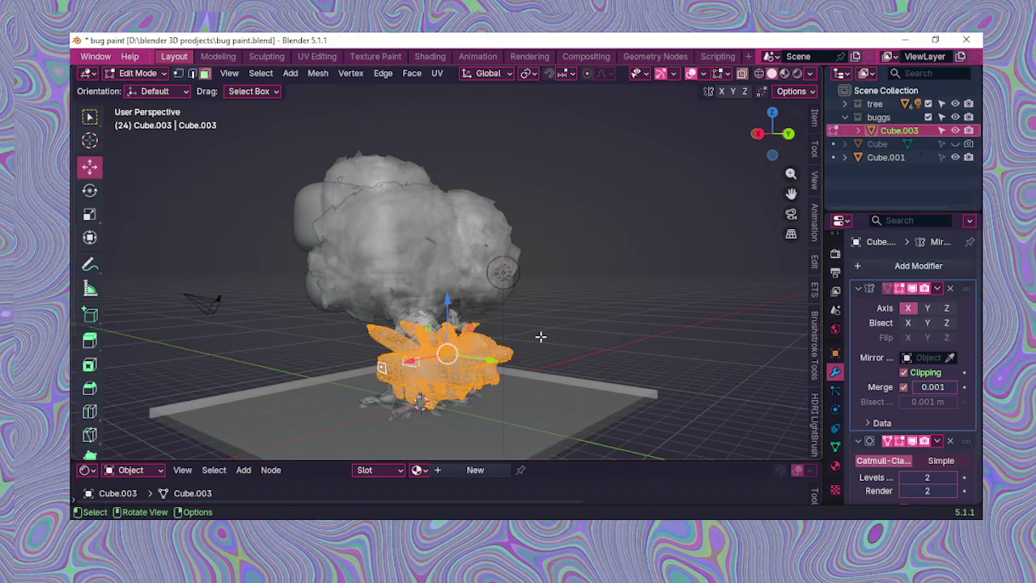
Step: Browse the face and object context menus without changes, then return to Object Mode
right_click(448, 360)
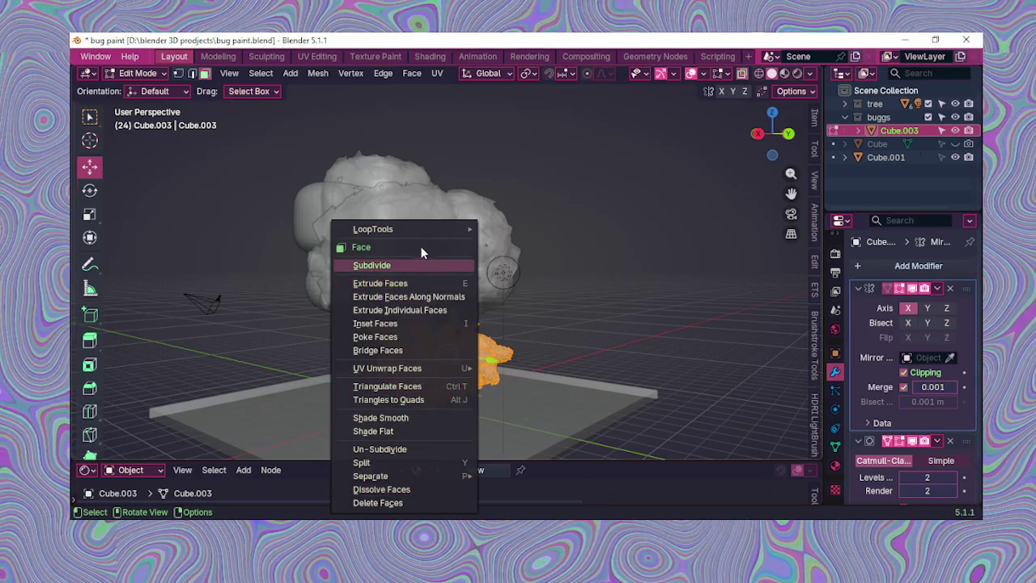
left_click(594, 306)
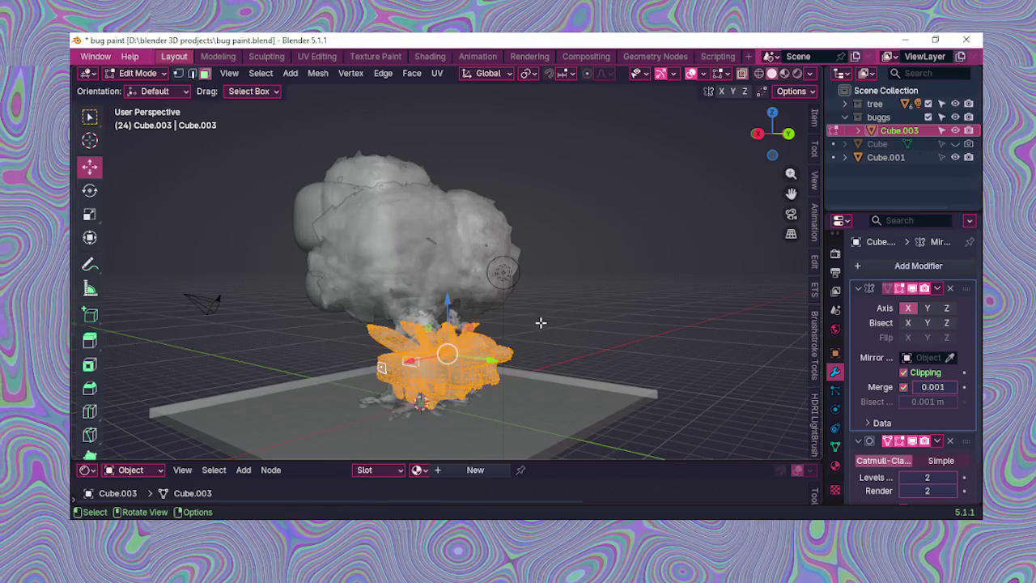
middle_click_drag(549, 323, 427, 349)
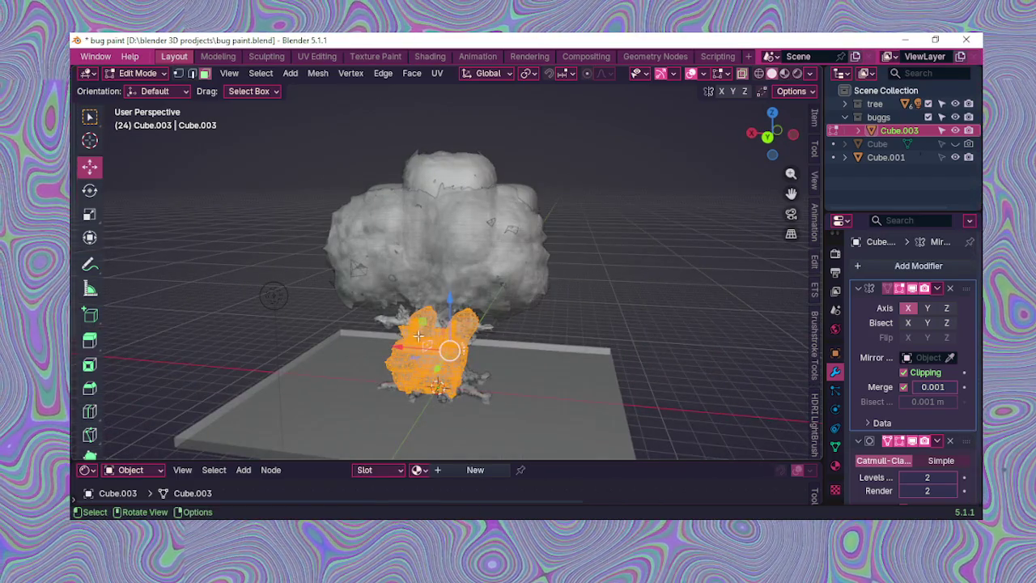
right_click(427, 348)
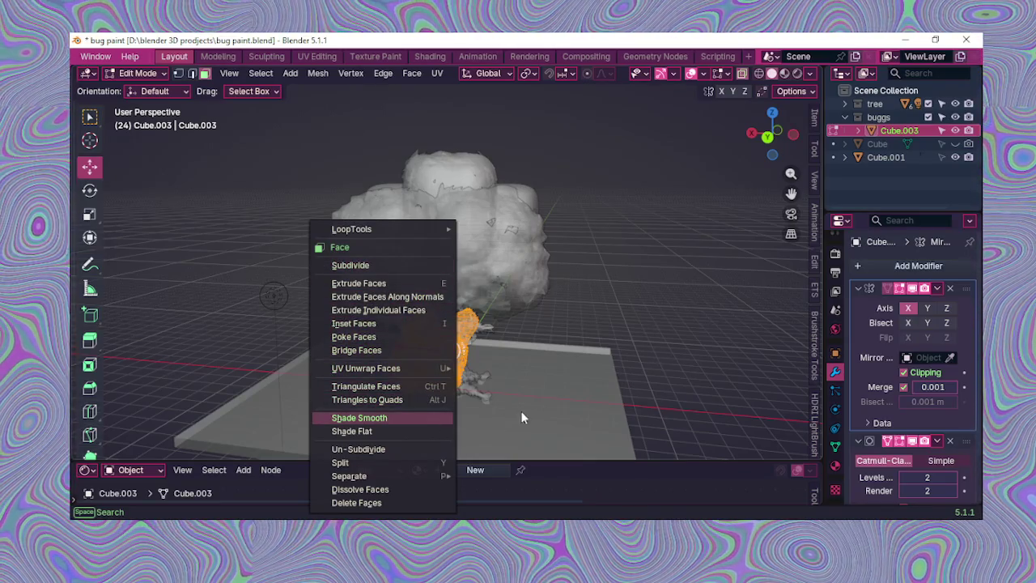
left_click(595, 363)
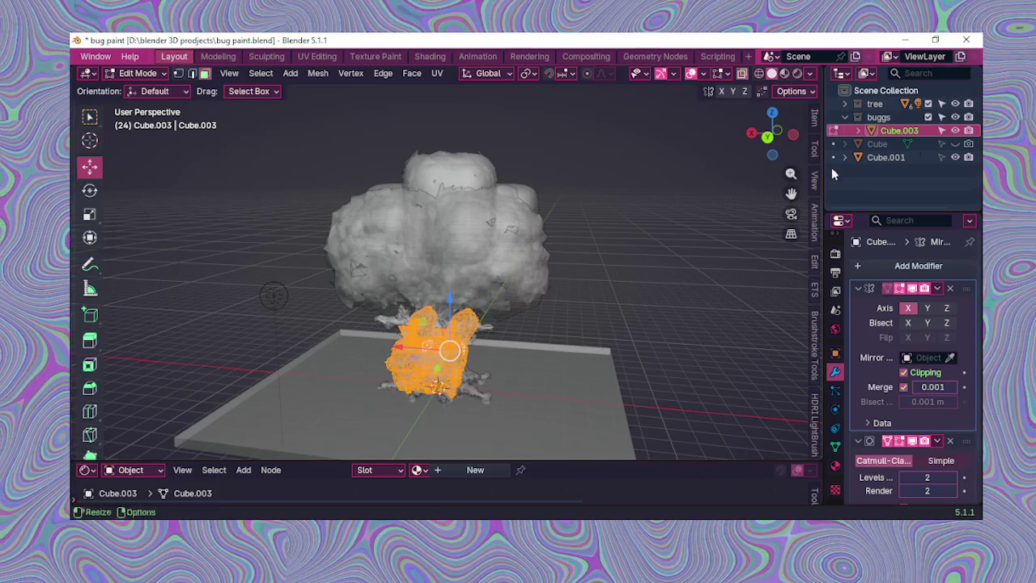
right_click(863, 132)
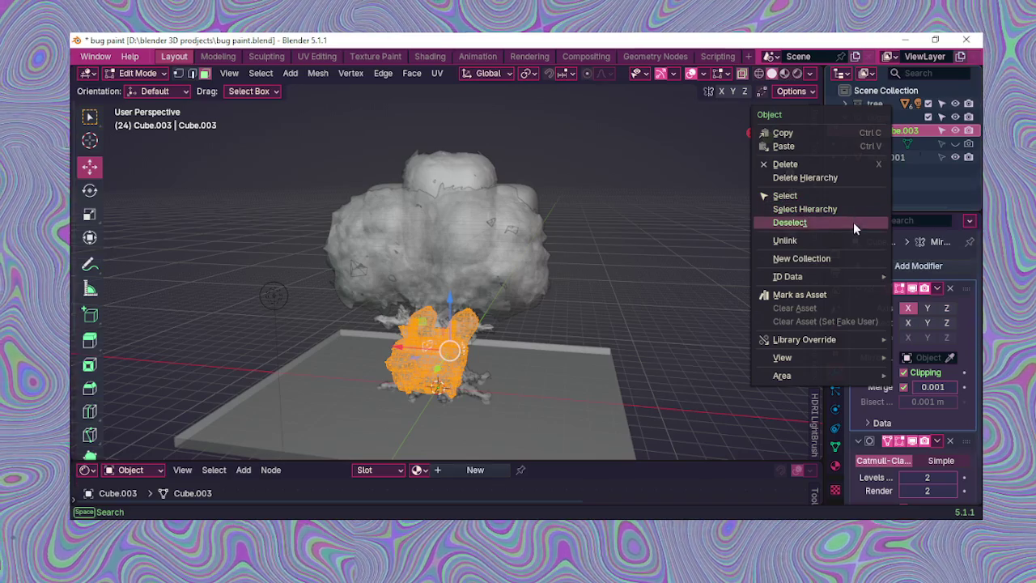
mouse_move(788, 276)
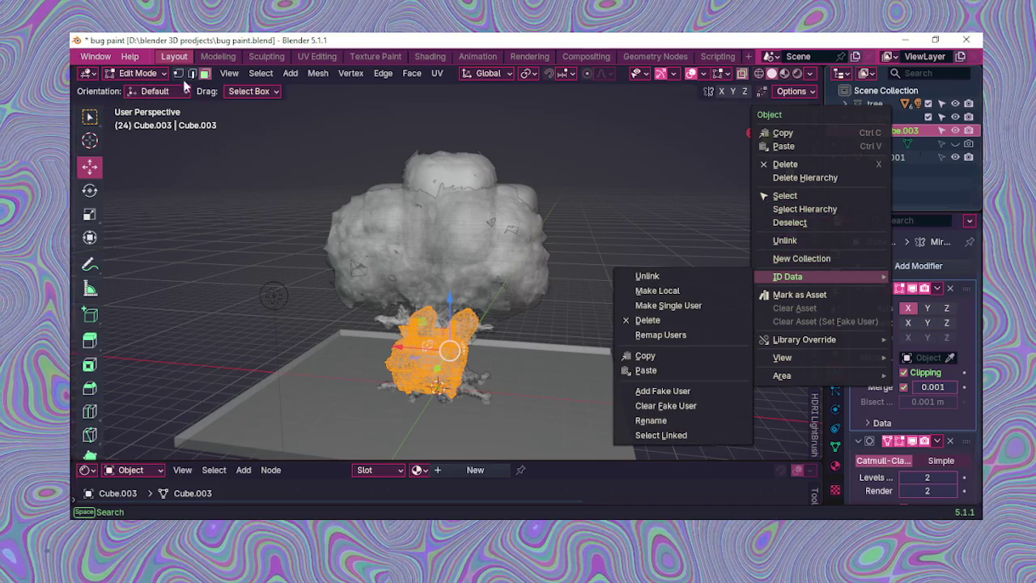
left_click(160, 76)
left_click(142, 86)
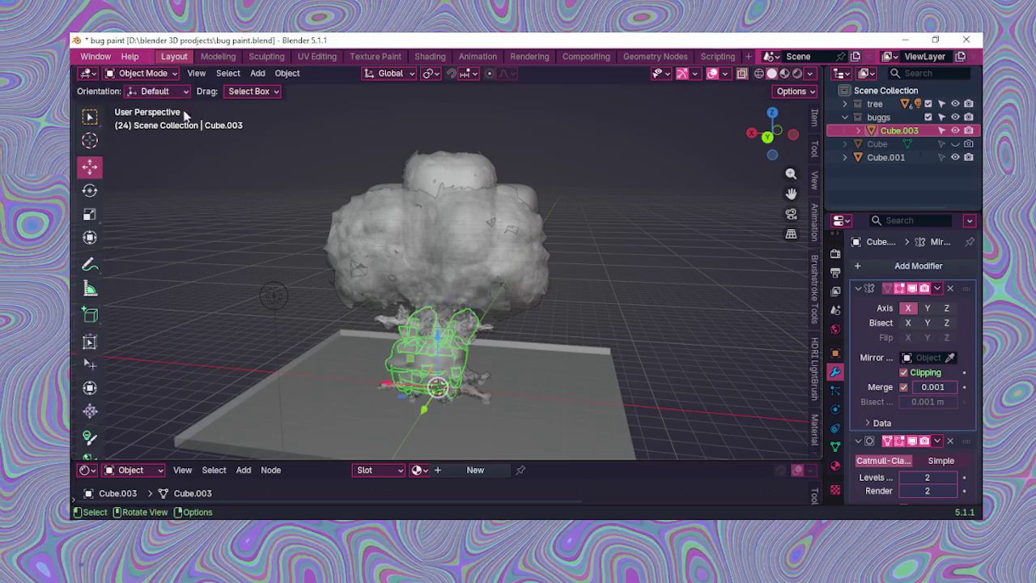
Step: Duplicate bug Cube.003 in place as Cube.004 and switch it into Edit Mode
right_click(431, 369)
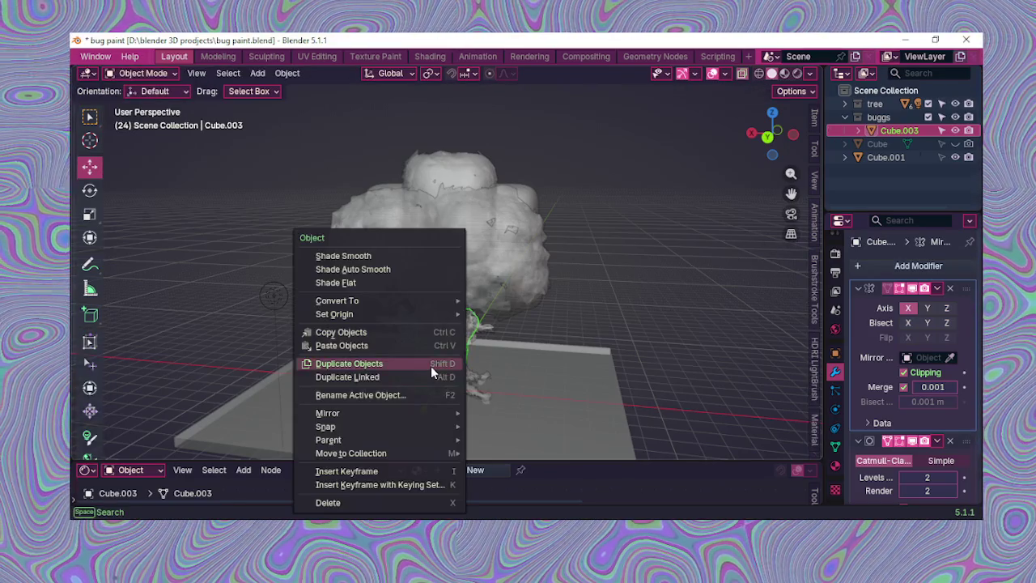
left_click(430, 364)
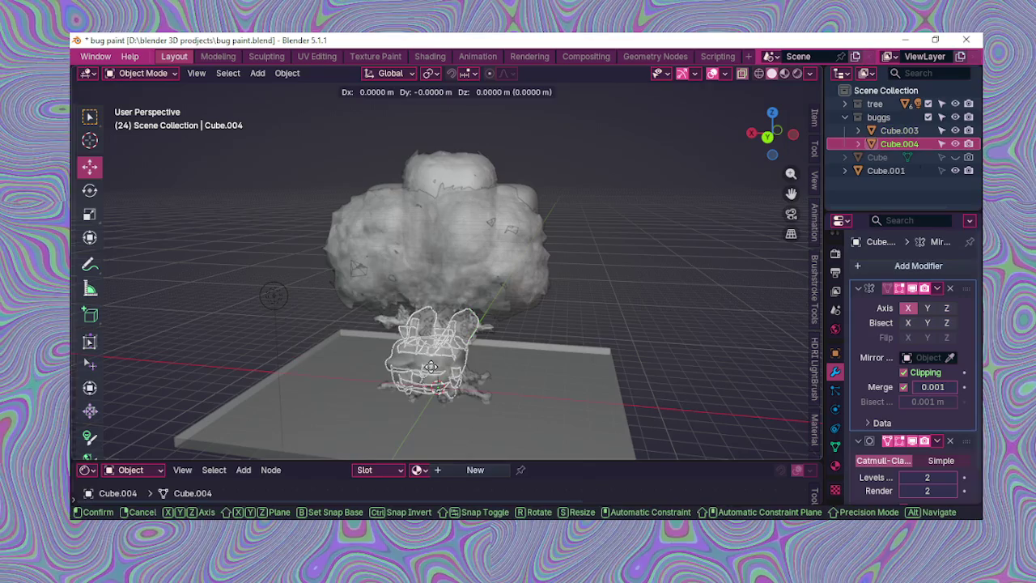
right_click(431, 367)
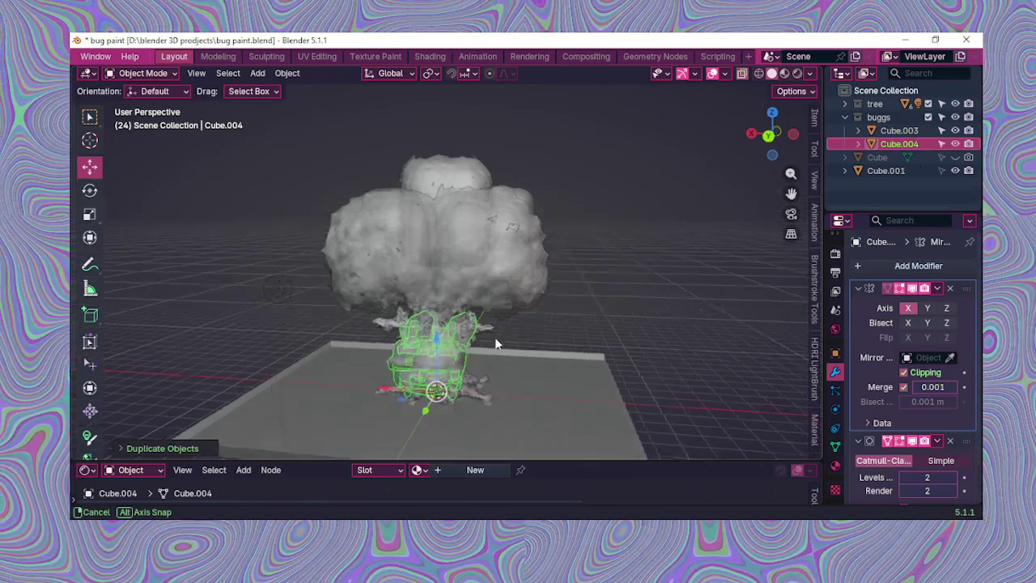
middle_click_drag(489, 346, 509, 315)
left_click(138, 73)
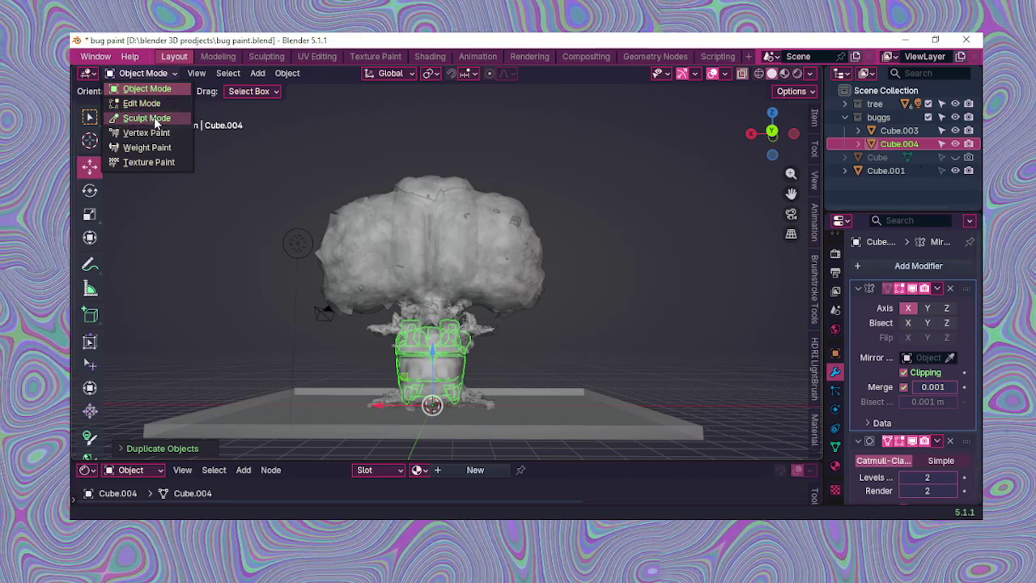
left_click(151, 111)
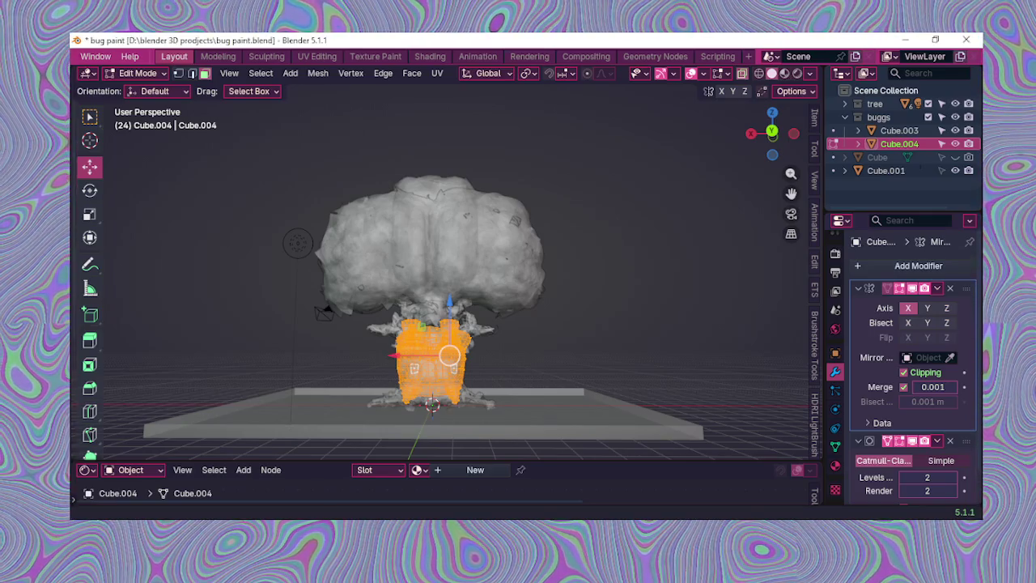
middle_click_drag(486, 440, 457, 445)
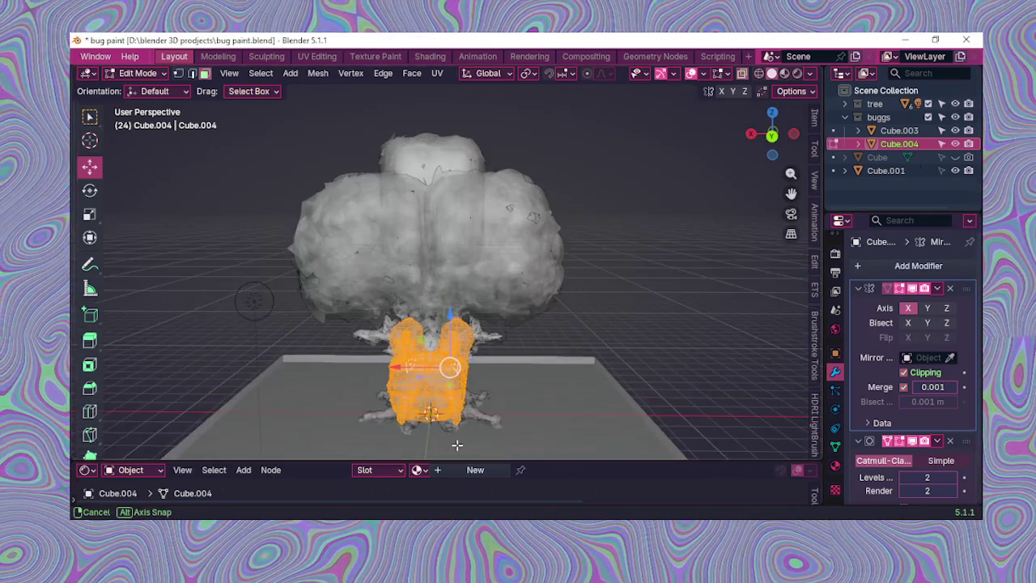
left_click_drag(401, 367, 332, 359)
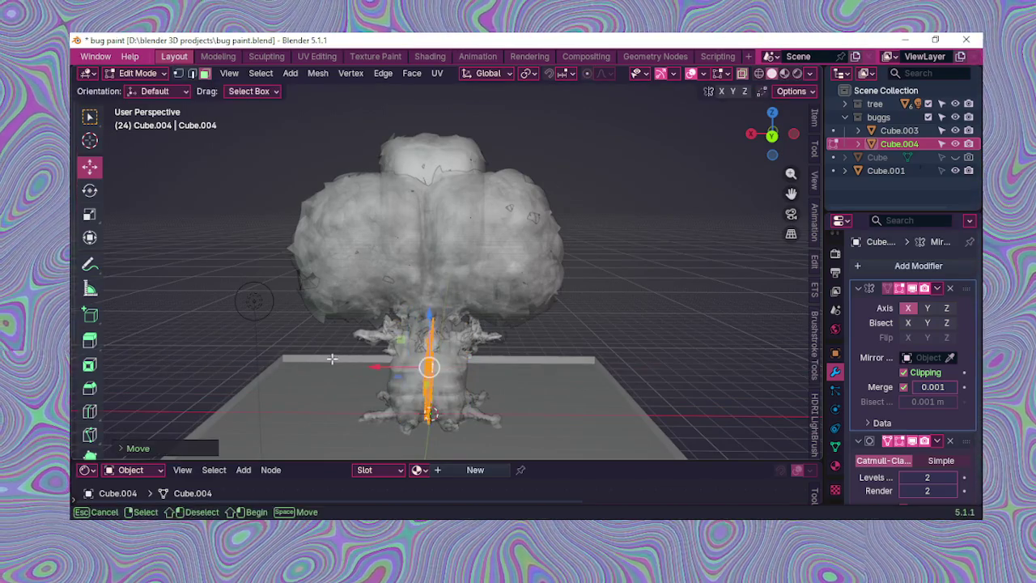
left_click(346, 366)
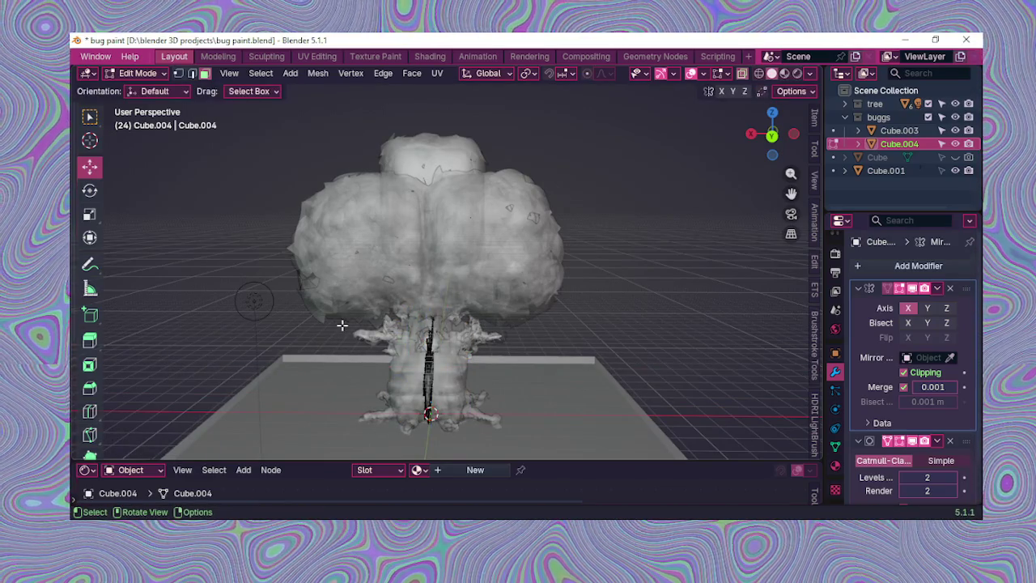
key("a")
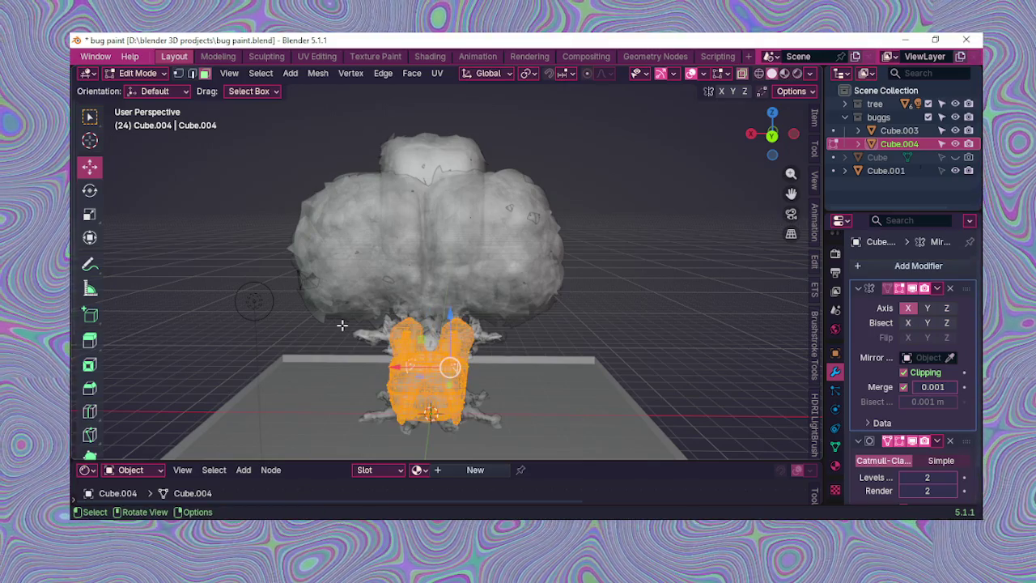
scroll(392, 336, "down", 1)
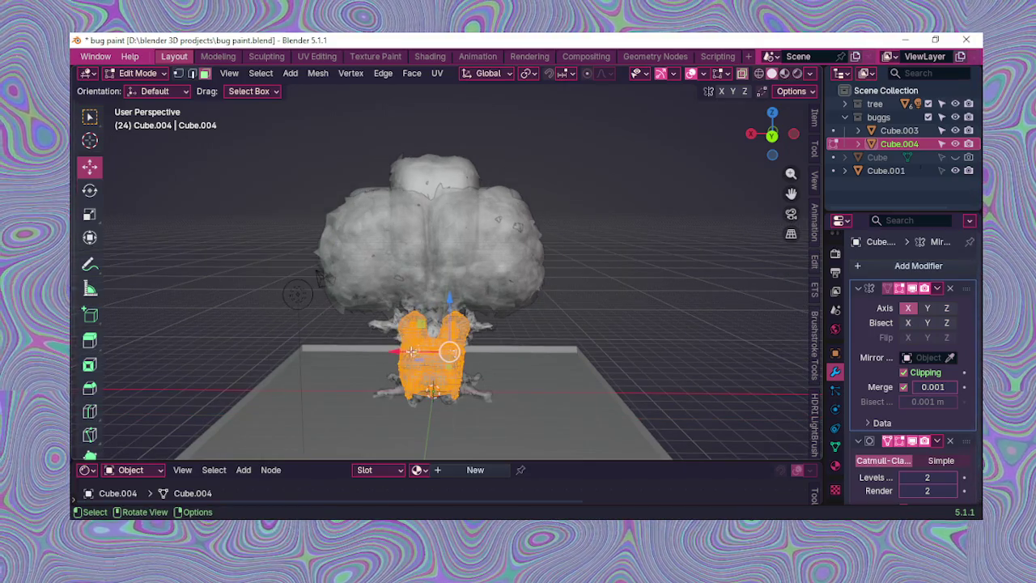
middle_click_drag(455, 310, 453, 305)
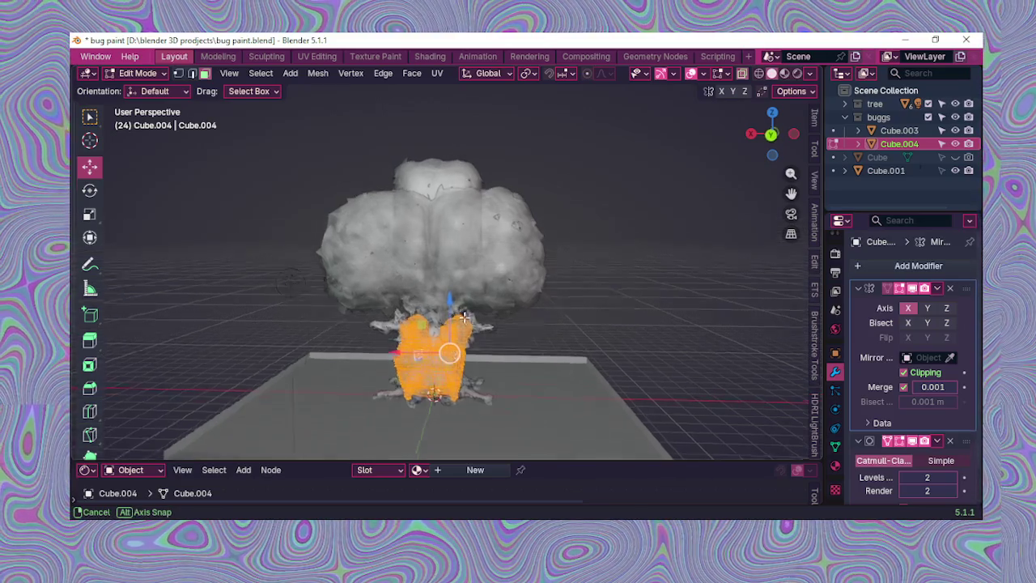
mouse_move(394, 367)
middle_mouse_down()
mouse_move(433, 390)
mouse_move(453, 387)
middle_mouse_up()
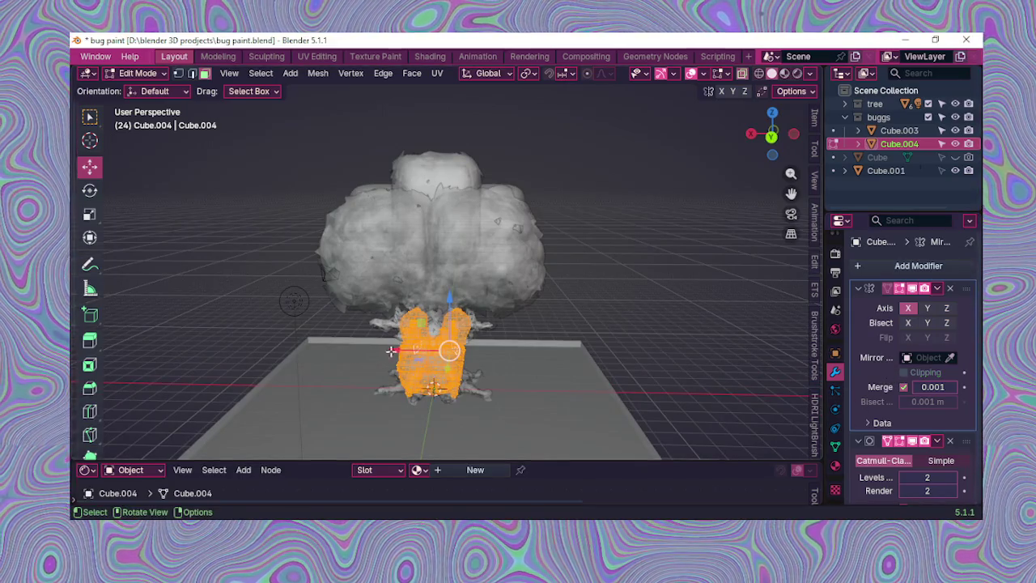
left_click_drag(401, 347, 447, 351)
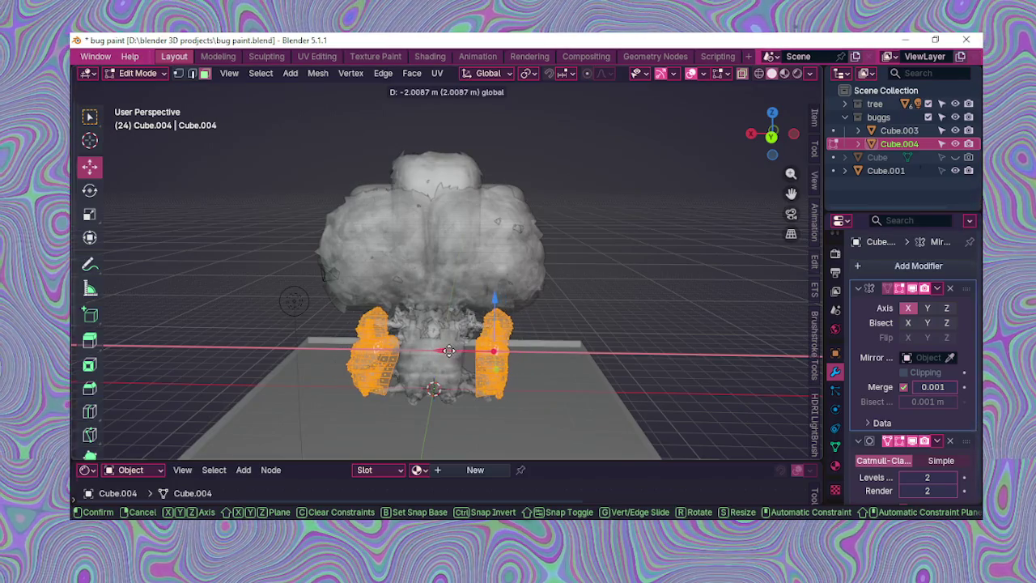
key("ctrl+z")
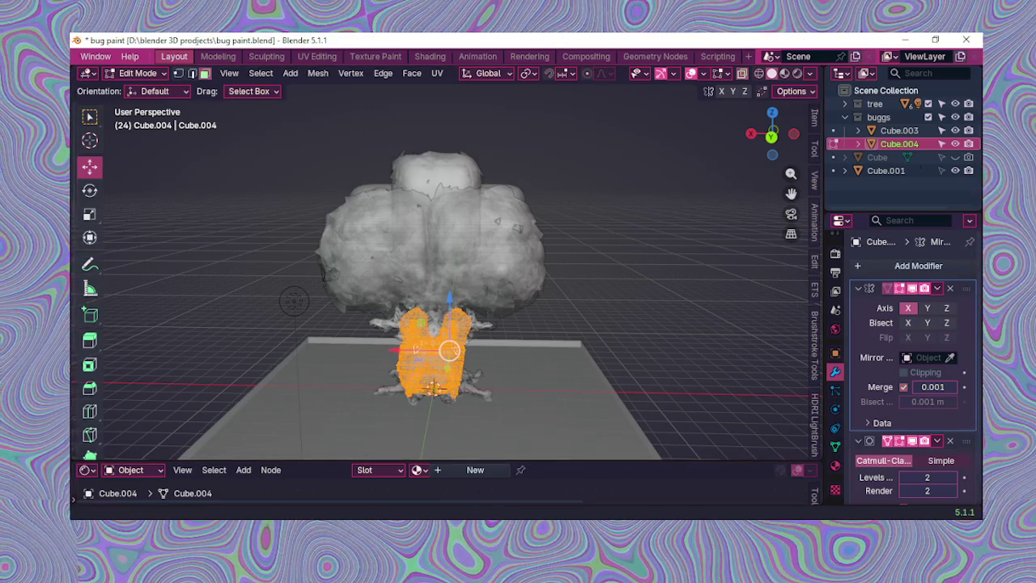
scroll(504, 354, "up", 2)
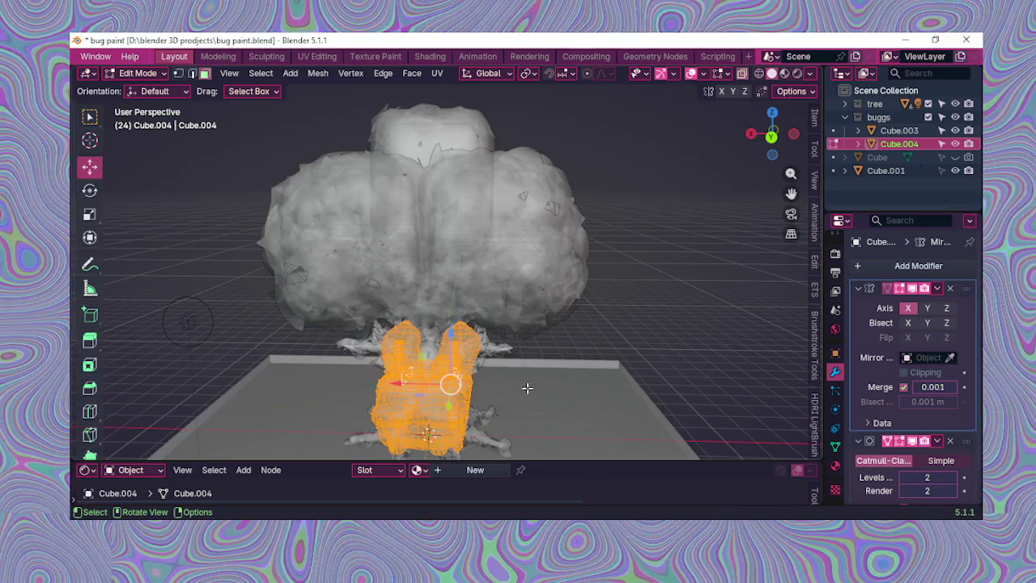
scroll(550, 365, "down", 3)
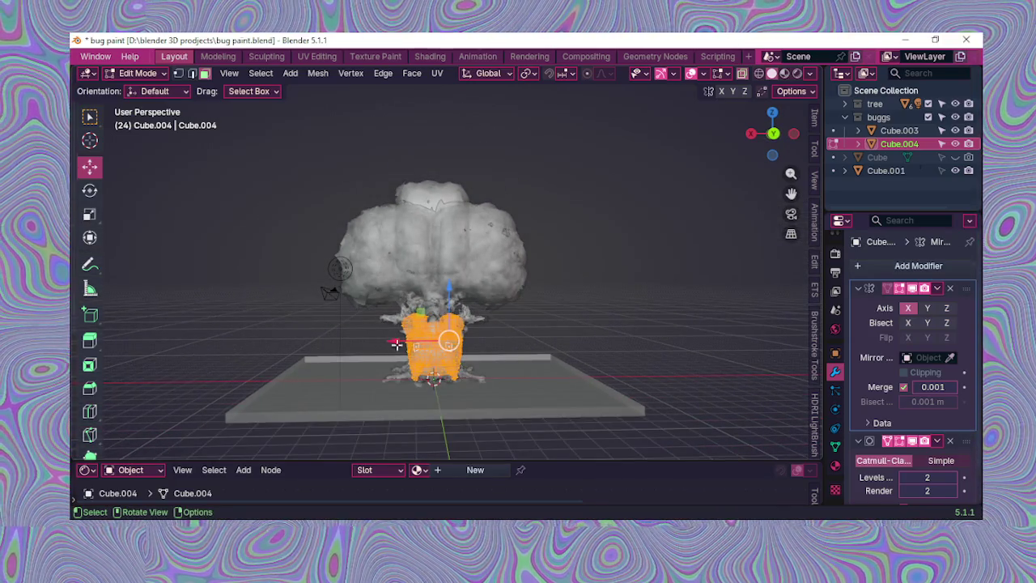
scroll(468, 340, "up", 1)
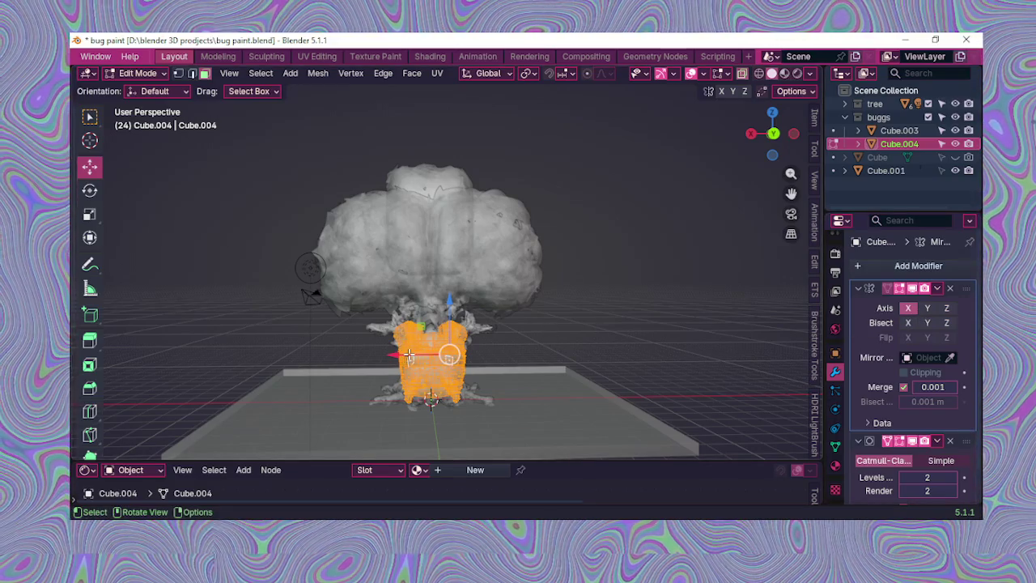
left_click_drag(392, 356, 411, 366)
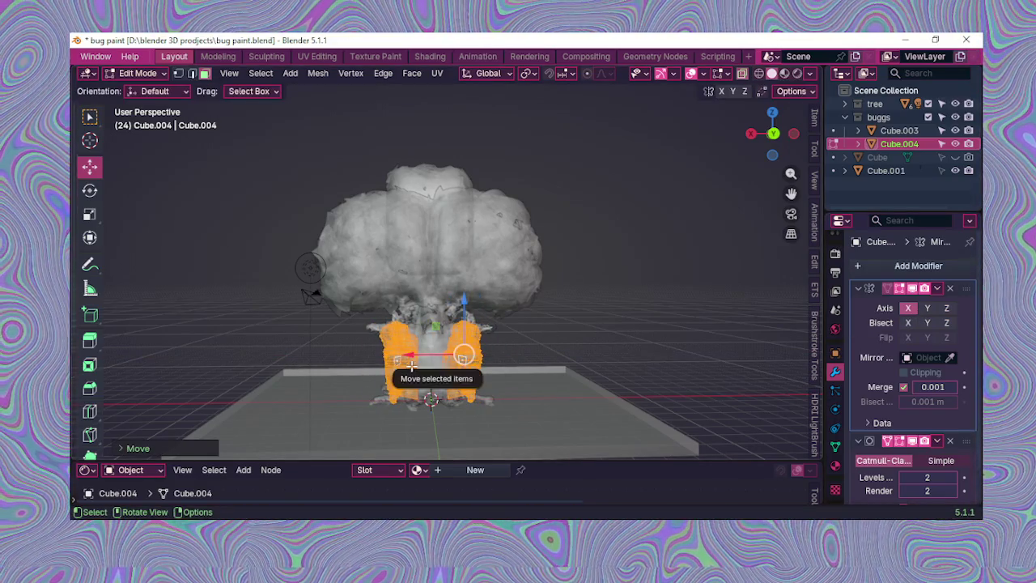
scroll(411, 366, "up", 2)
key("ctrl+z")
scroll(621, 312, "down", 2)
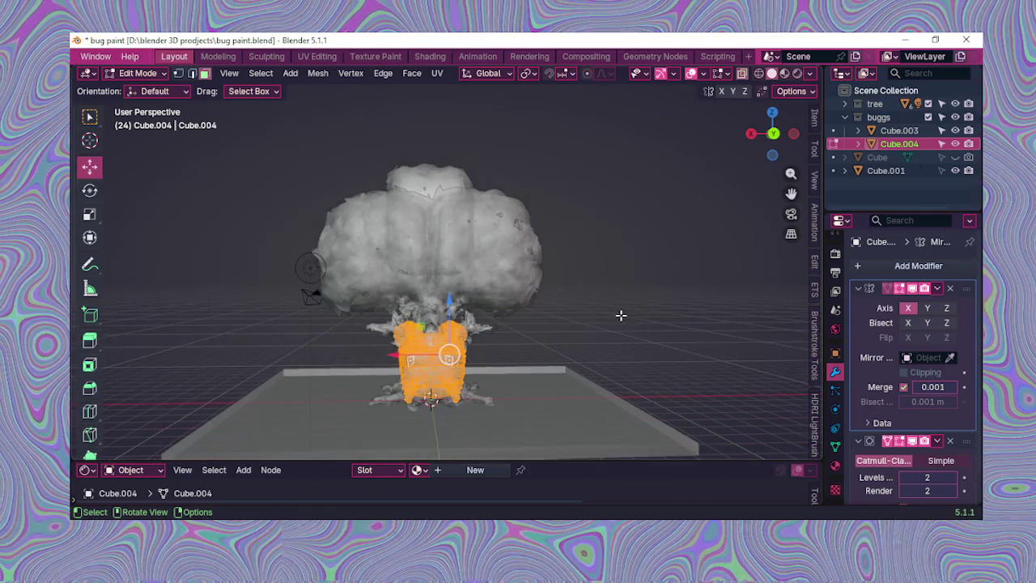
left_click(595, 344)
middle_click_drag(596, 342, 730, 111)
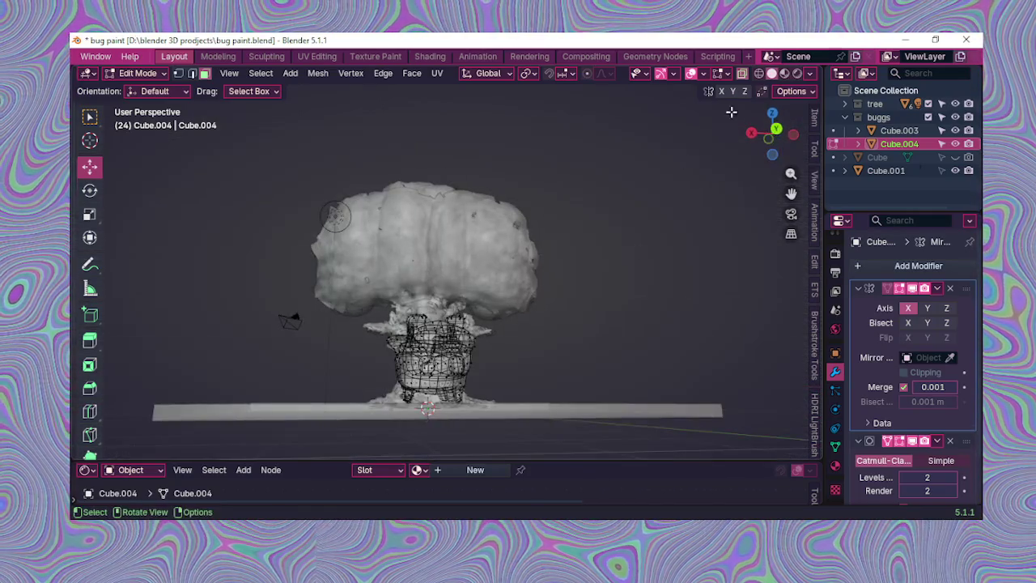
left_click(744, 75)
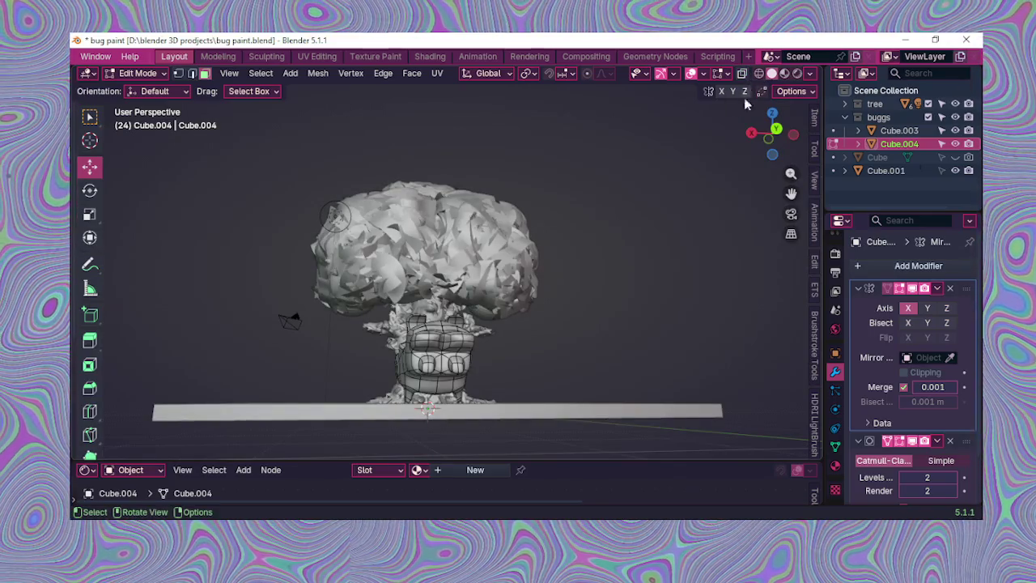
scroll(655, 266, "up", 2)
scroll(630, 260, "down", 3)
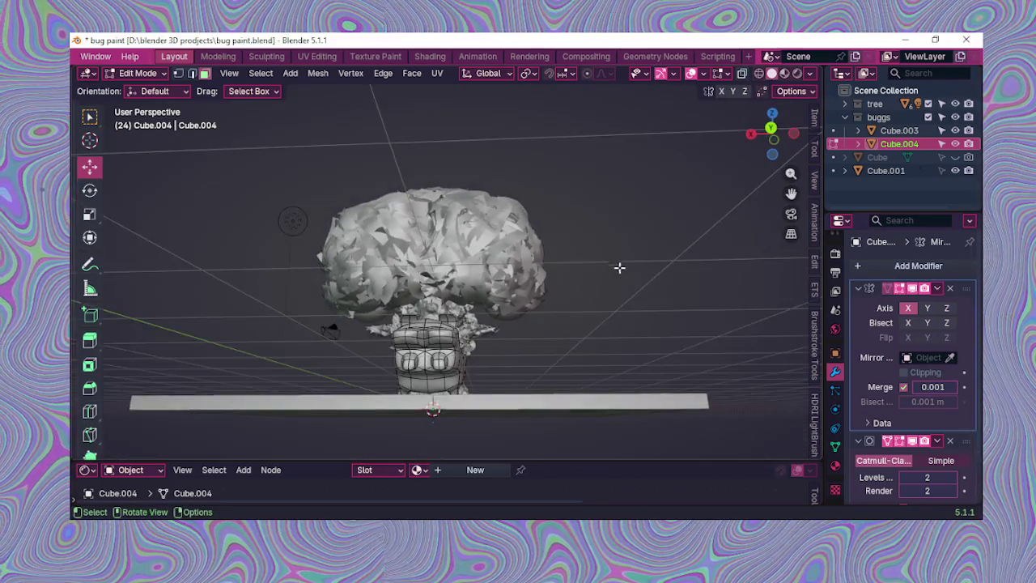
middle_click_drag(621, 264, 586, 351)
mouse_move(561, 302)
middle_mouse_down()
mouse_move(549, 283)
mouse_move(438, 298)
middle_mouse_up()
scroll(544, 284, "up", 2)
scroll(505, 283, "down", 2)
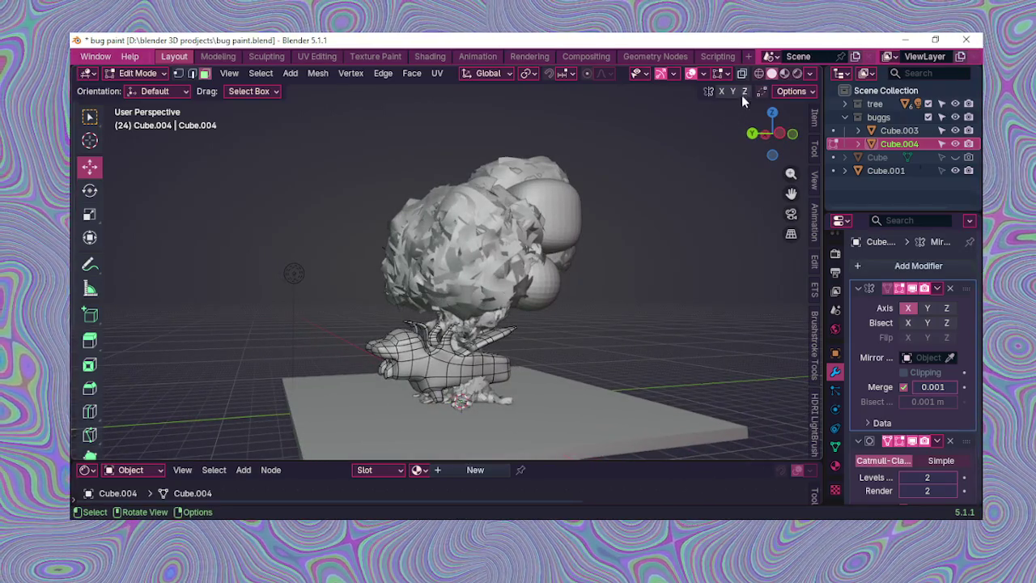
left_click(741, 75)
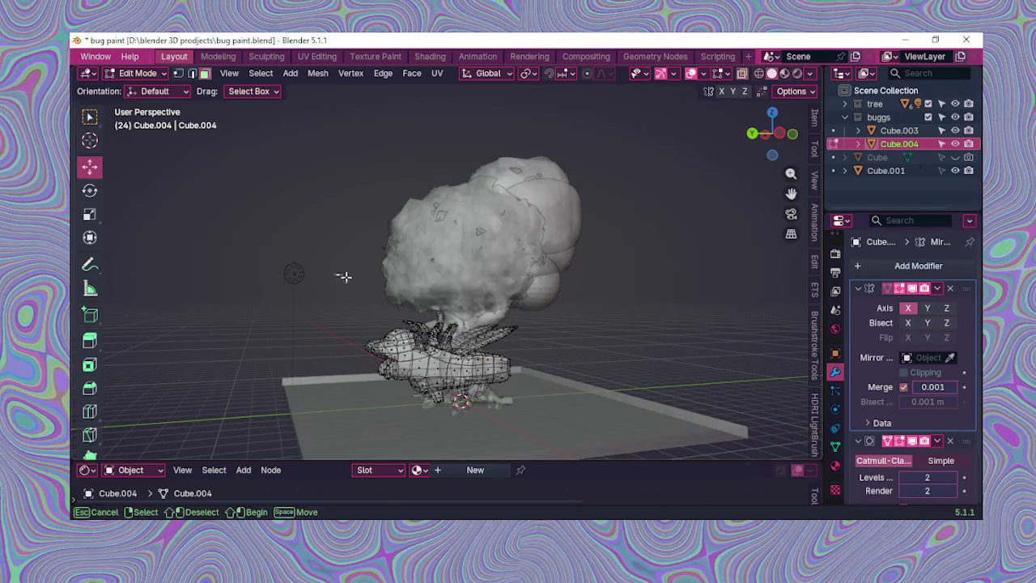
left_click_drag(335, 278, 530, 433)
middle_click_drag(542, 430, 673, 423)
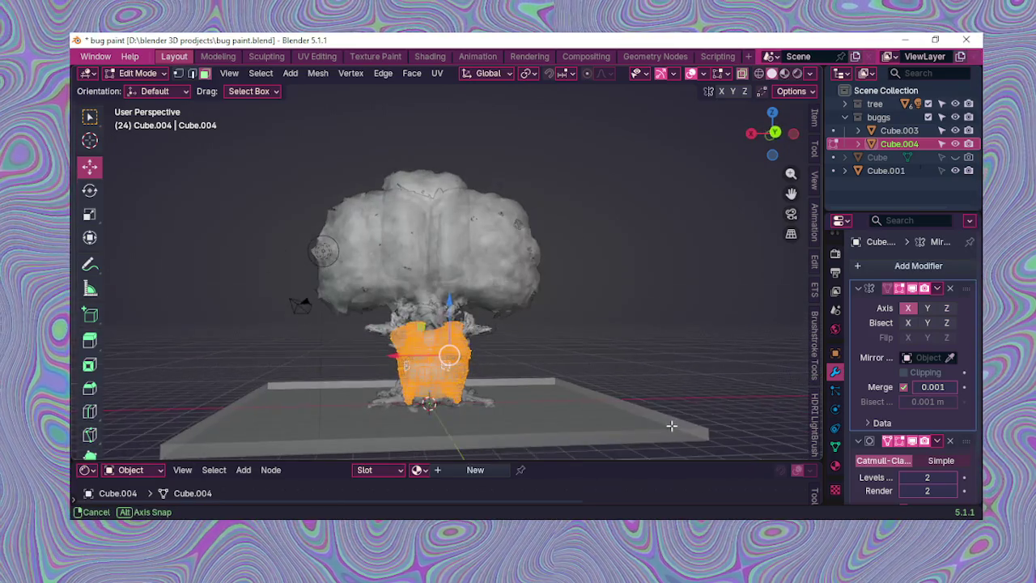
middle_click_drag(600, 424, 675, 341)
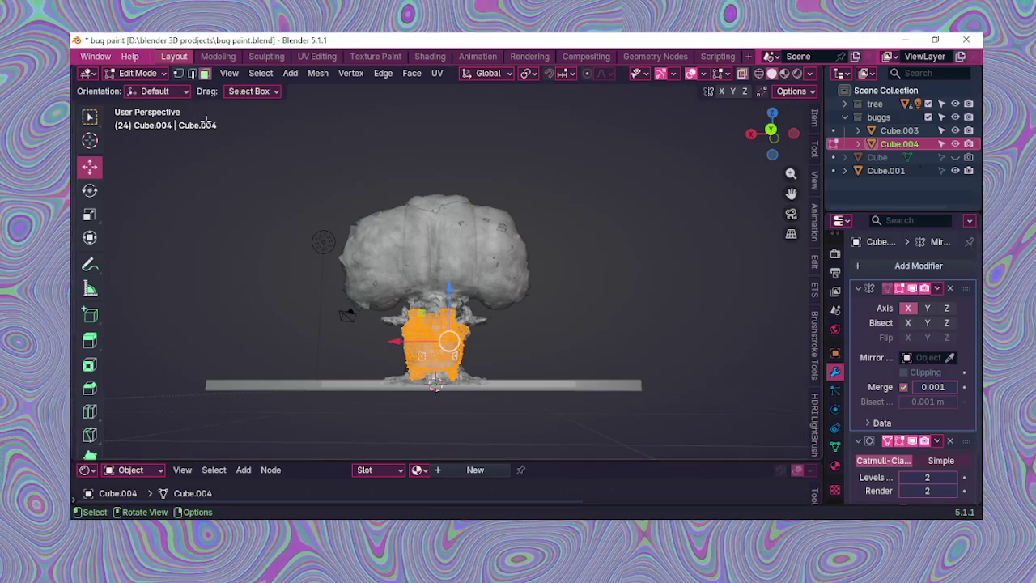
left_click(134, 73)
Step: Apply Cube.004's Mirror and Subdivision Surface modifiers in Object Mode, then re-enter Edit Mode
left_click(141, 89)
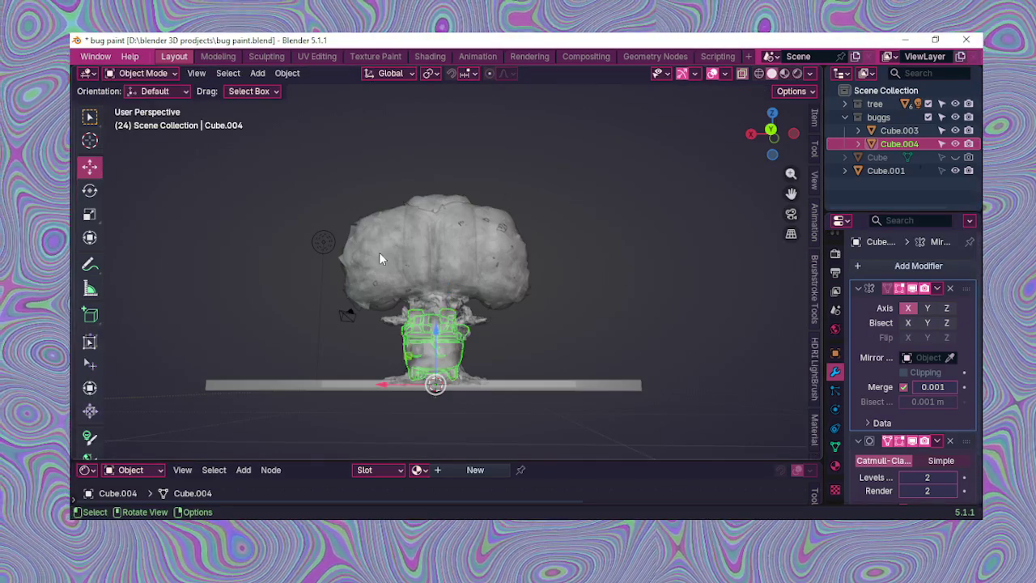
scroll(269, 169, "up", 2)
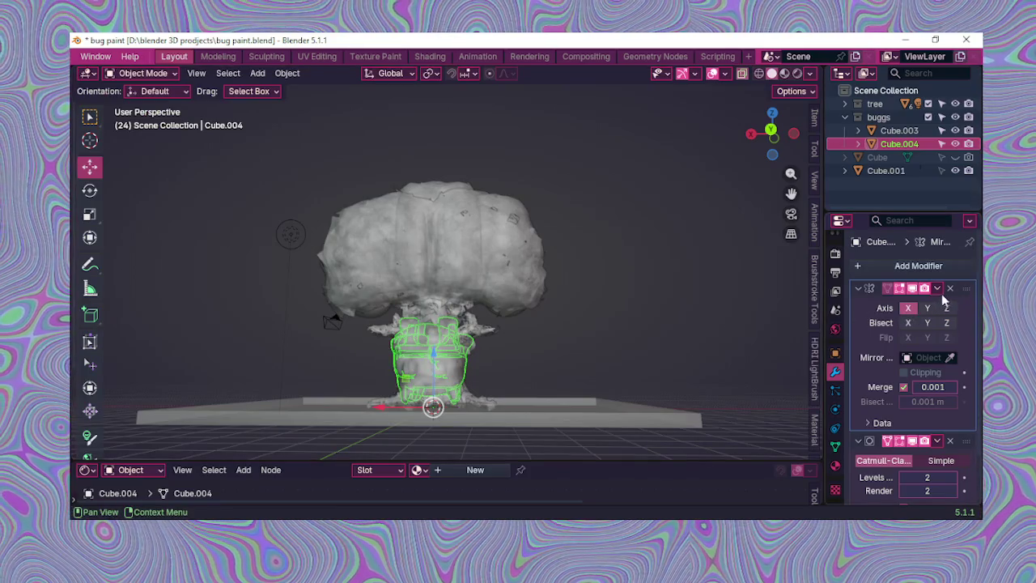
right_click(907, 316)
left_click(904, 307)
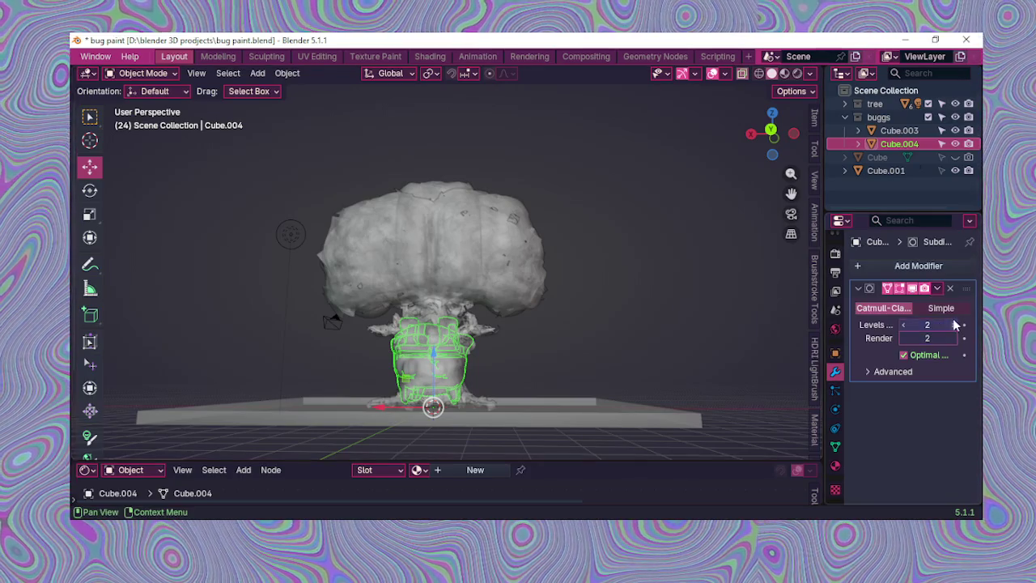
left_click(938, 290)
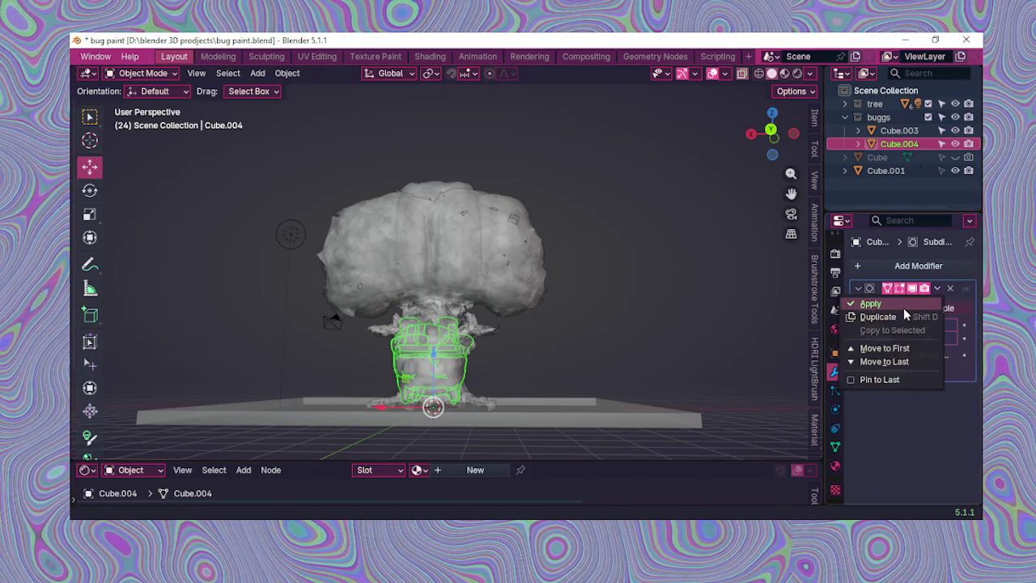
left_click(903, 308)
left_click(167, 74)
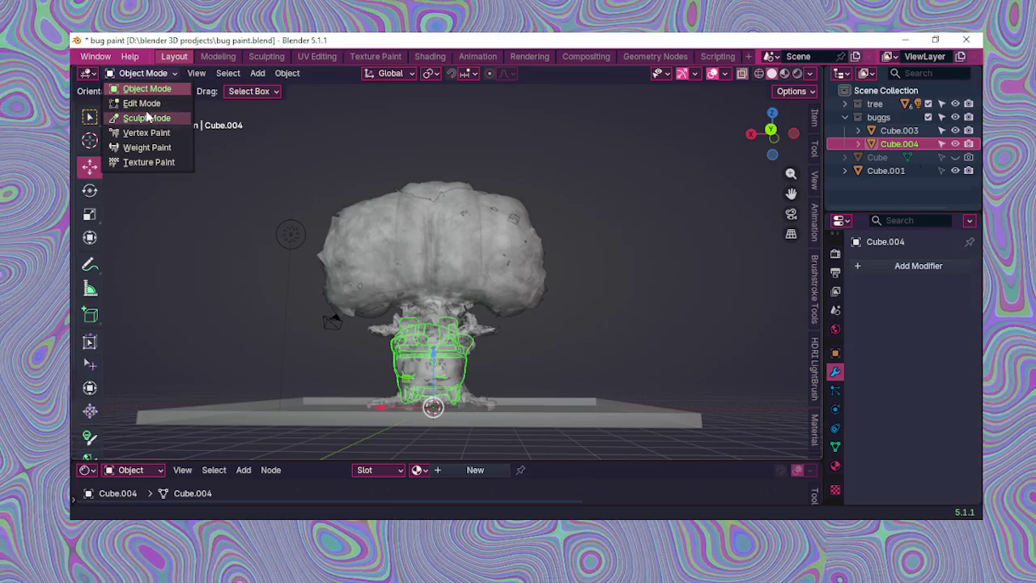
left_click(129, 100)
Step: Move the bug mesh along the Y axis to the right of the tree
middle_click_drag(416, 320, 403, 354)
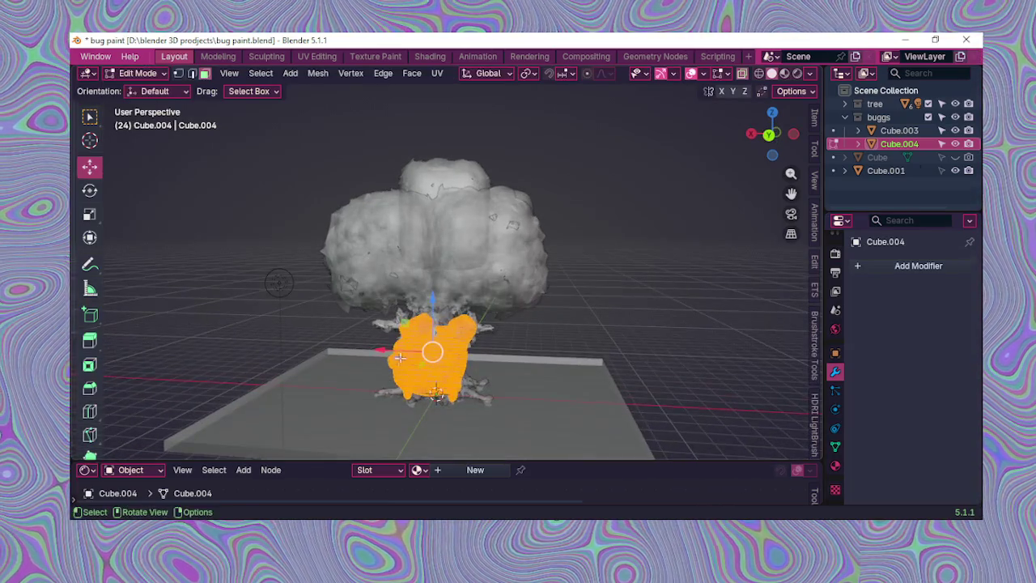
key("g")
key("y")
left_click(489, 373)
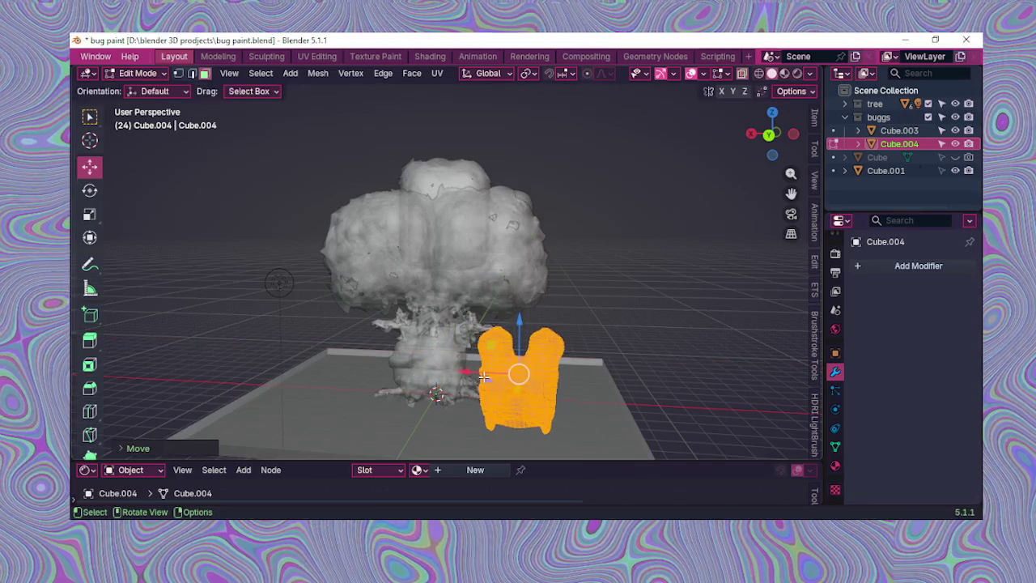
Step: Switch to wireframe shading and hide the boxy bug Cube.003 in the Outliner
middle_click_drag(489, 374, 496, 340)
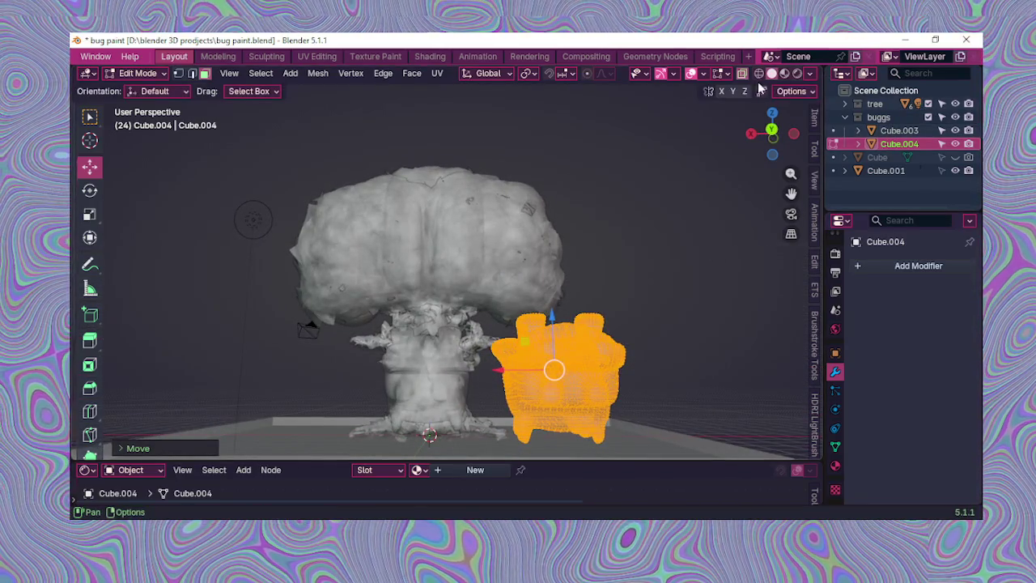
left_click(760, 74)
middle_click_drag(545, 268, 569, 362)
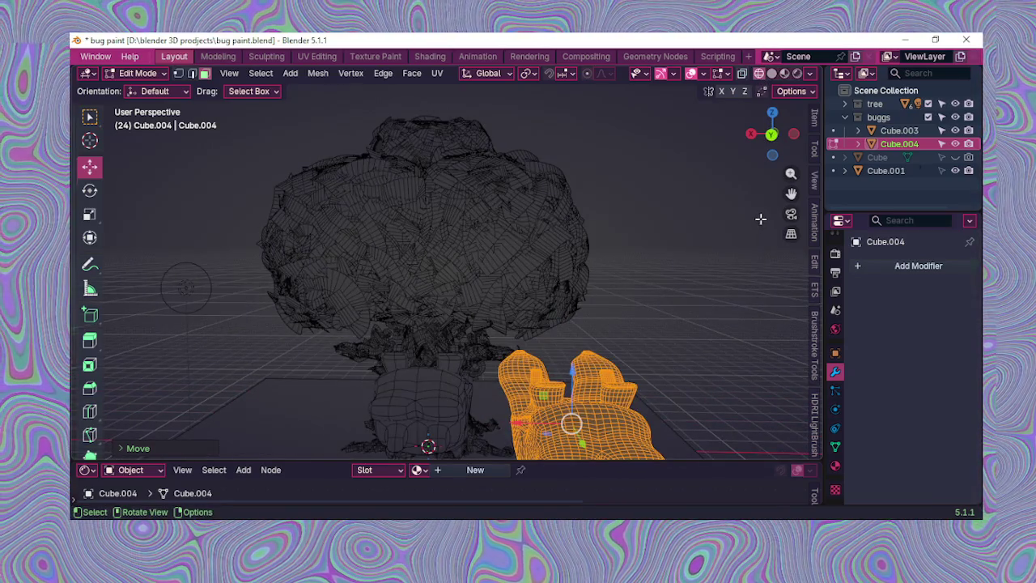
left_click_drag(791, 195, 791, 195)
scroll(621, 352, "up", 4)
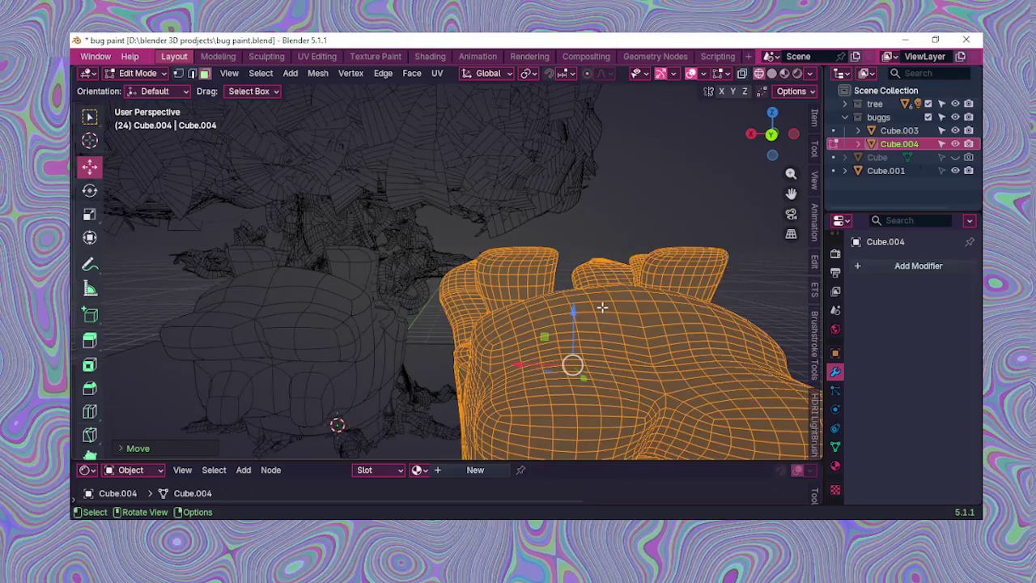
mouse_move(620, 352)
middle_mouse_down()
mouse_move(596, 287)
mouse_move(587, 317)
mouse_move(601, 261)
mouse_move(594, 296)
mouse_move(499, 313)
mouse_move(671, 317)
middle_mouse_up()
scroll(597, 287, "down", 2)
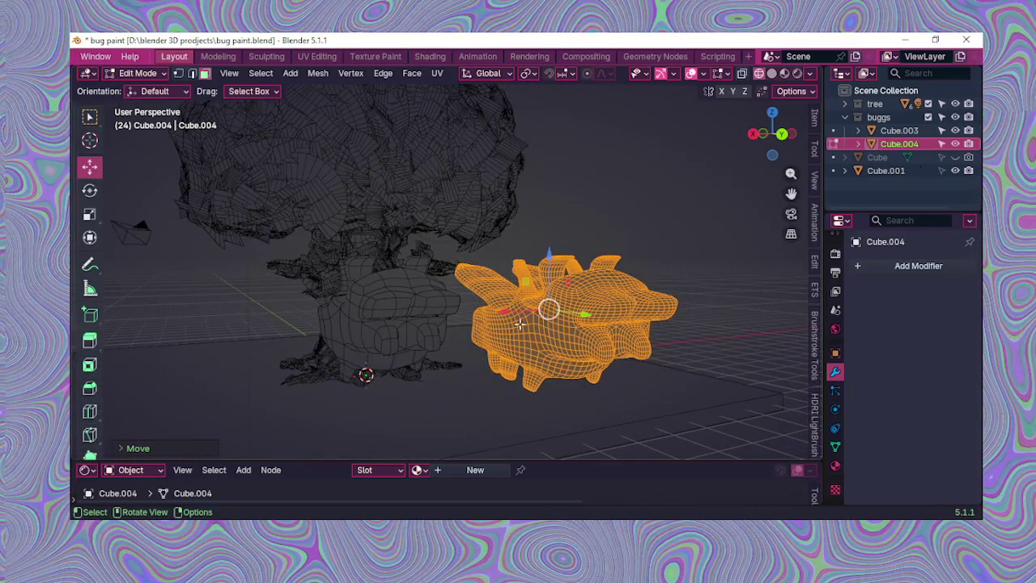
mouse_move(549, 334)
middle_mouse_down()
mouse_move(527, 324)
mouse_move(575, 316)
middle_mouse_up()
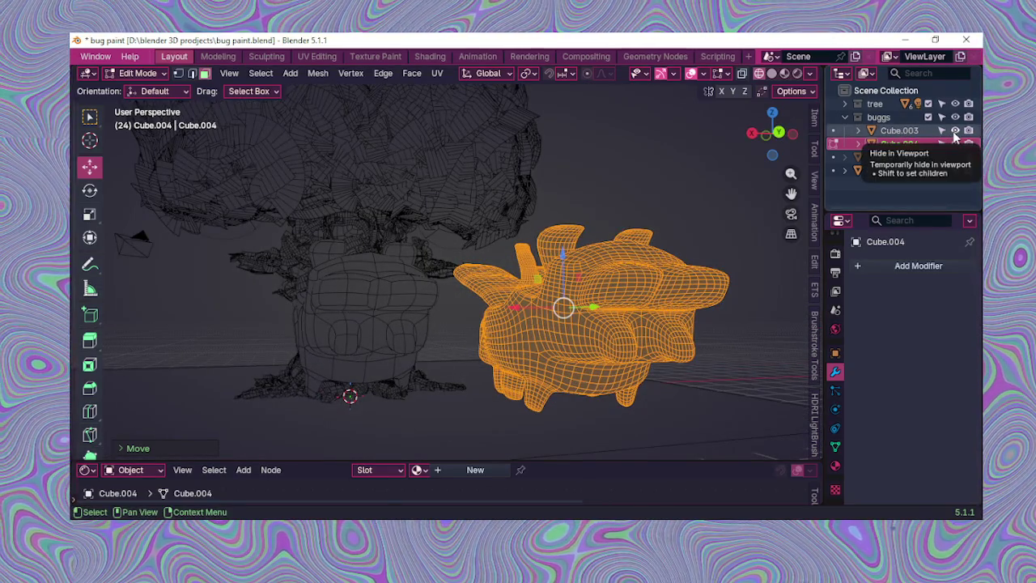
left_click(955, 131)
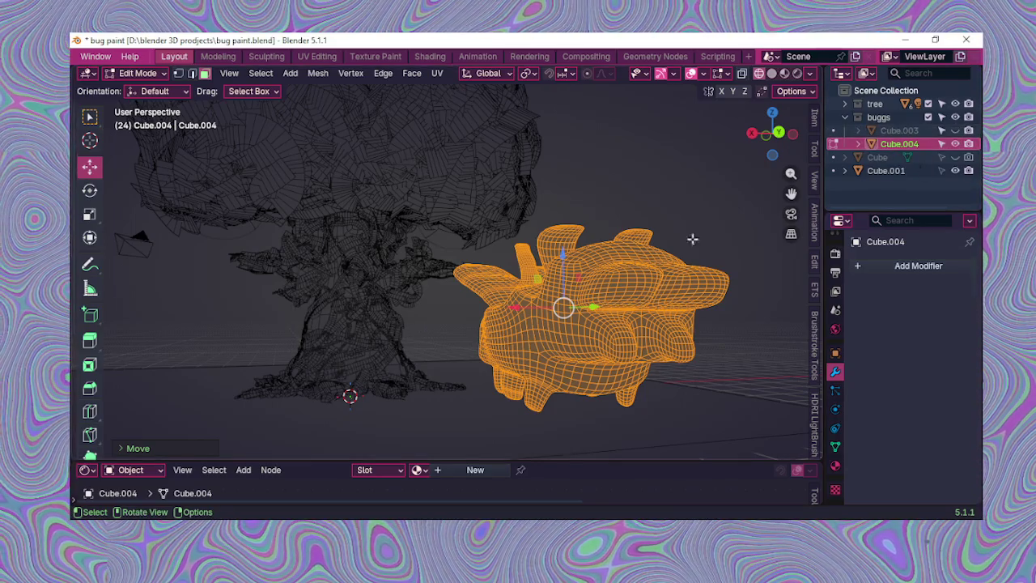
Step: Reposition Cube.004 just right of the tree
mouse_move(504, 309)
middle_mouse_down()
mouse_move(468, 298)
mouse_move(318, 133)
middle_mouse_up()
key("g")
left_click(476, 298)
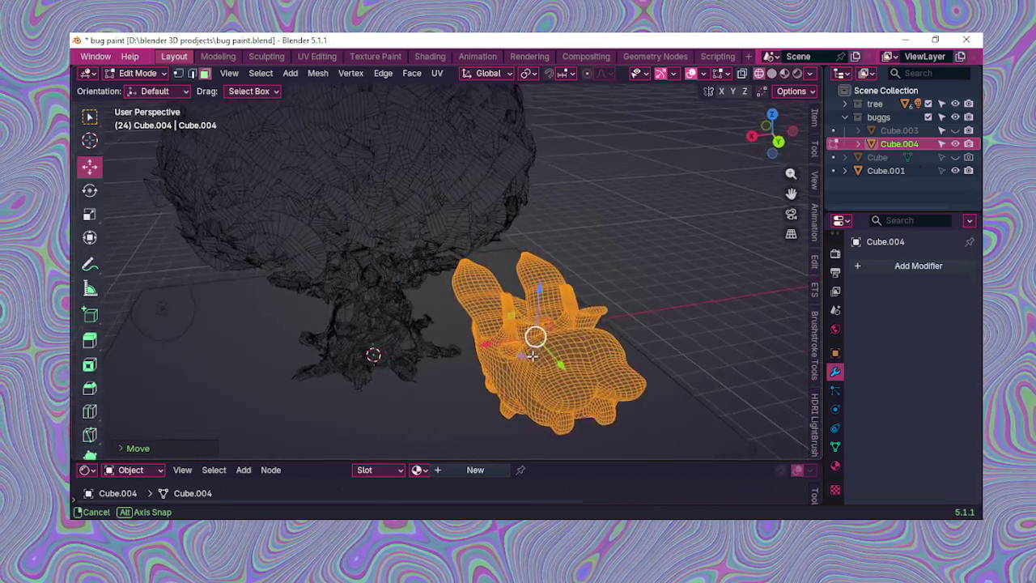
Step: Return to Object Mode with solid viewport shading
left_click(151, 73)
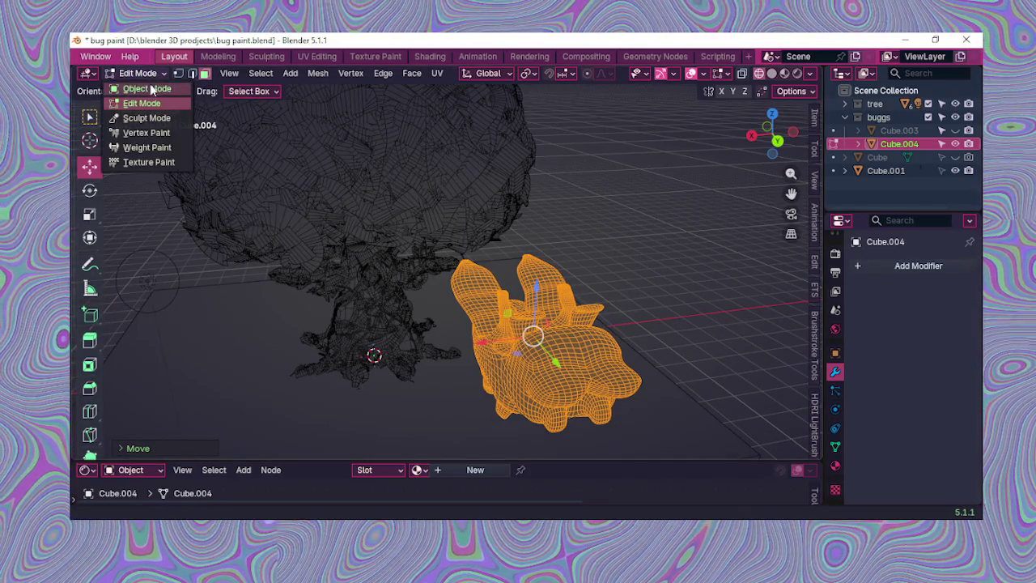
left_click(149, 87)
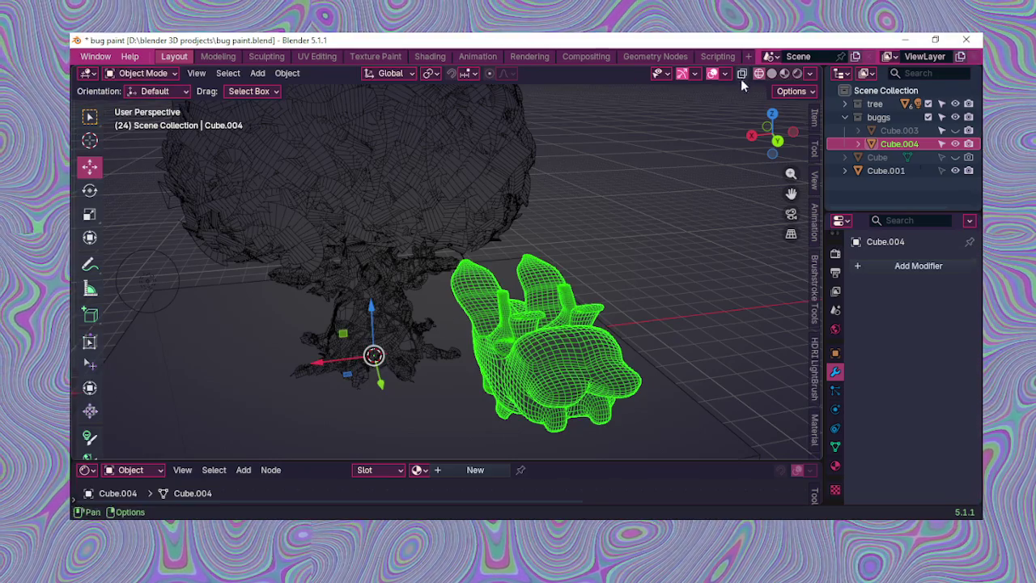
left_click(772, 73)
middle_click_drag(599, 254, 478, 262)
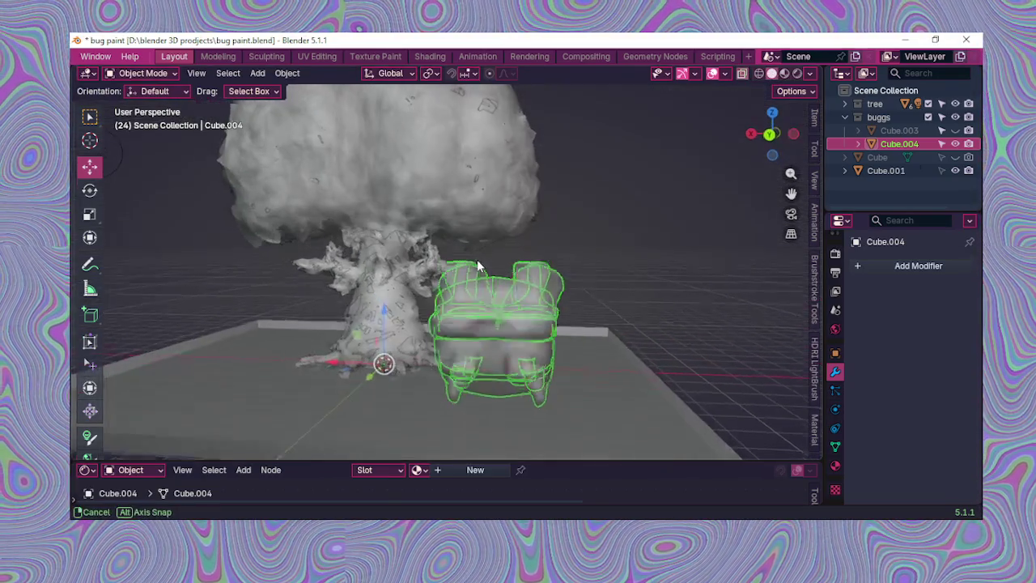
Step: Duplicate the bug in place as Cube.008 and enter Edit Mode on the copy
right_click(478, 261)
left_click(453, 261)
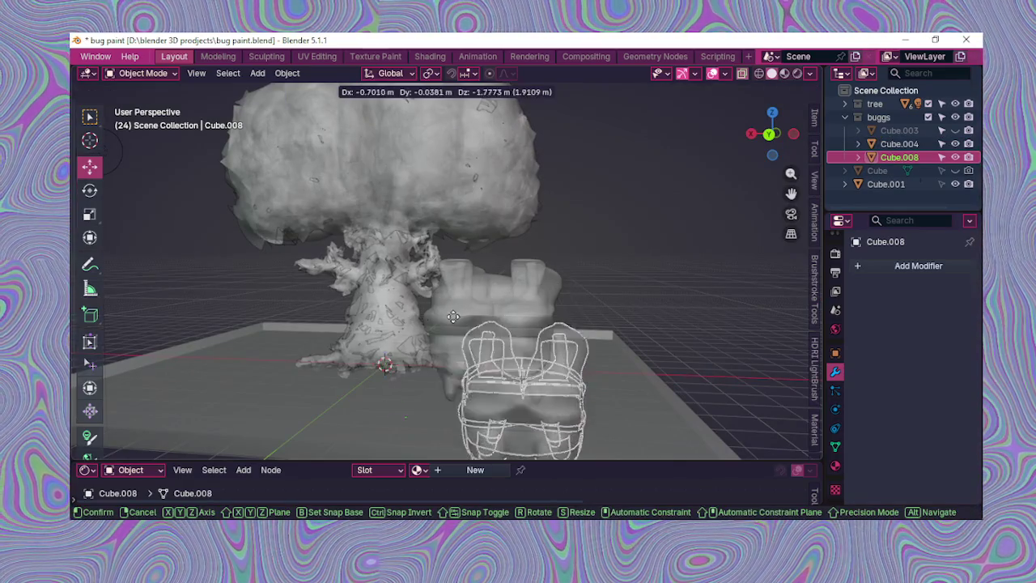
right_click(294, 279)
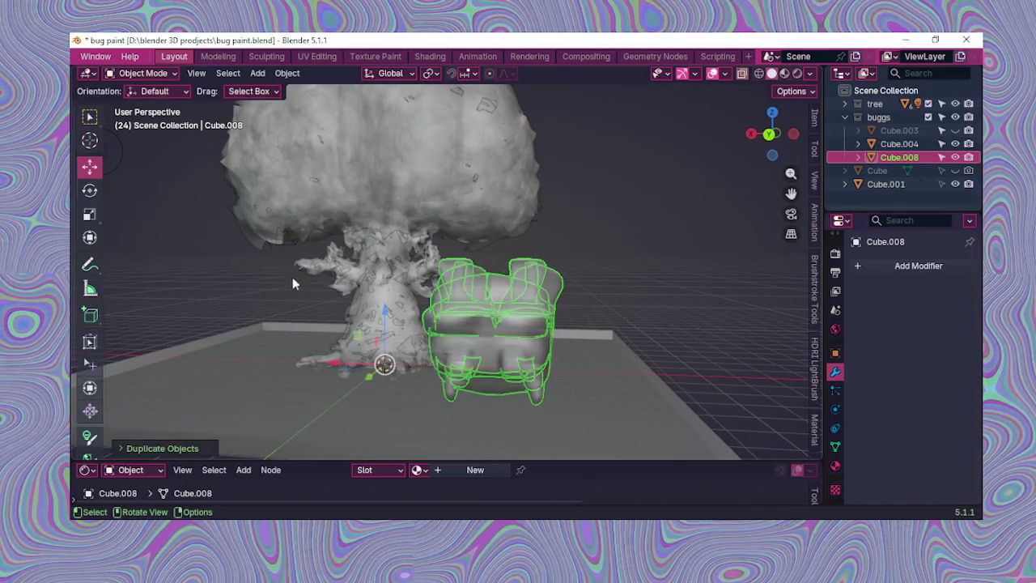
left_click(145, 75)
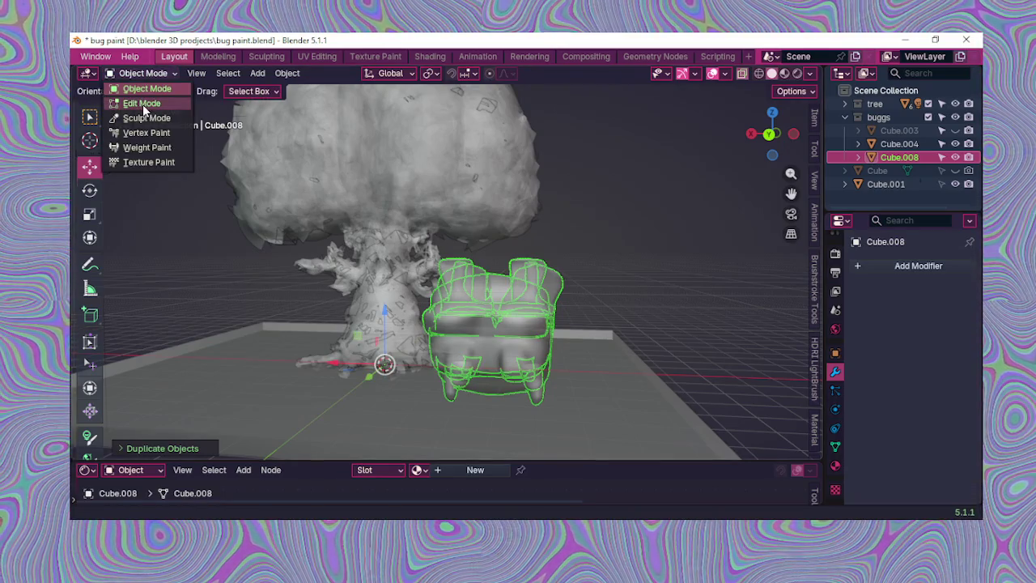
left_click(143, 102)
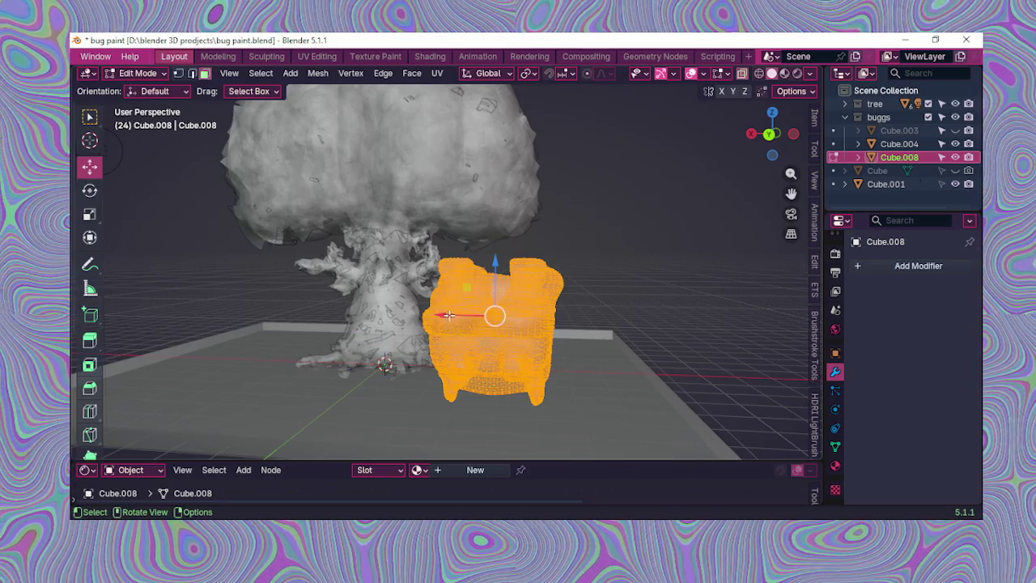
Step: Move the copied bug's mesh along X to the left of the tree
key("g")
left_click(208, 271)
left_click(223, 288)
middle_click_drag(223, 287, 361, 324)
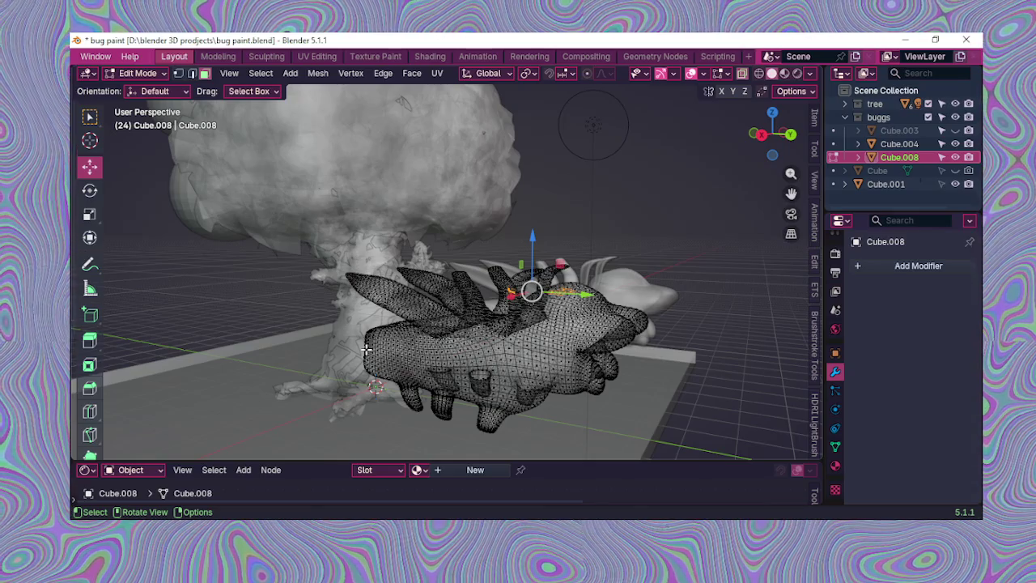
key("a")
middle_click_drag(366, 349, 394, 345)
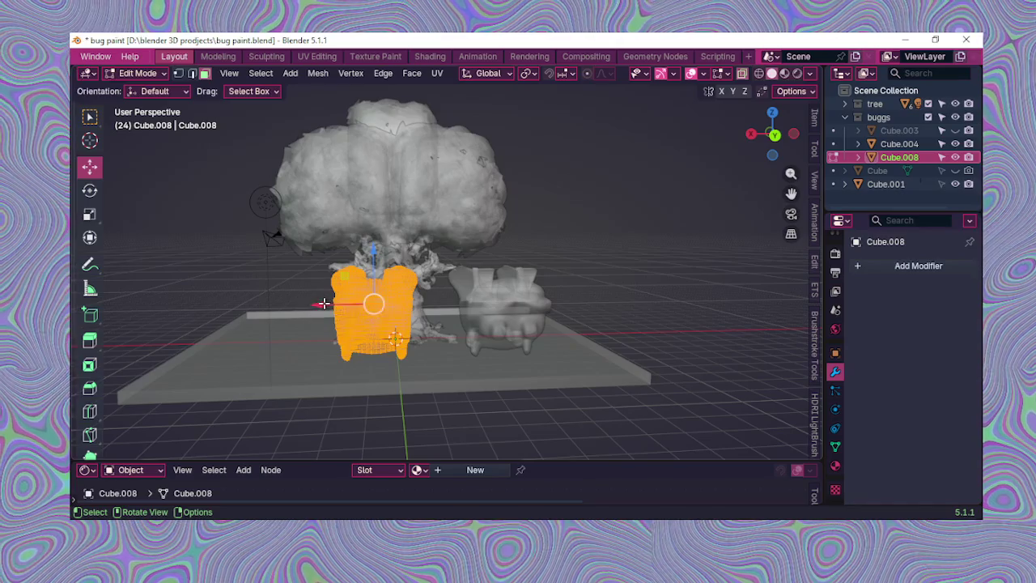
key("g")
key("x")
left_click(213, 324)
Step: Shrink the copied bug to about 0.55 scale
middle_click_drag(213, 323, 254, 358)
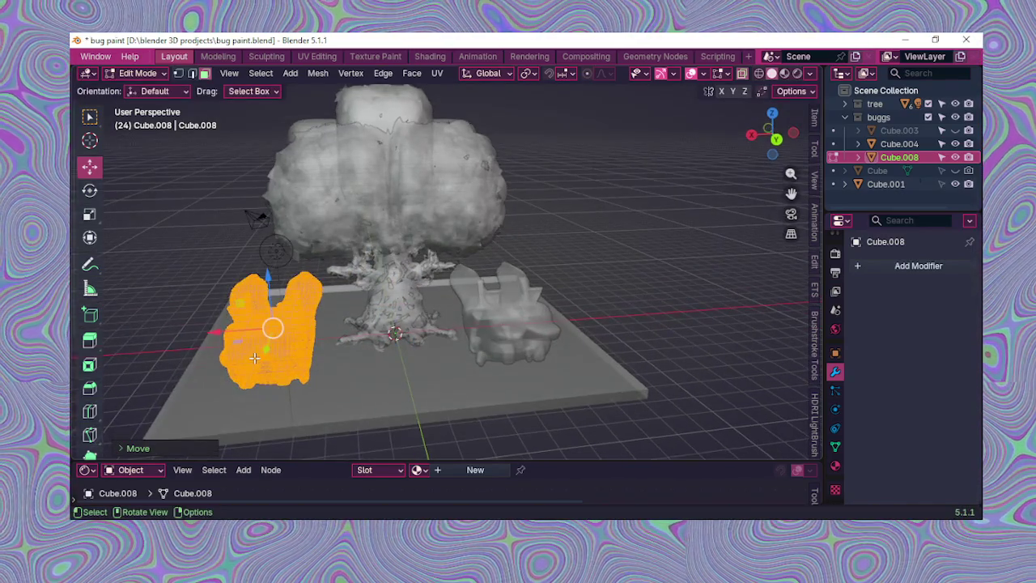
key("s")
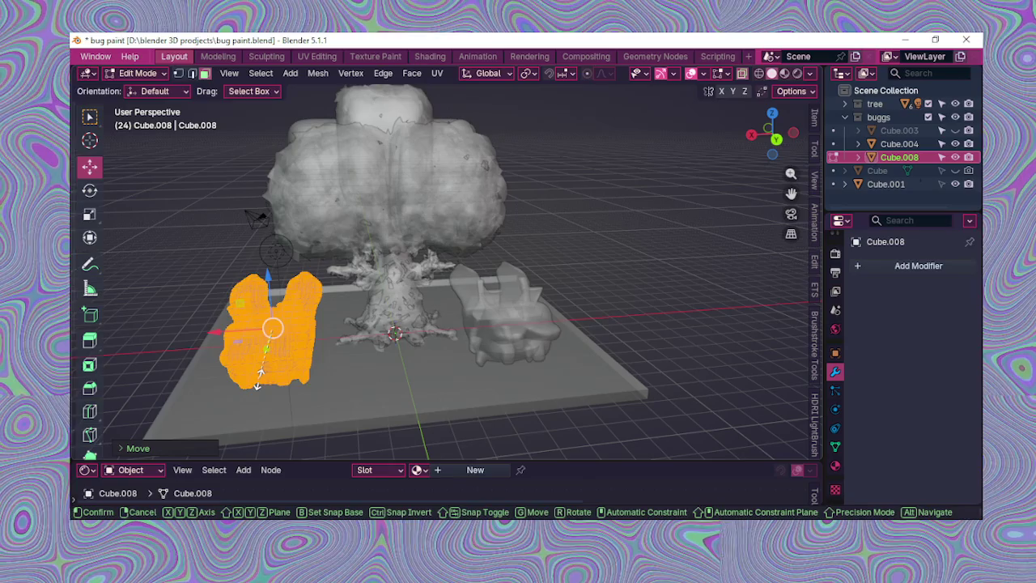
left_click(285, 344)
mouse_move(286, 344)
middle_mouse_down()
mouse_move(384, 309)
mouse_move(338, 307)
middle_mouse_up()
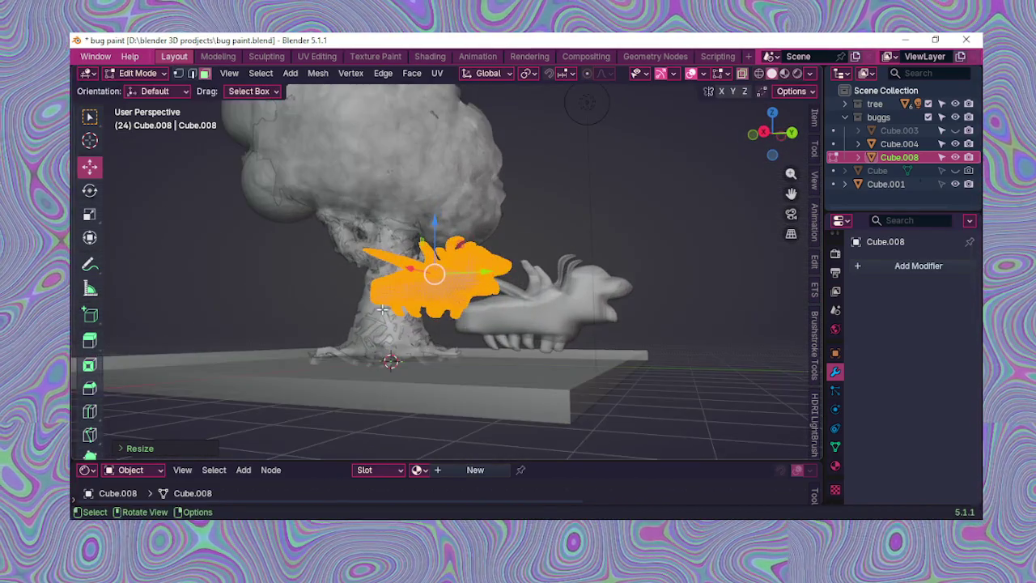
scroll(337, 307, "up", 2)
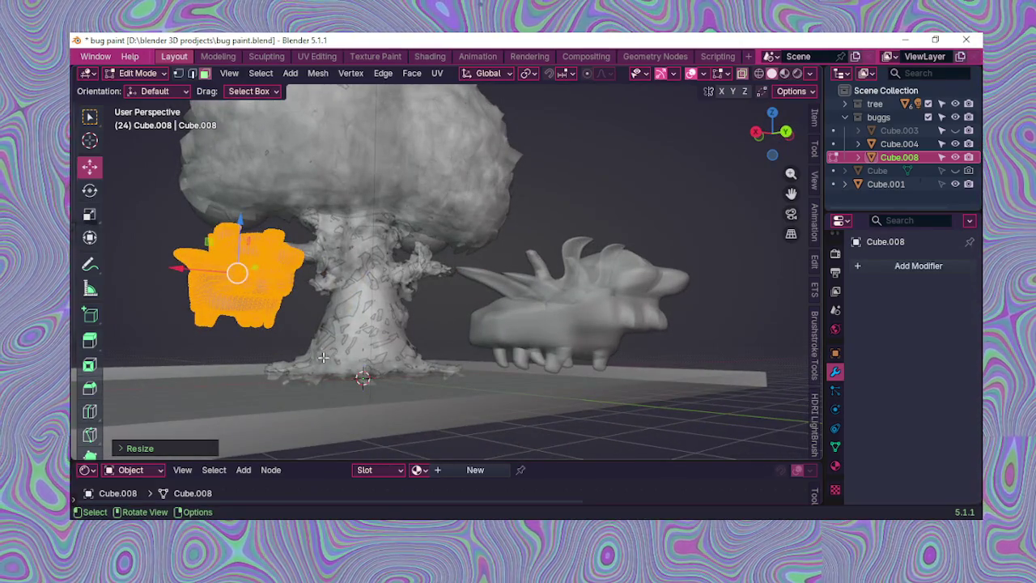
Step: Reselect the whole small bug, briefly toggling X-ray on and off
left_click(669, 166)
mouse_move(672, 157)
middle_mouse_down()
mouse_move(578, 221)
mouse_move(709, 138)
middle_mouse_up()
middle_click_drag(746, 74, 657, 154)
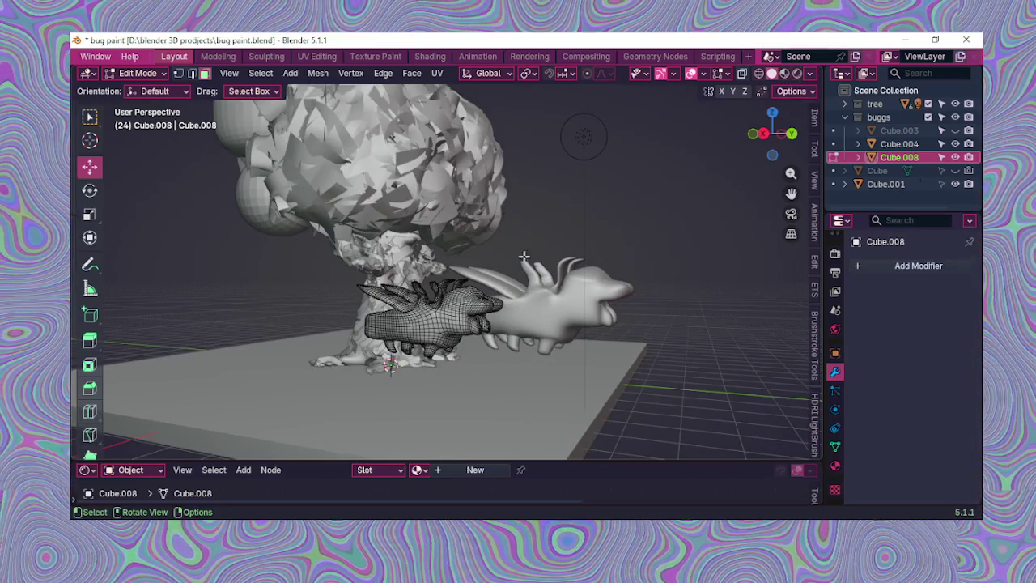
middle_click_drag(526, 283, 337, 253)
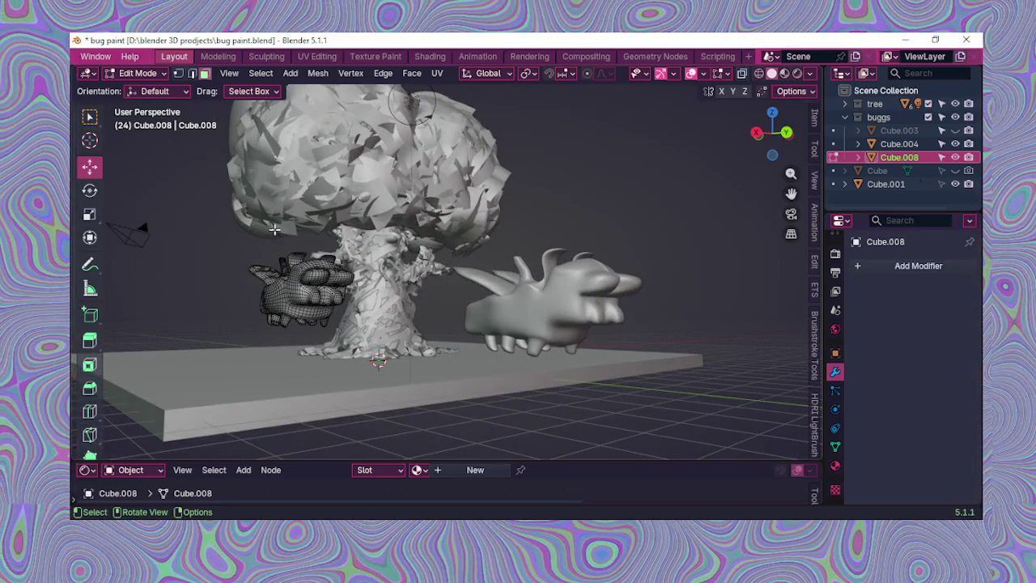
left_click_drag(258, 248, 360, 340)
middle_click_drag(251, 287, 429, 366)
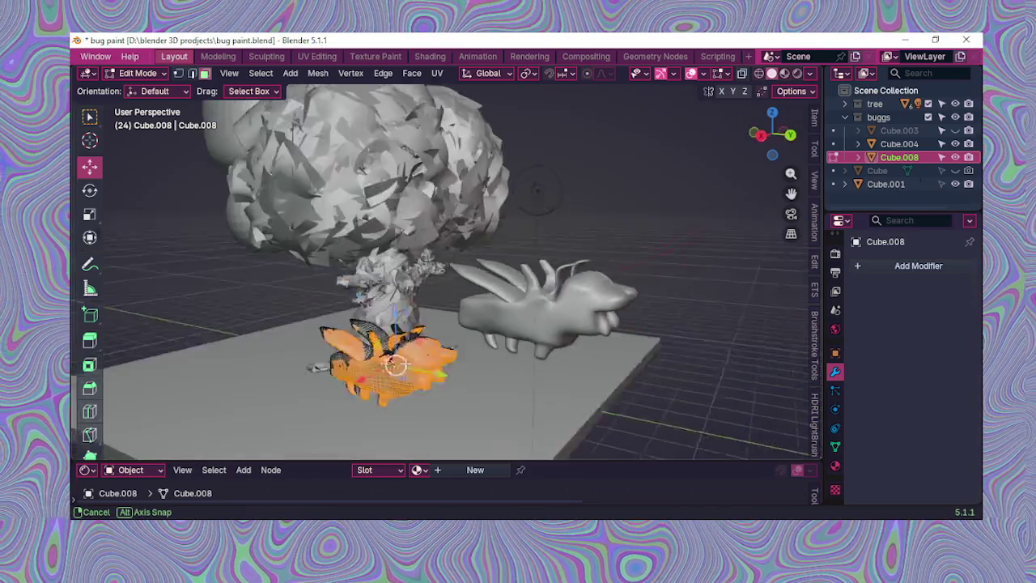
key("alt+z")
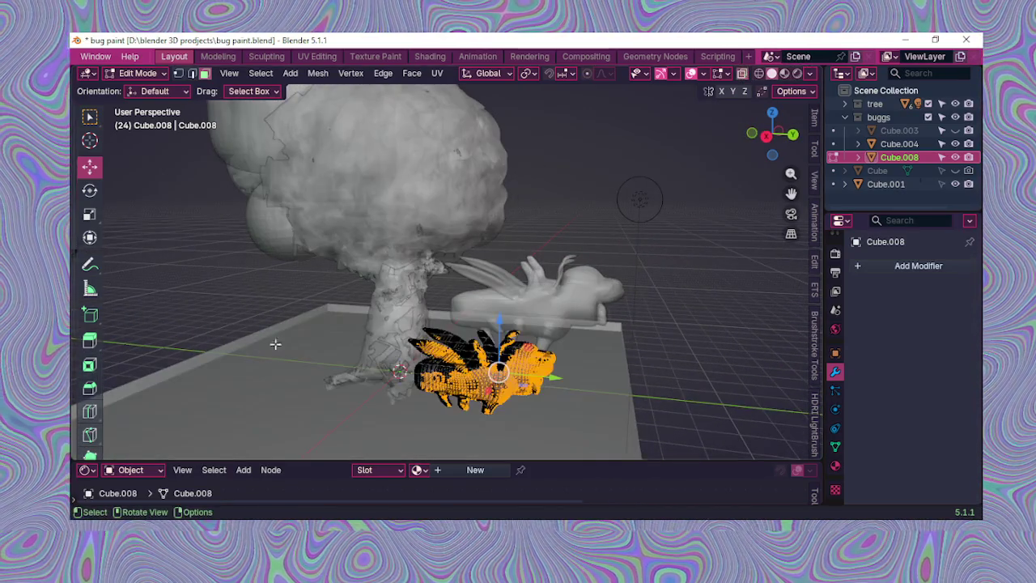
key("alt+z")
Step: Rotate the small bug about 174 degrees around the vertical Z axis
mouse_move(347, 333)
middle_mouse_down()
mouse_move(395, 355)
mouse_move(231, 285)
middle_mouse_up()
scroll(348, 323, "up", 3)
mouse_move(348, 324)
middle_mouse_down()
mouse_move(432, 362)
mouse_move(471, 348)
middle_mouse_up()
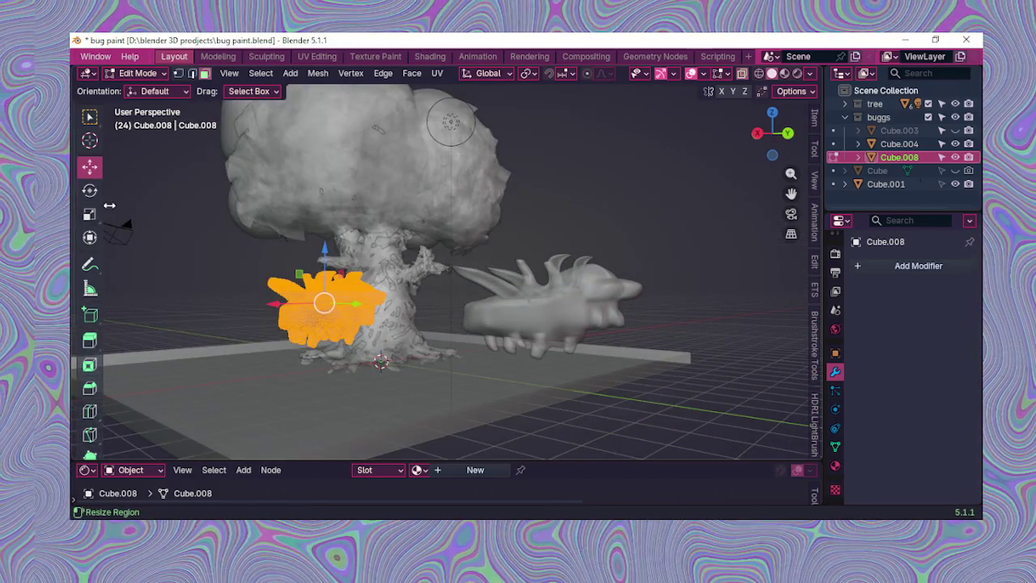
left_click(90, 191)
mouse_move(409, 308)
middle_mouse_down()
mouse_move(440, 324)
mouse_move(363, 318)
middle_mouse_up()
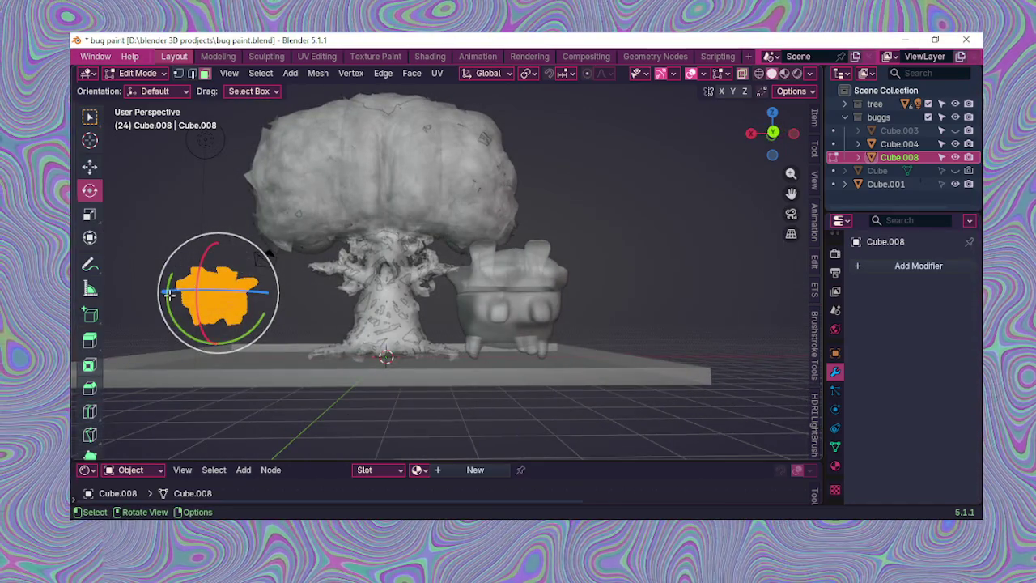
left_click_drag(180, 288, 266, 296)
mouse_move(265, 295)
middle_mouse_down()
mouse_move(290, 334)
mouse_move(275, 326)
middle_mouse_up()
left_click_drag(275, 325, 233, 335)
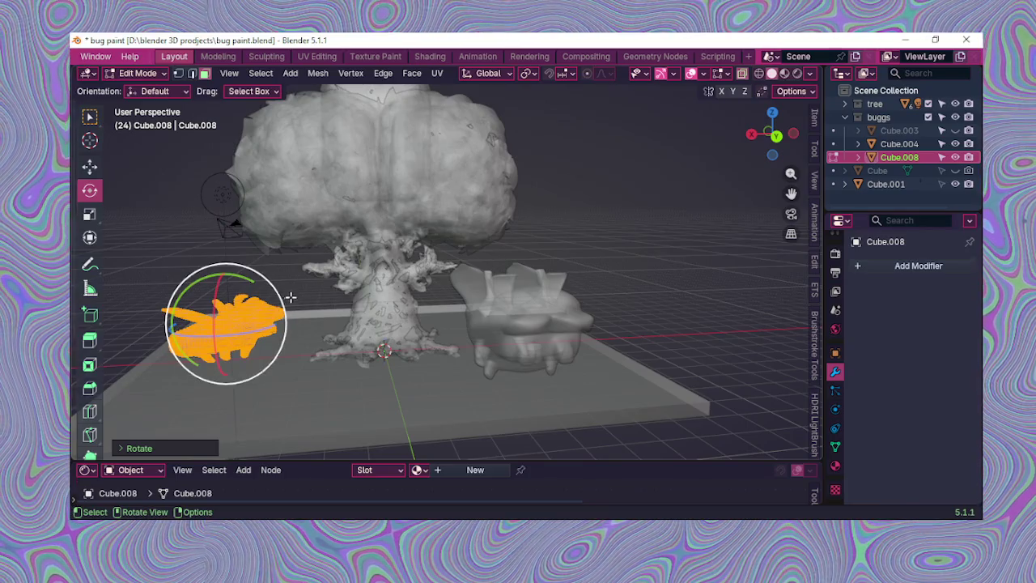
left_click_drag(283, 295, 236, 332)
key("z")
left_click(368, 390)
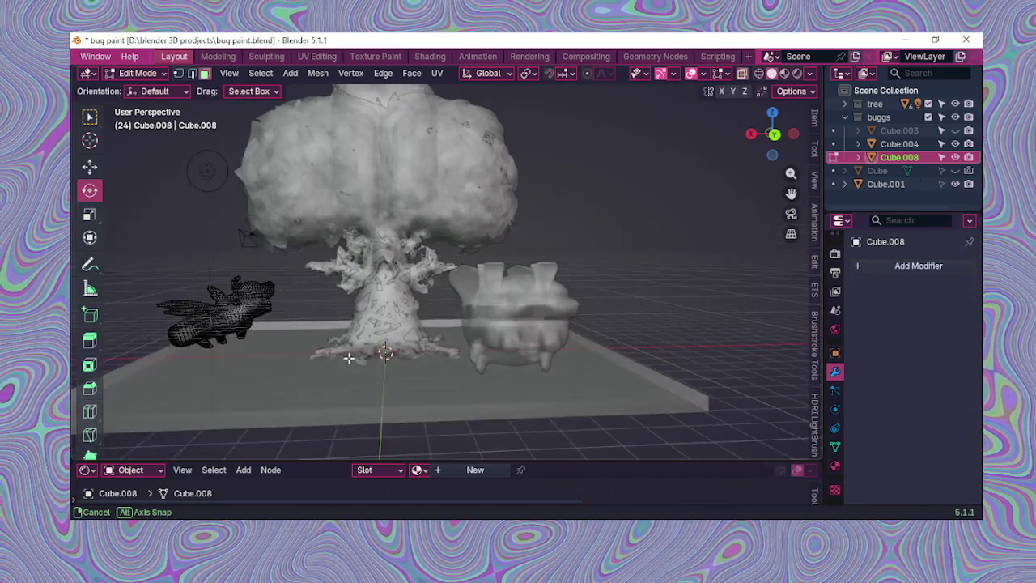
Step: Reselect the small bug and rotate it about -147 degrees
middle_click_drag(368, 373, 309, 322)
left_click(257, 324)
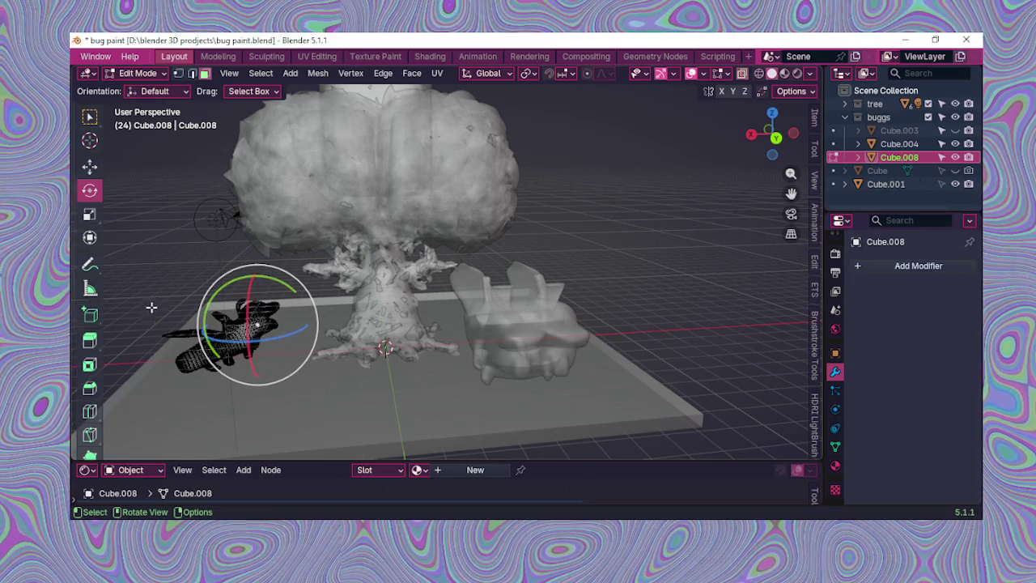
left_click_drag(247, 395, 302, 400)
left_click_drag(152, 301, 324, 416)
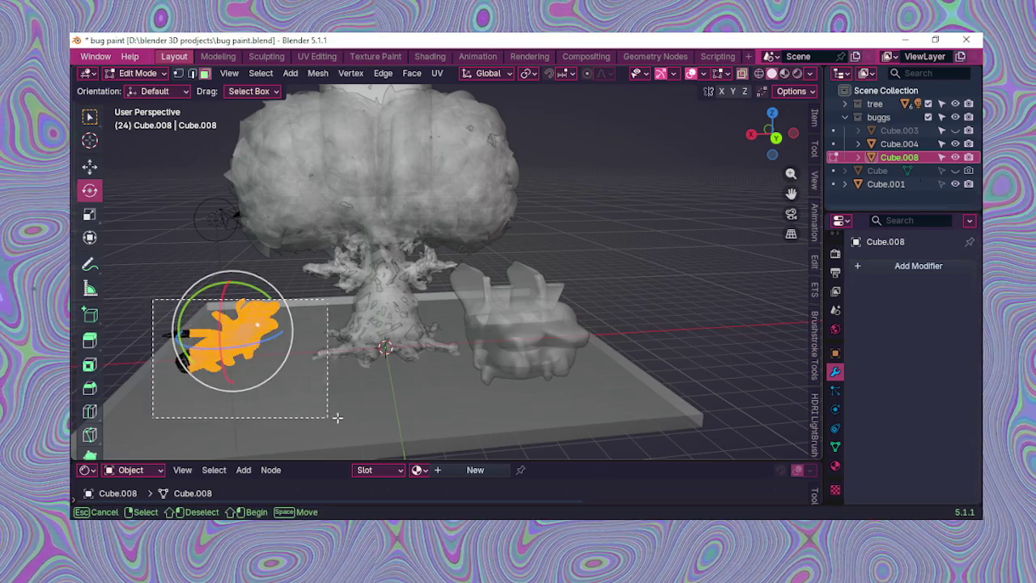
mouse_move(323, 409)
middle_mouse_down()
mouse_move(374, 455)
mouse_move(397, 332)
middle_mouse_up()
key("r")
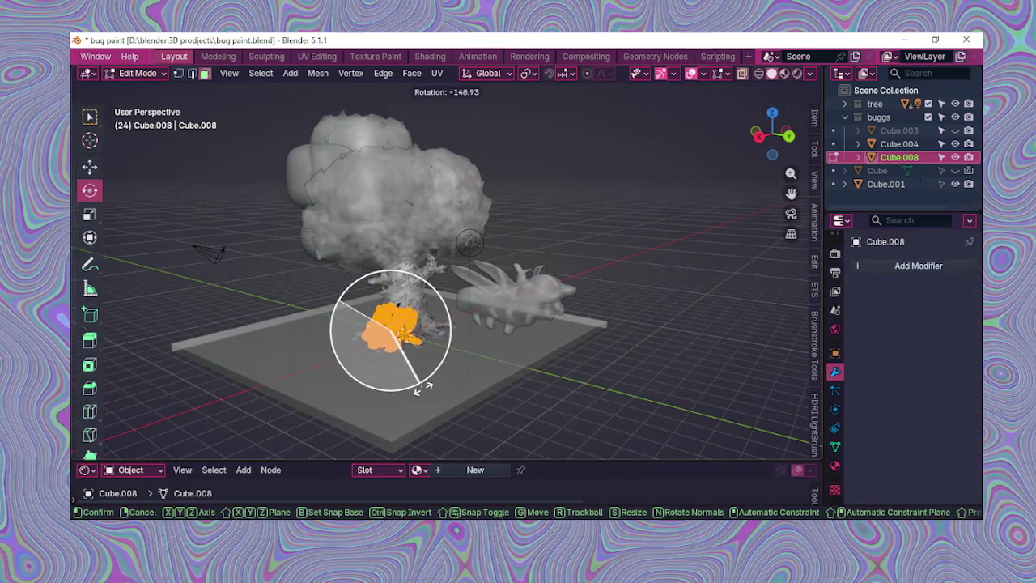
left_click(417, 382)
right_click(417, 383)
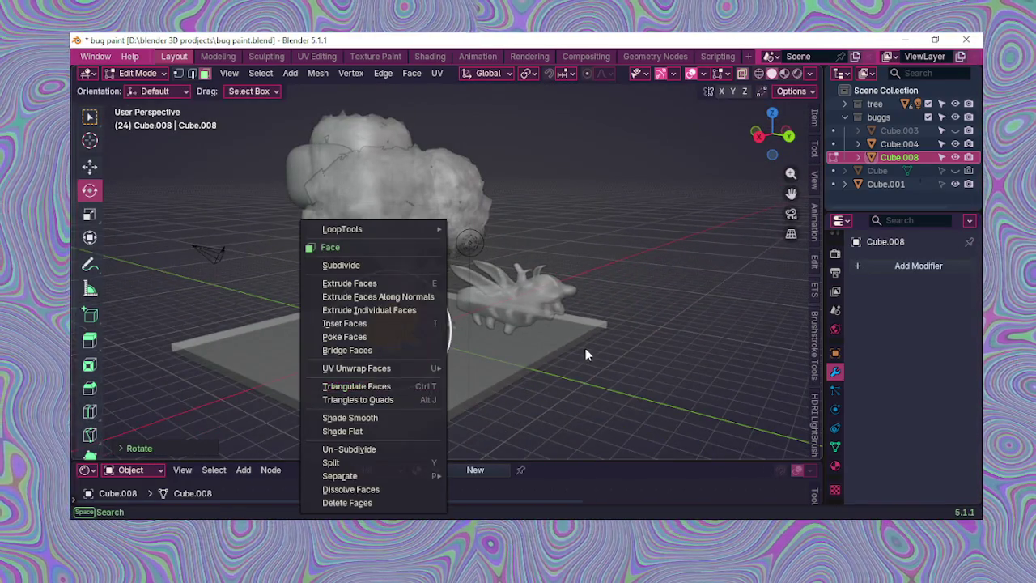
key("ctrl+i")
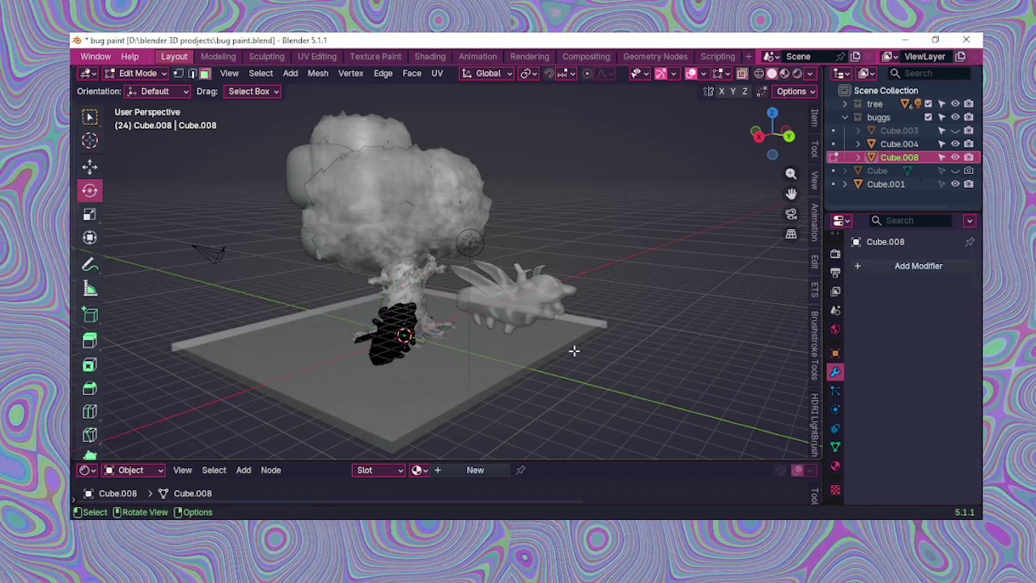
key("ctrl+z")
Step: Turn off see-through display and rotate the bug around X to stand it upright
middle_click_drag(560, 348, 482, 346)
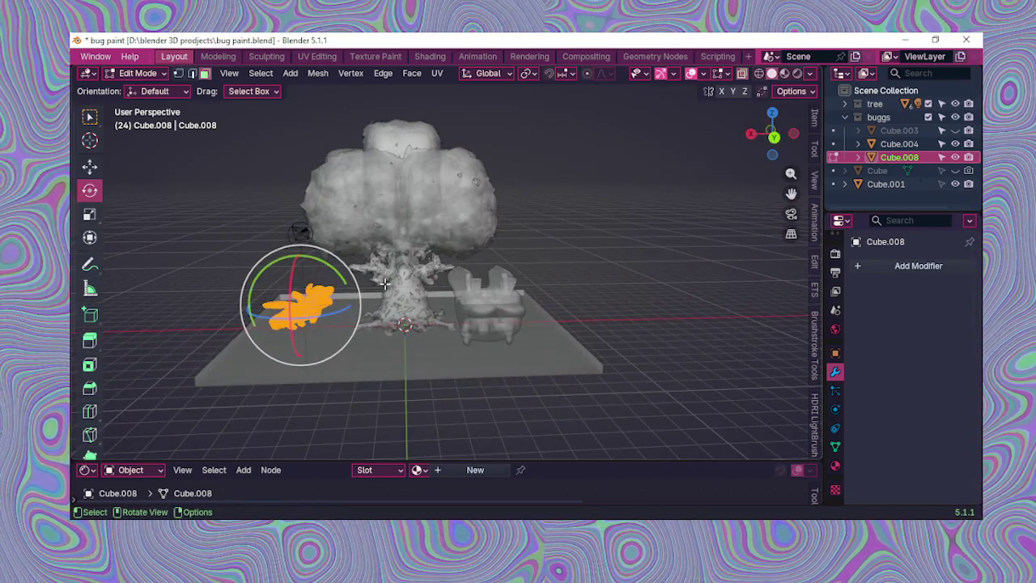
middle_click_drag(385, 284, 518, 205)
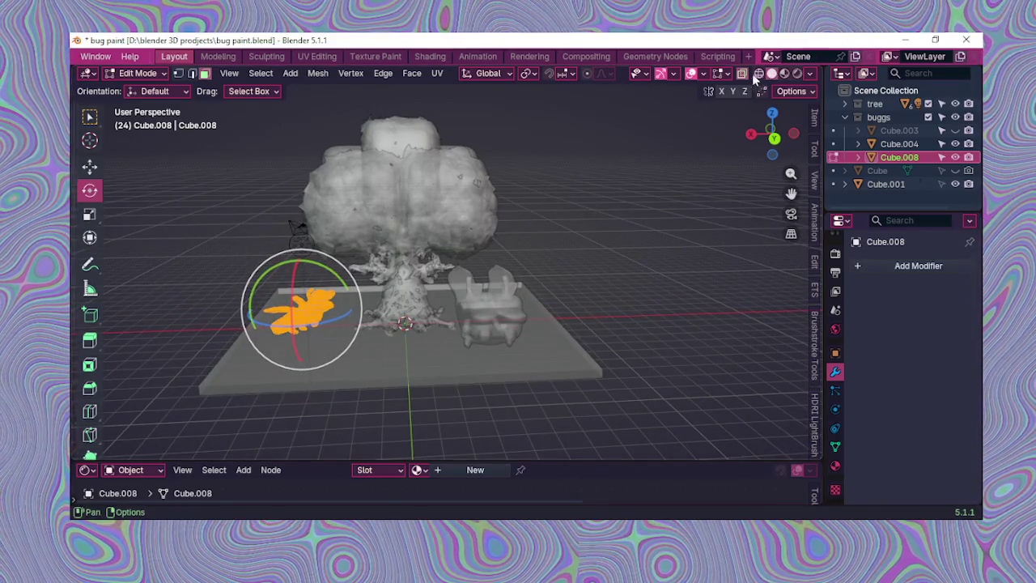
left_click(742, 74)
scroll(231, 324, "up", 4)
scroll(233, 325, "down", 1)
left_click_drag(220, 302, 220, 329)
mouse_move(220, 329)
middle_mouse_down()
mouse_move(240, 299)
mouse_move(275, 280)
middle_mouse_up()
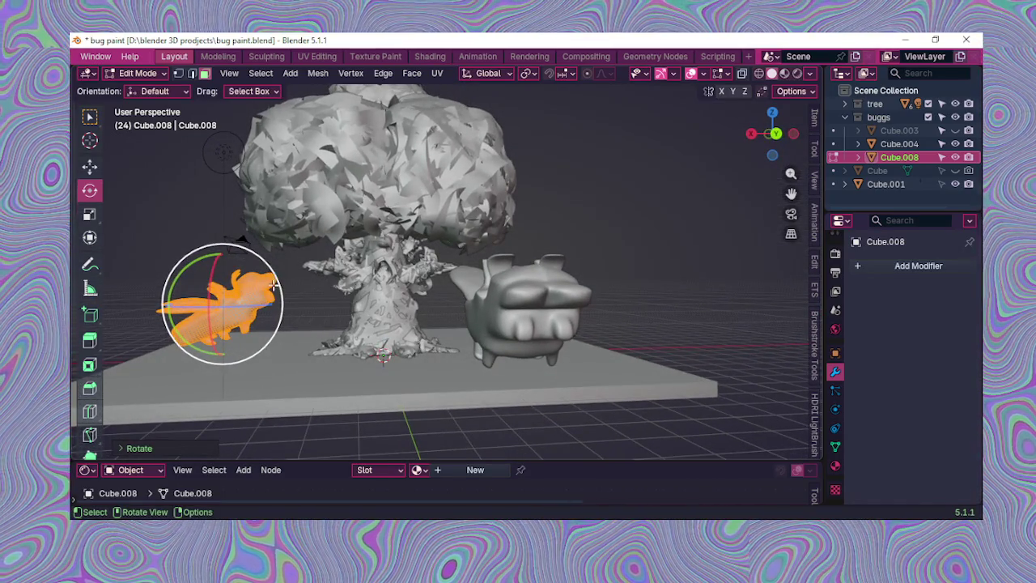
Step: Scale the bug down further, then switch to the Texture Paint workspace
key("s")
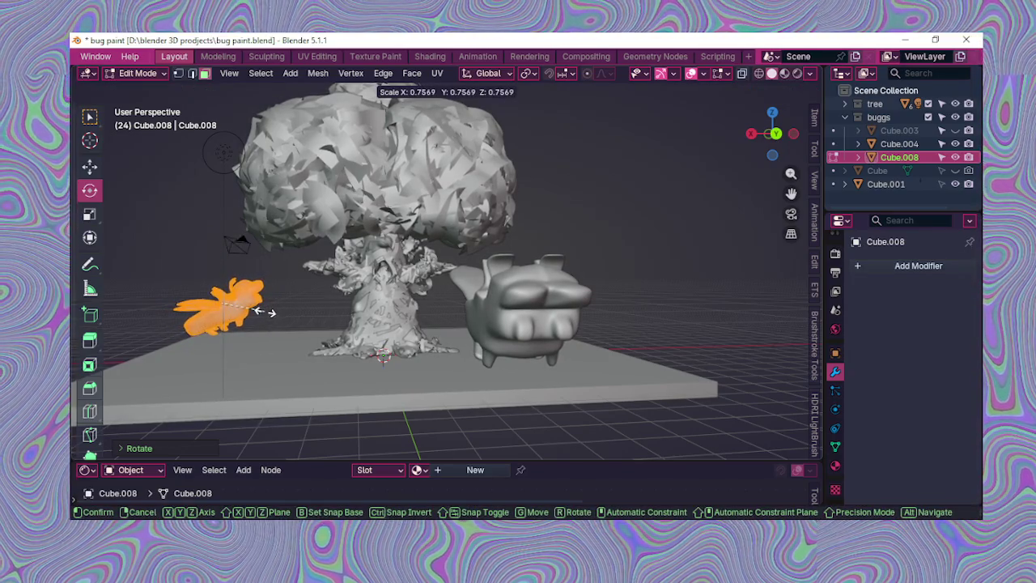
left_click(333, 320)
middle_click_drag(333, 320, 250, 322)
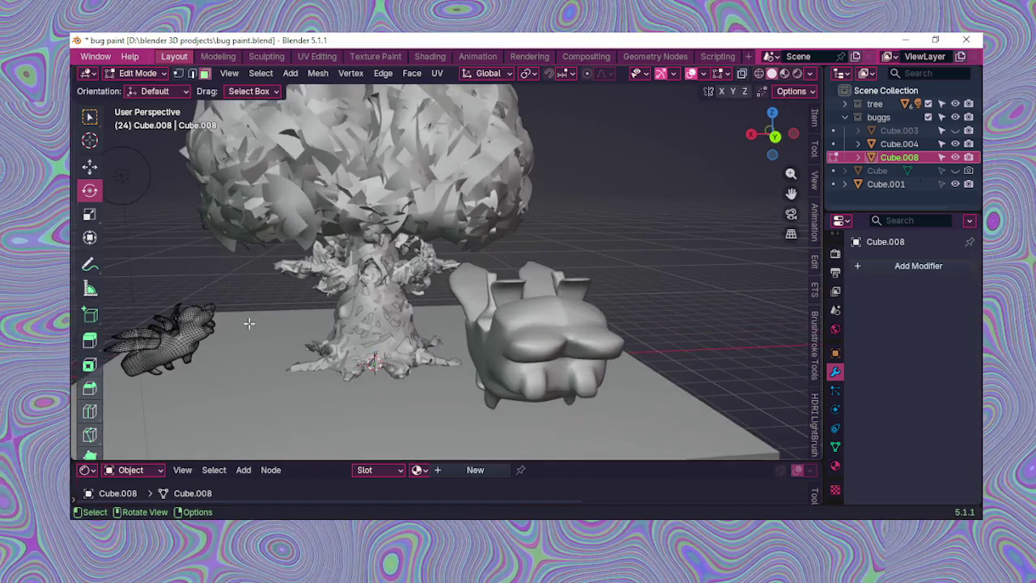
scroll(250, 322, "up", 3)
scroll(251, 317, "down", 2)
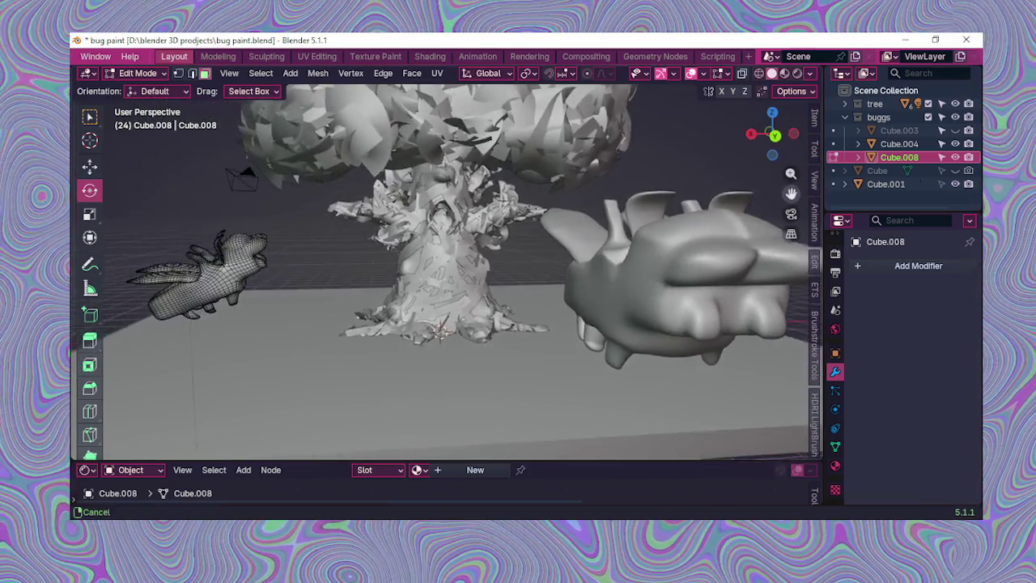
left_click_drag(773, 133, 495, 344)
scroll(614, 307, "down", 2)
scroll(486, 340, "down", 2)
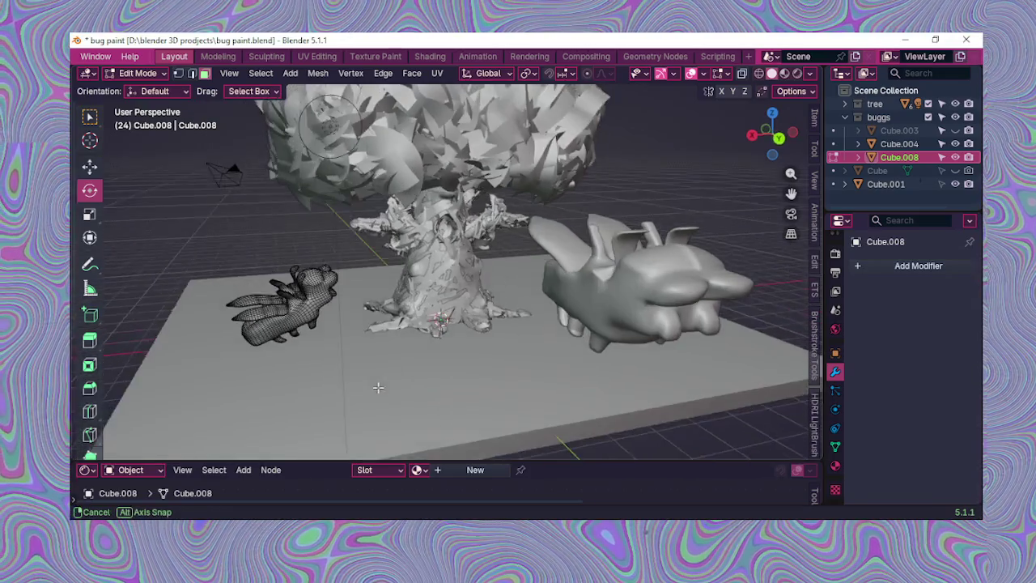
mouse_move(331, 346)
middle_mouse_down()
mouse_move(344, 356)
mouse_move(273, 319)
middle_mouse_up()
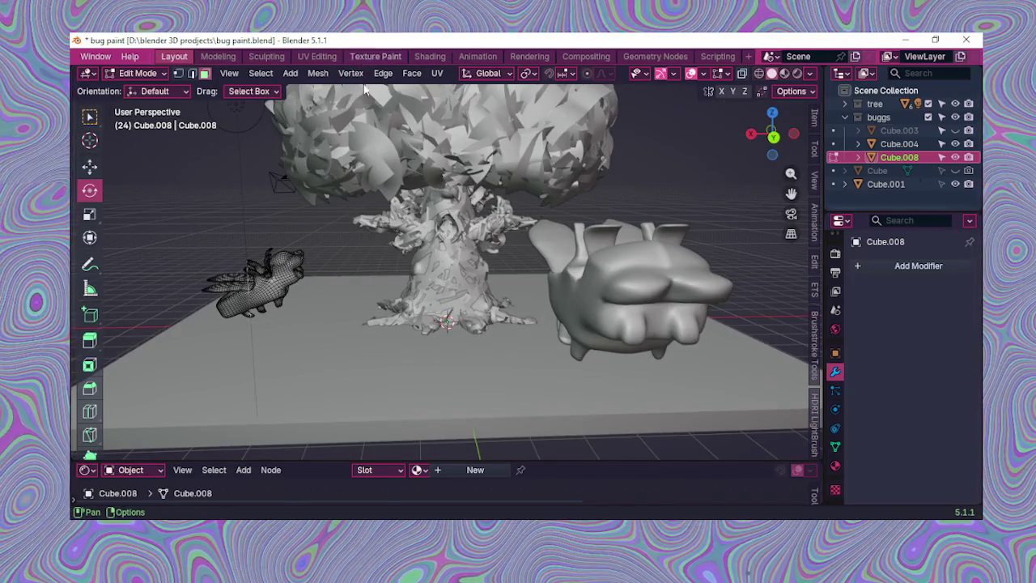
left_click(374, 55)
Step: Orbit around the painted tree and bugs, collapsing the brushstroke tool options
scroll(429, 237, "down", 3)
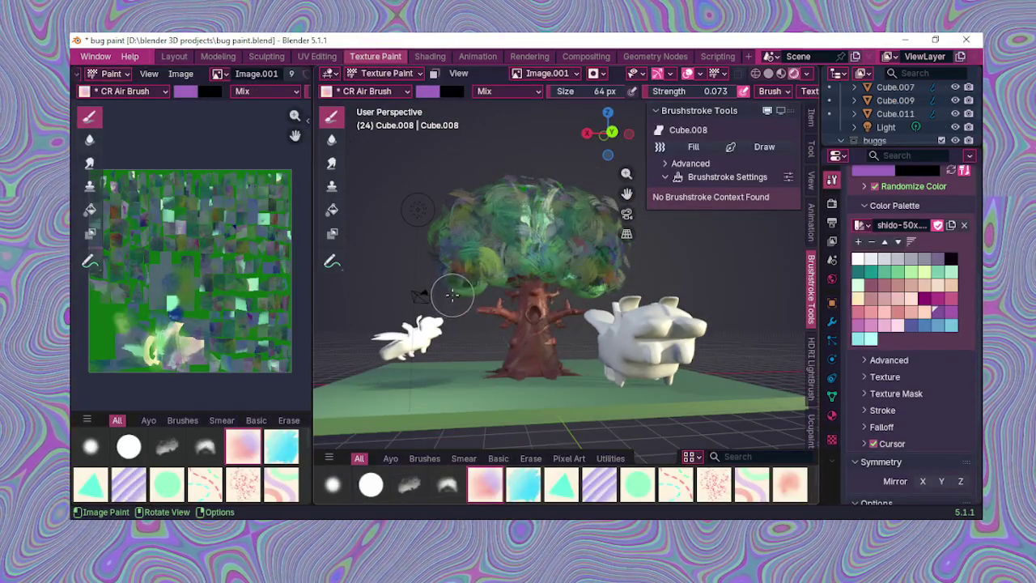
middle_click_drag(451, 295, 459, 301)
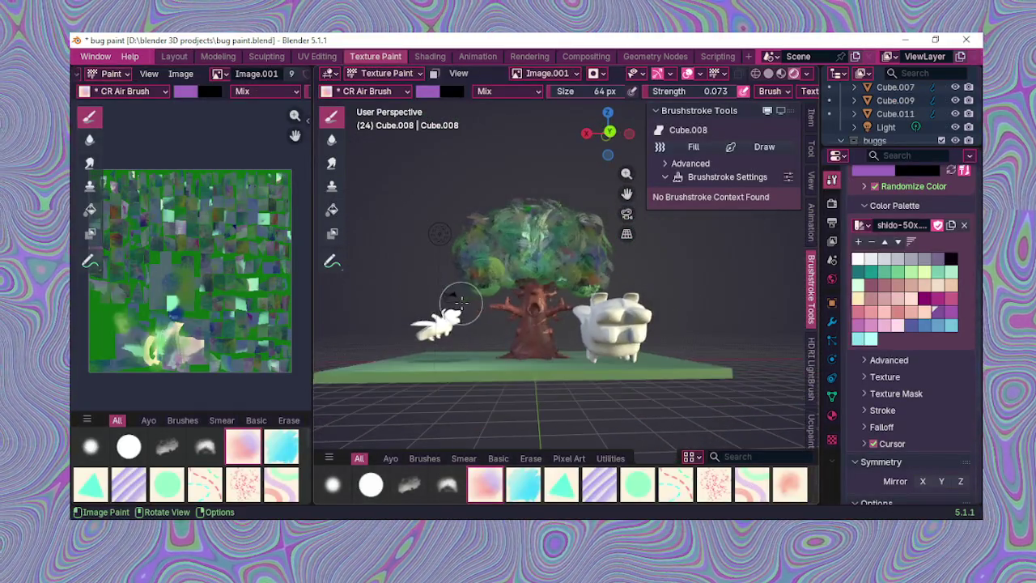
scroll(459, 301, "up", 3)
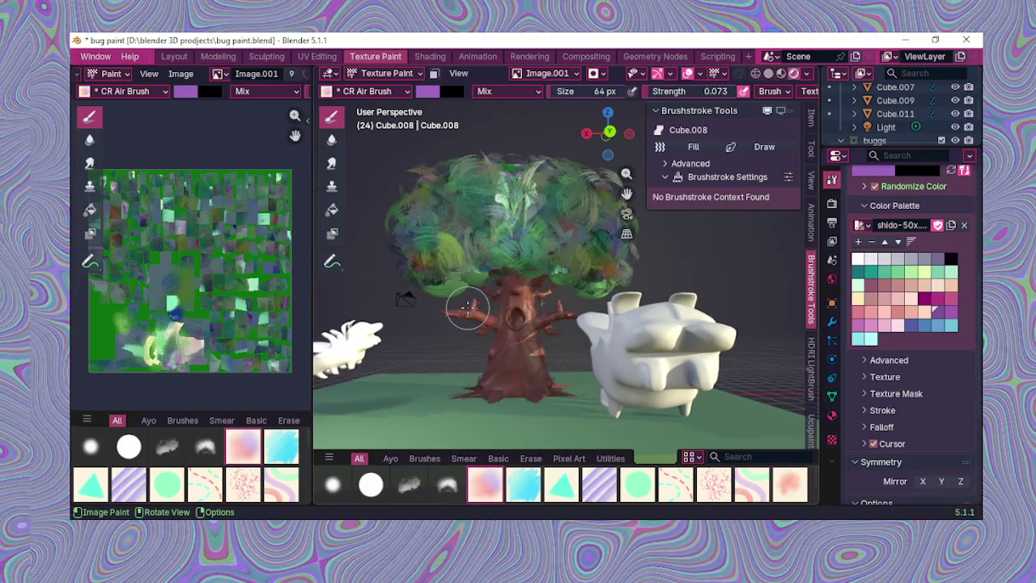
scroll(455, 311, "down", 2)
mouse_move(462, 319)
middle_mouse_down()
mouse_move(512, 302)
mouse_move(481, 350)
middle_mouse_up()
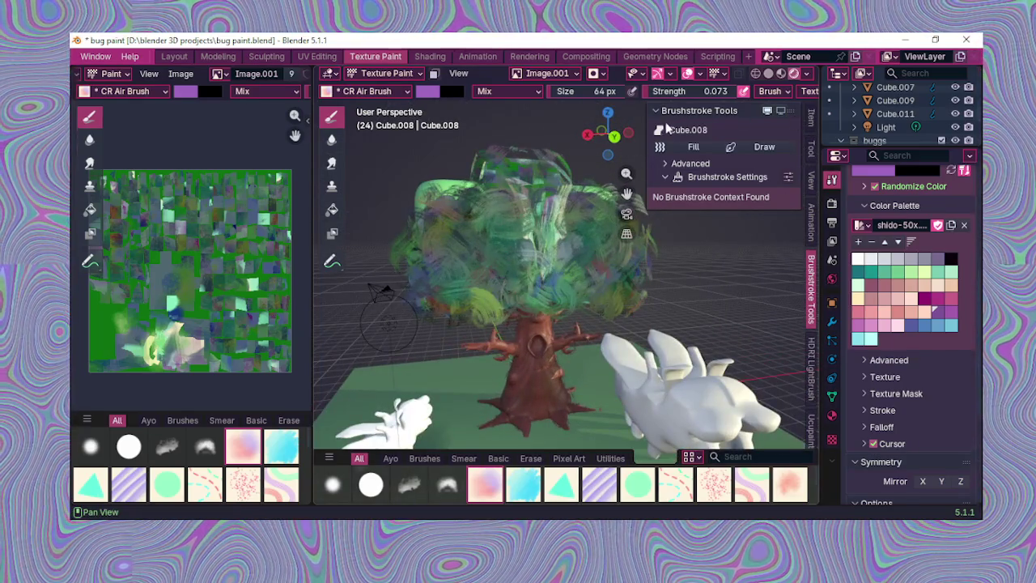
left_click(663, 111)
left_click_drag(608, 133, 459, 259)
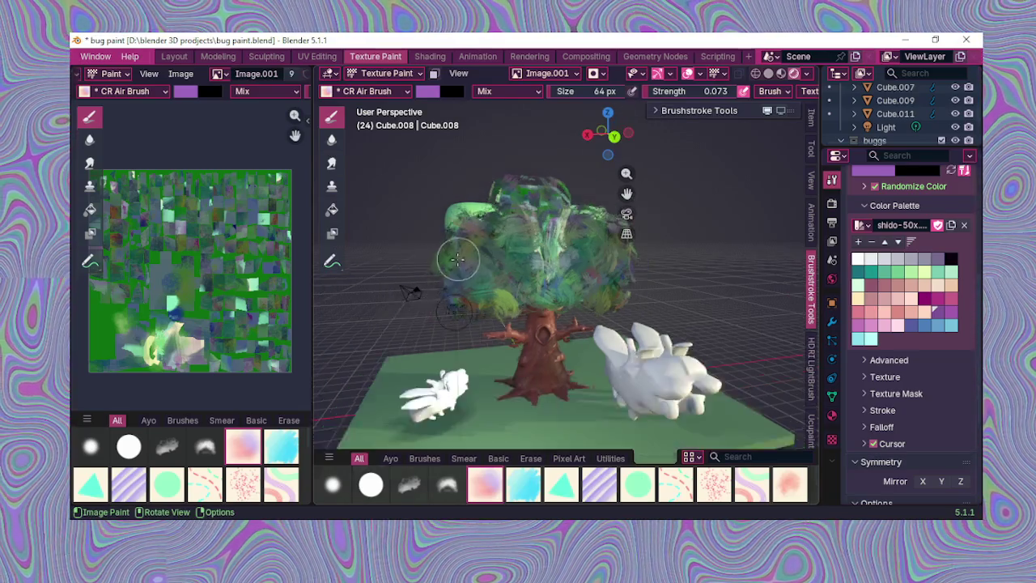
middle_click_drag(458, 259, 515, 276)
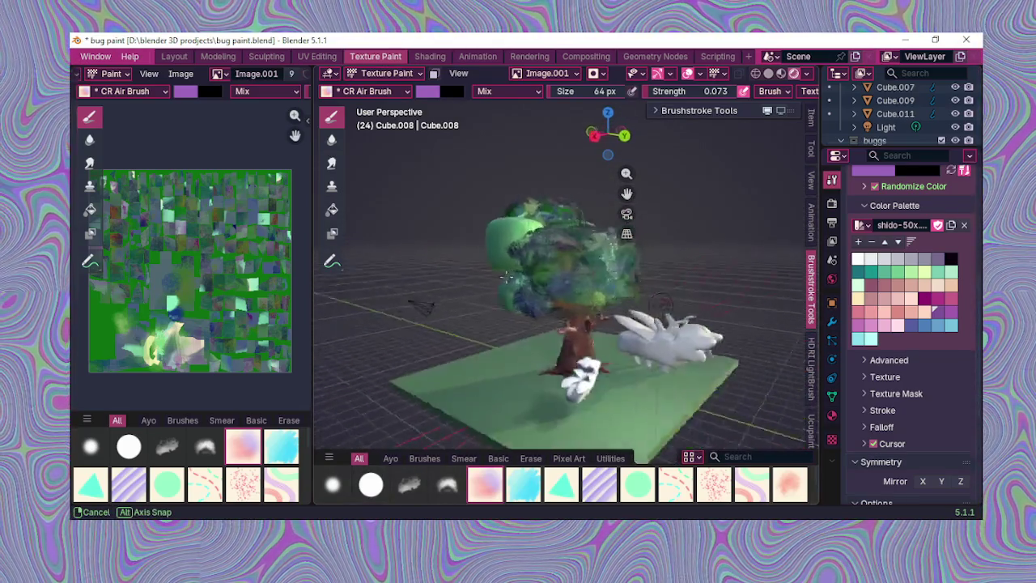
left_click_drag(515, 276, 453, 270)
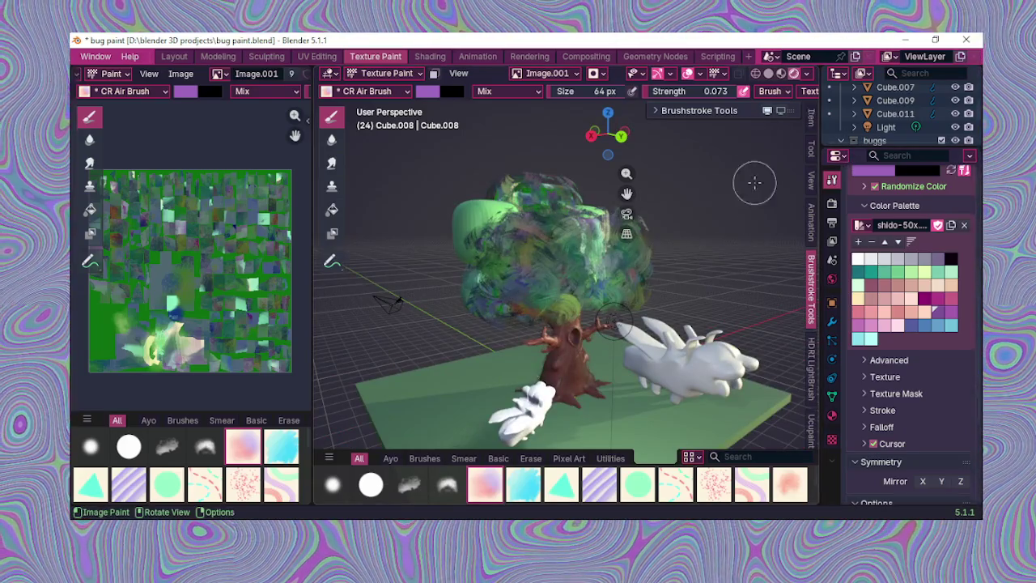
left_click(657, 111)
left_click(661, 109)
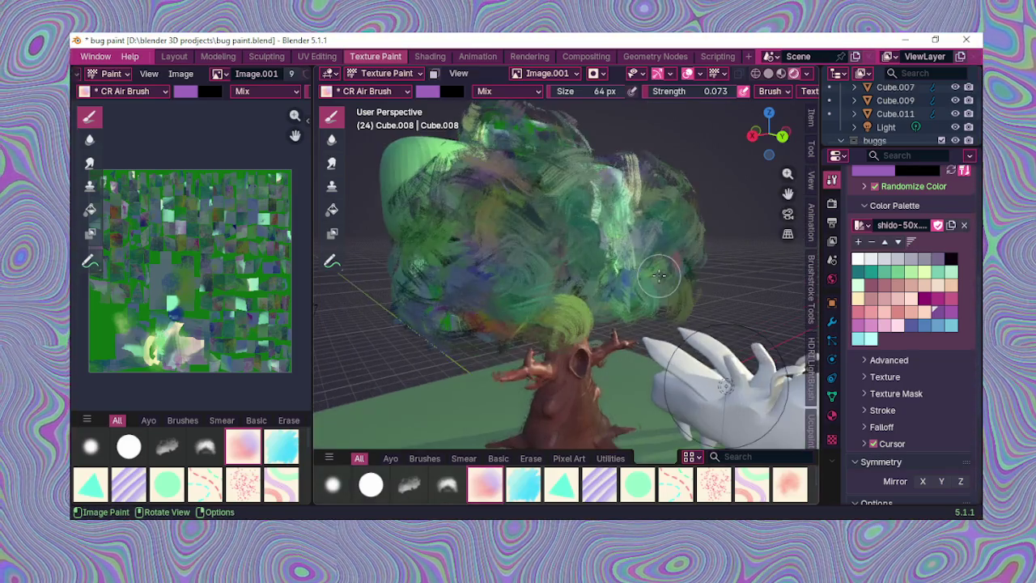
Step: Zoom in on the white bug, view the whole tree, then return to Layout
middle_click_drag(729, 275, 646, 232)
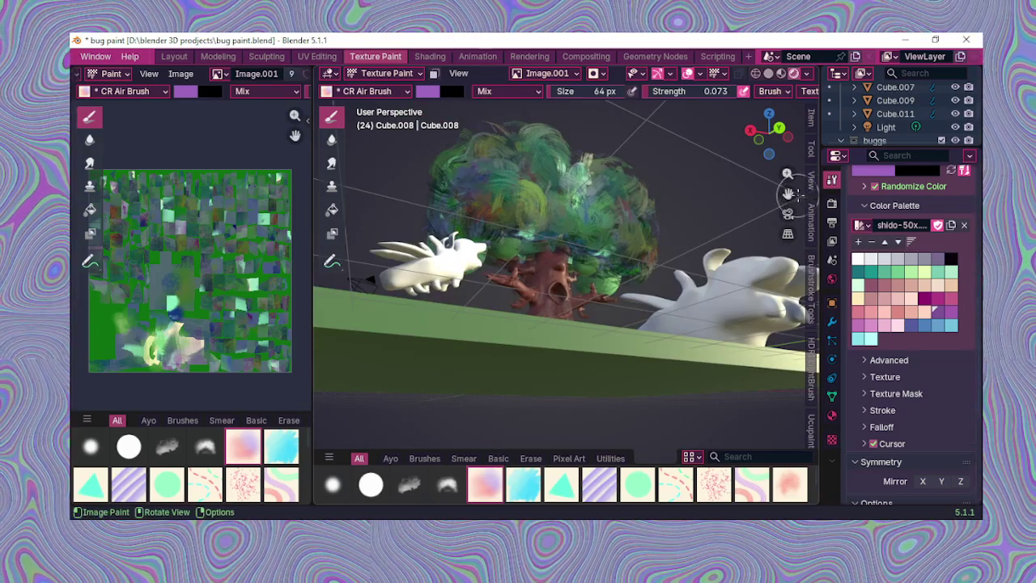
mouse_move(788, 193)
middle_mouse_down()
mouse_move(719, 283)
mouse_move(741, 287)
middle_mouse_up()
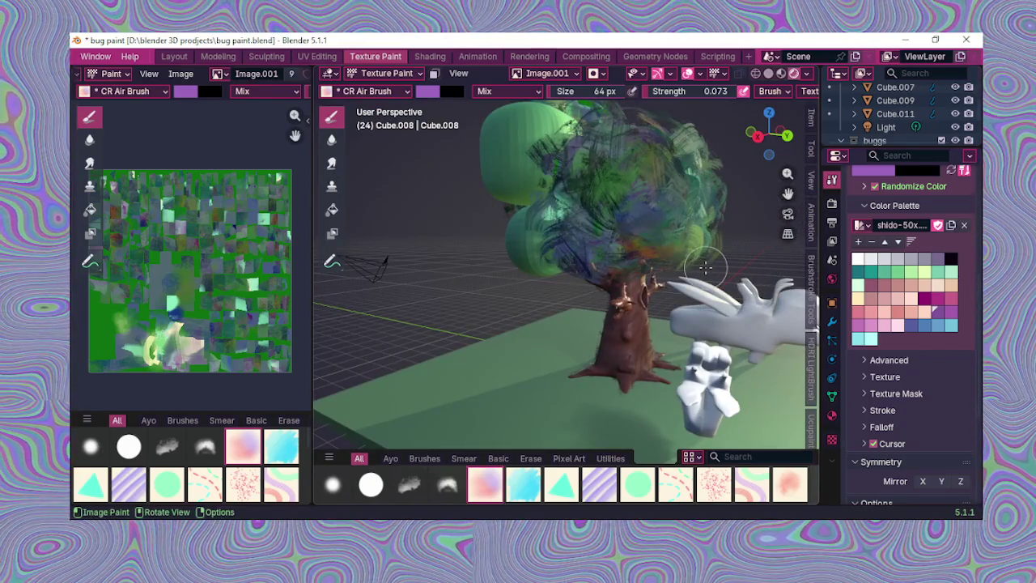
middle_click_drag(707, 268, 654, 235)
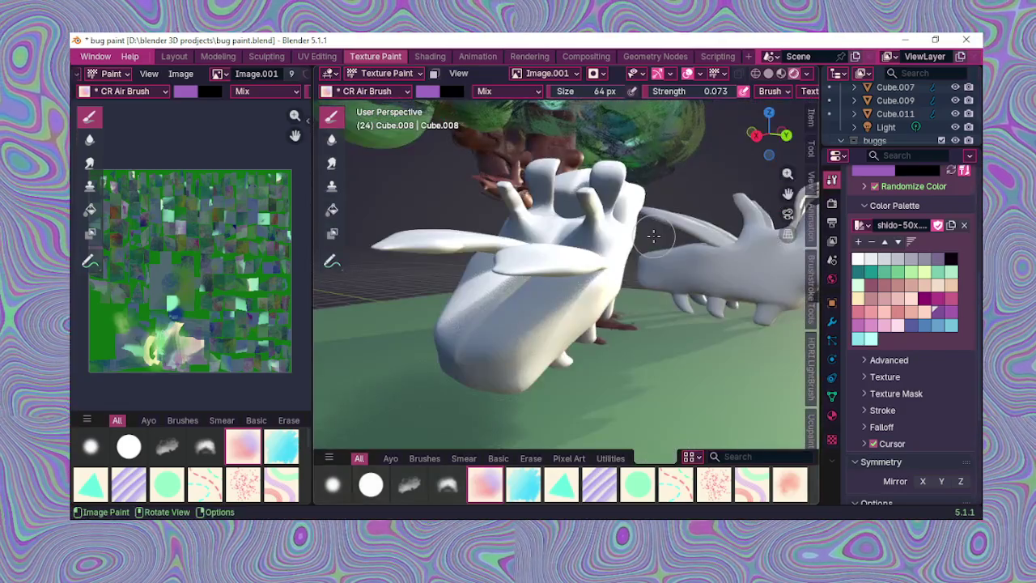
scroll(655, 236, "up", 3)
scroll(656, 237, "up", 3)
scroll(657, 239, "up", 3)
scroll(660, 240, "up", 2)
scroll(661, 240, "down", 3)
mouse_move(662, 241)
middle_mouse_down()
mouse_move(602, 297)
mouse_move(647, 275)
mouse_move(577, 272)
middle_mouse_up()
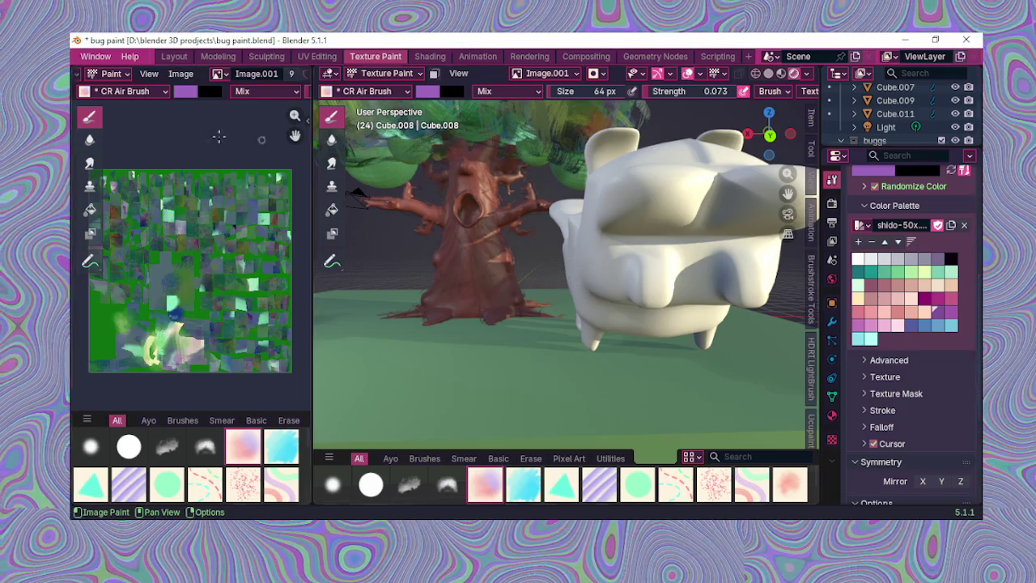
left_click(183, 58)
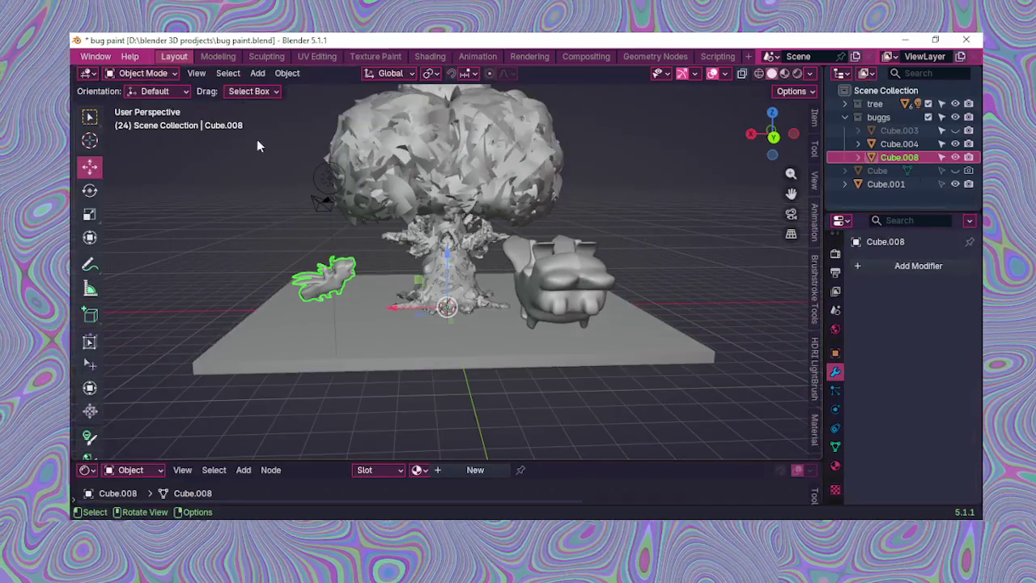
Step: Select the right-hand bug Cube.004 and enter Edit Mode
scroll(436, 262, "up", 2)
left_click(591, 290)
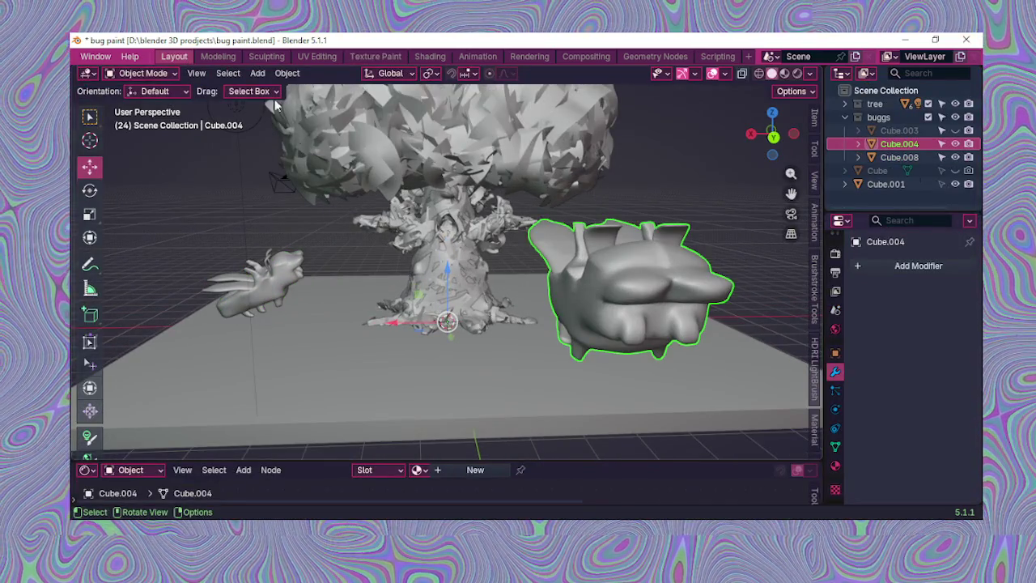
left_click(146, 74)
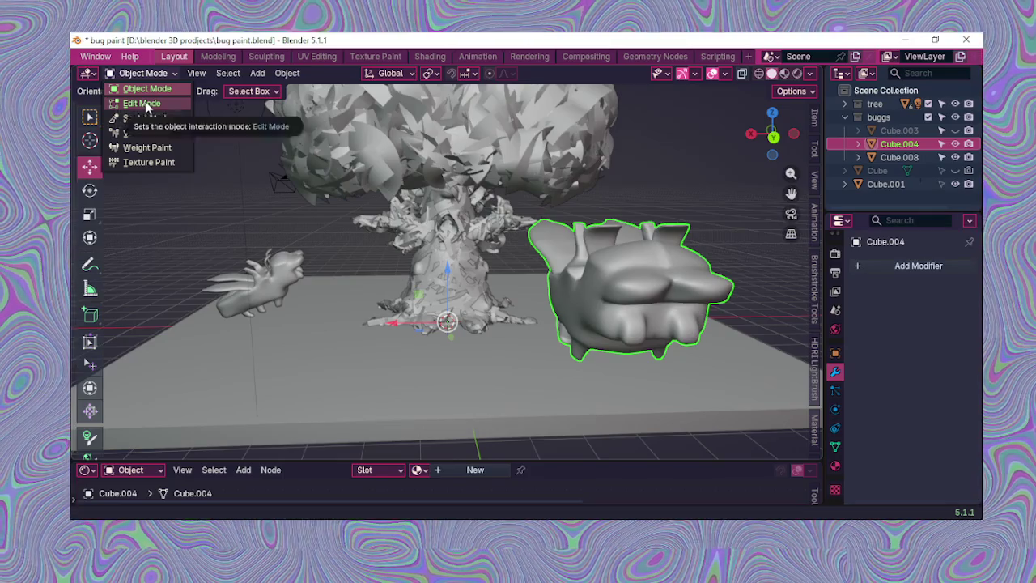
left_click(142, 103)
Step: Rotate the bug side-on and tilt it about 18 degrees, keeping its size
middle_click_drag(625, 286, 595, 290)
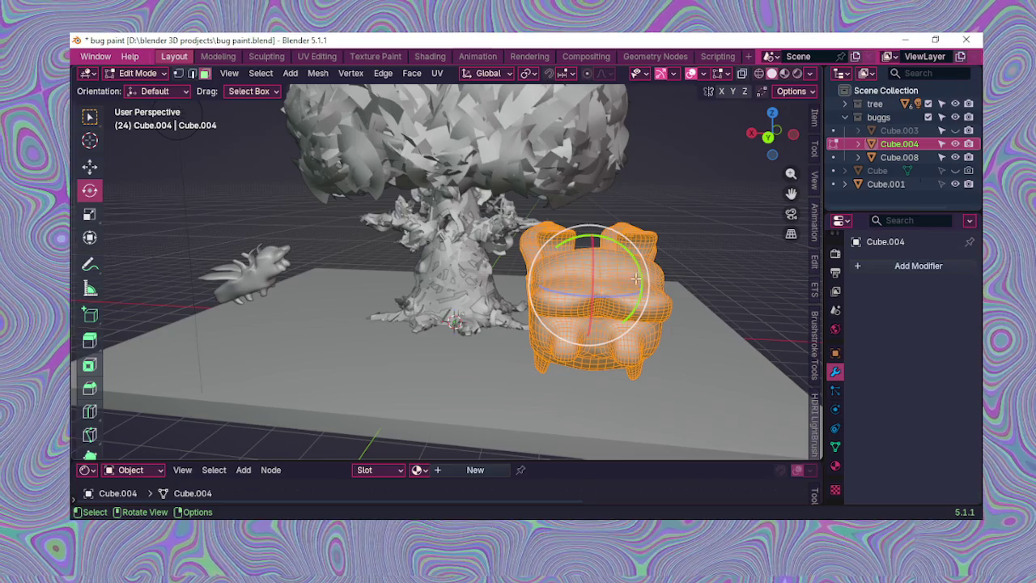
left_click_drag(625, 290, 574, 301)
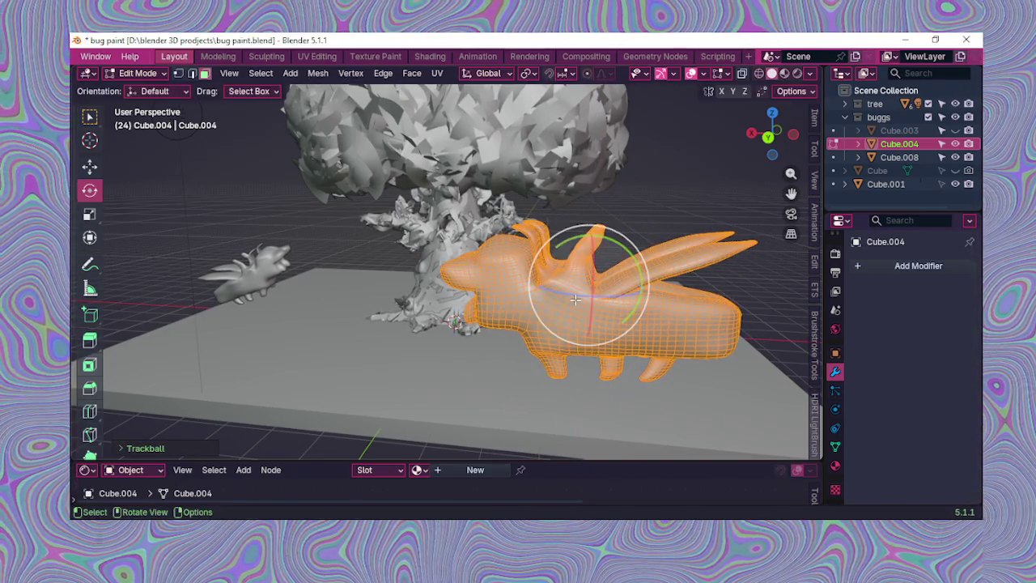
key("s")
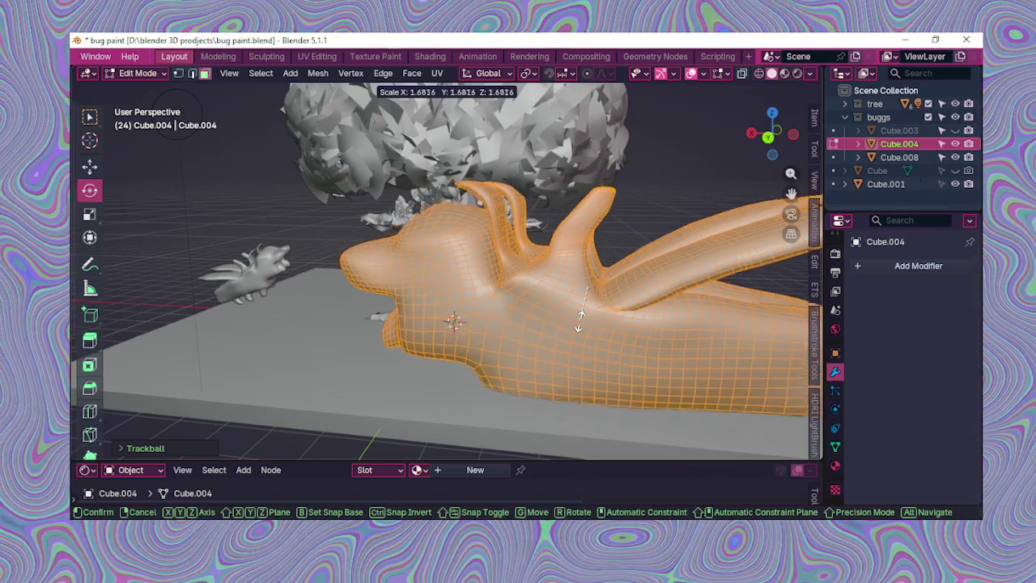
key("Escape")
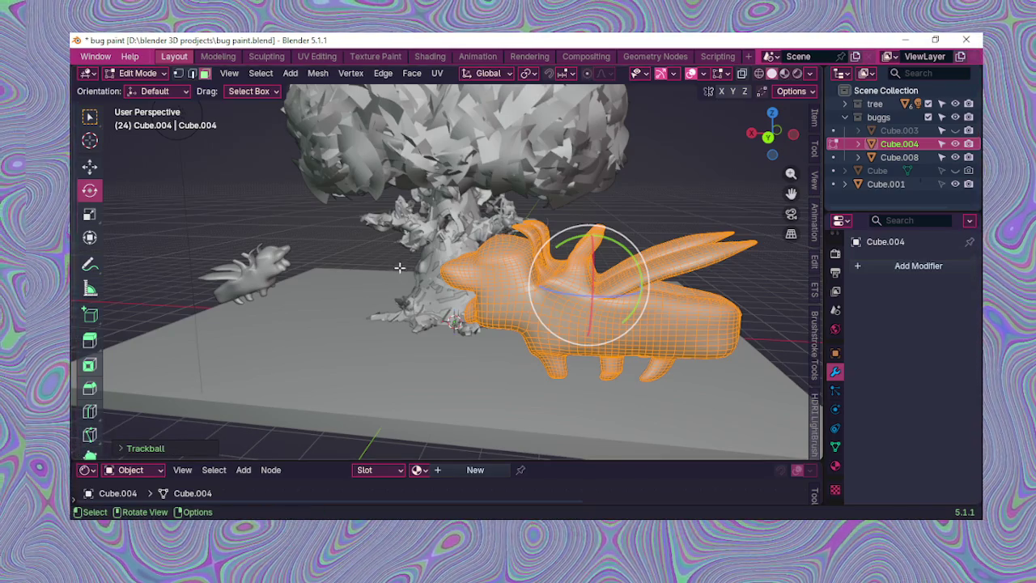
left_click_drag(596, 215, 599, 212)
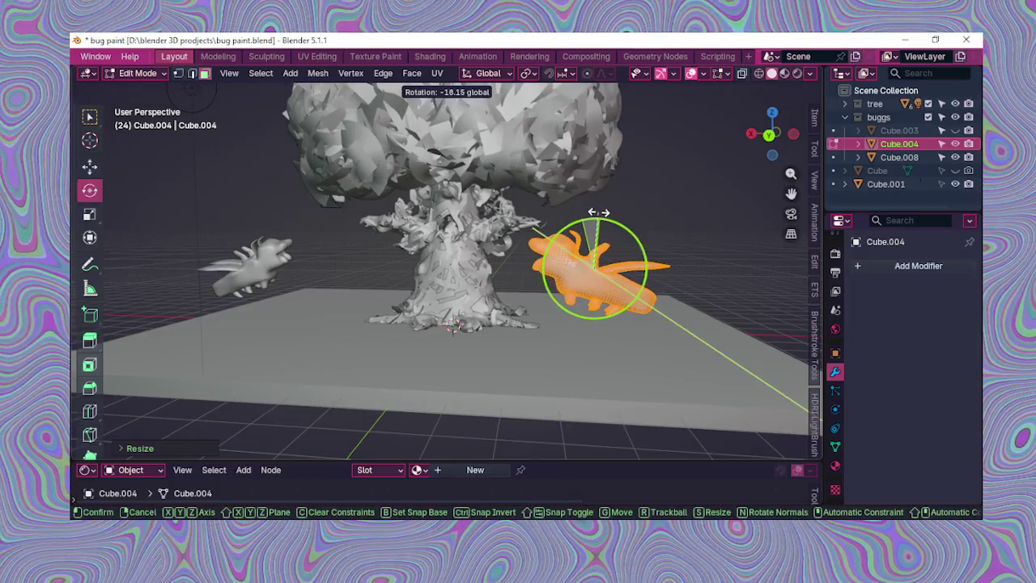
middle_click_drag(599, 211, 503, 252)
Step: Box-select the whole right-hand bug mesh and enable X-ray
mouse_move(479, 301)
middle_mouse_down()
mouse_move(442, 324)
mouse_move(436, 359)
mouse_move(313, 330)
middle_mouse_up()
left_click(442, 323)
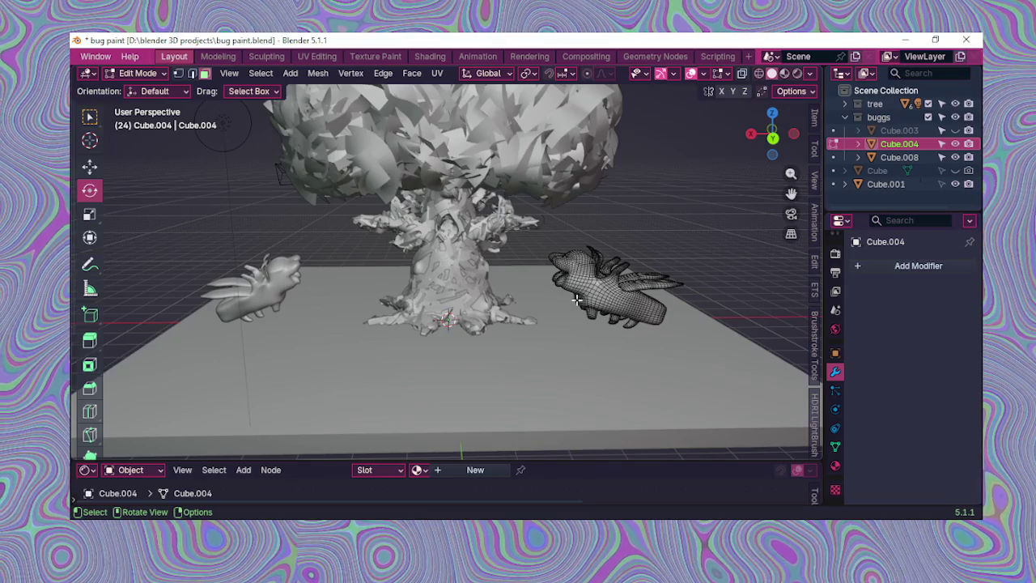
left_click_drag(548, 232, 689, 340)
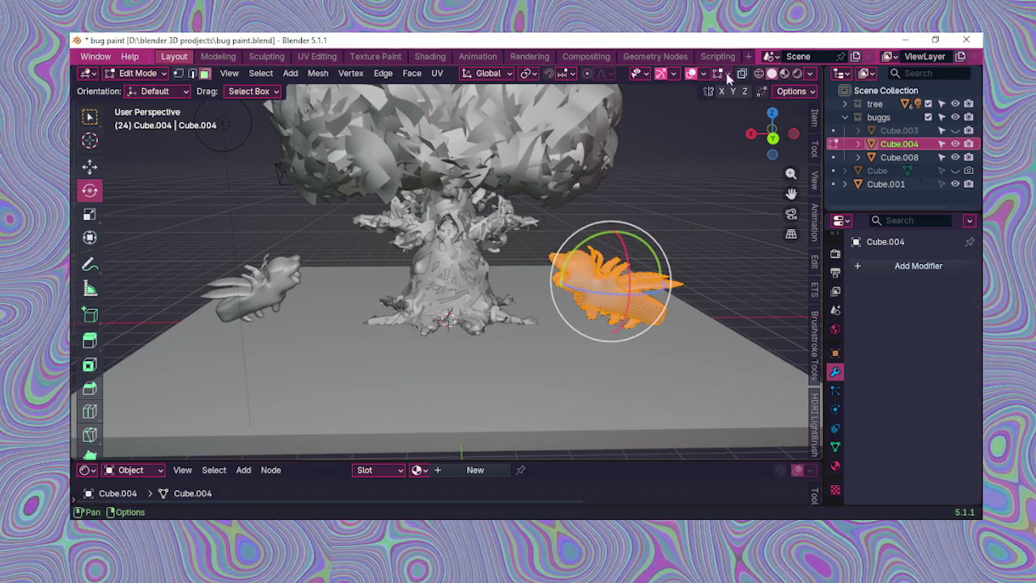
left_click(742, 74)
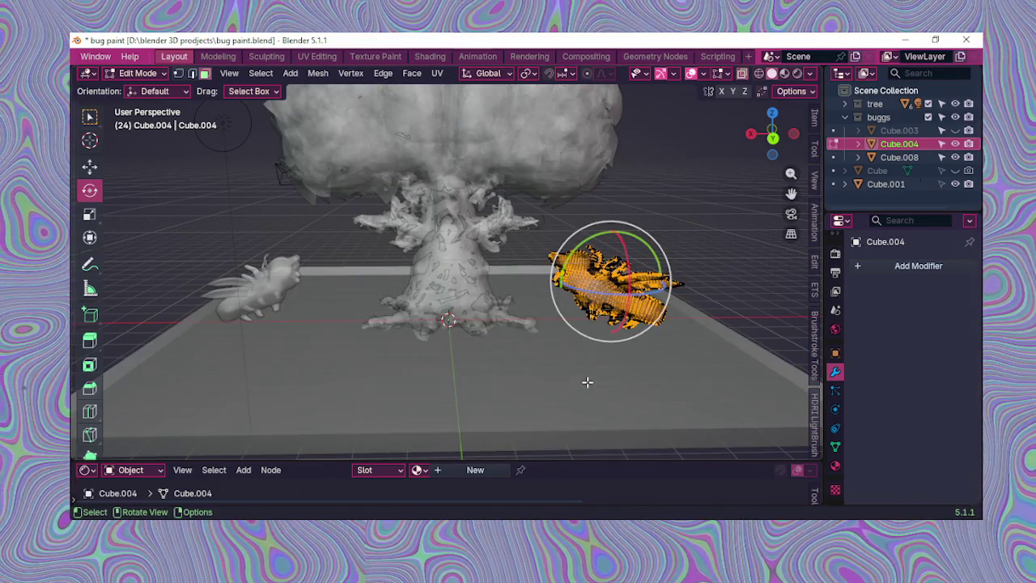
Step: Select all of the right-hand bug's geometry and spin it about the vertical Z axis
right_click(347, 454)
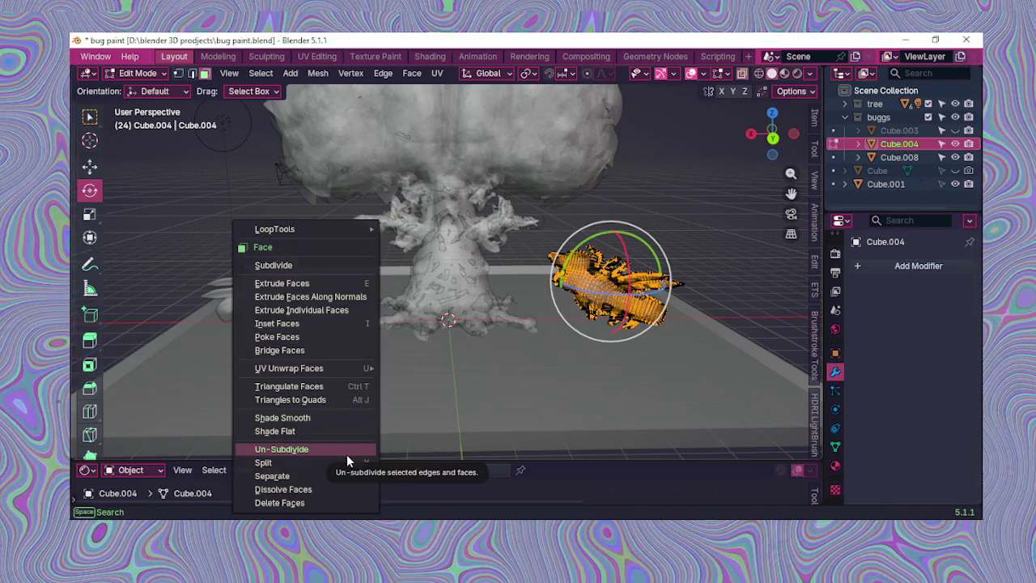
left_click(504, 397)
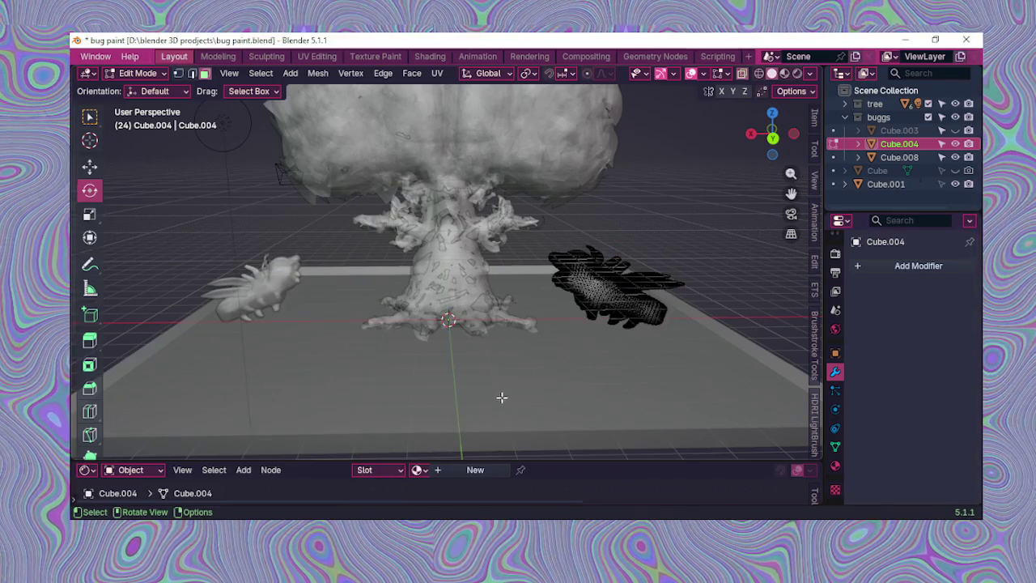
key("a")
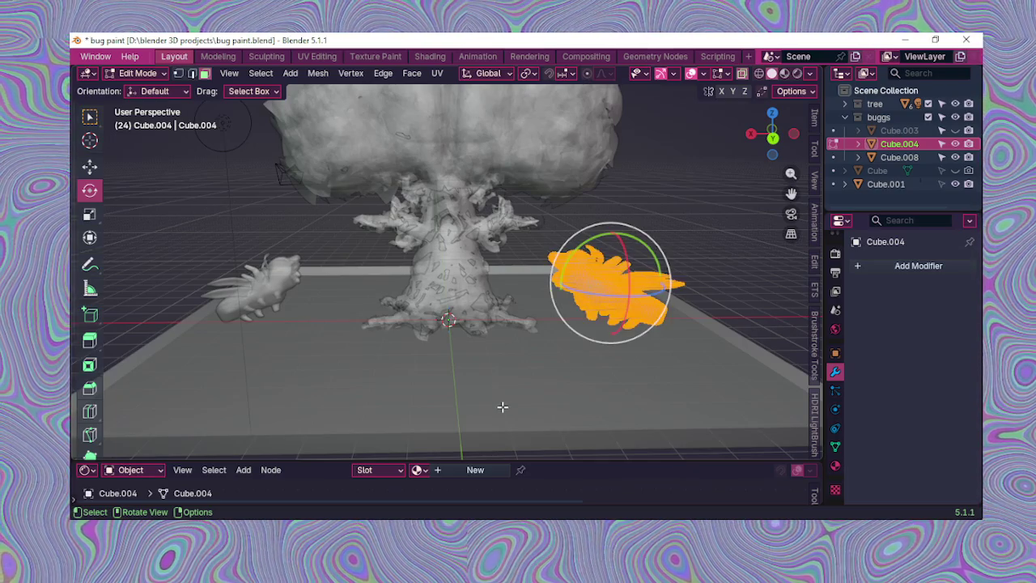
key("KP_8")
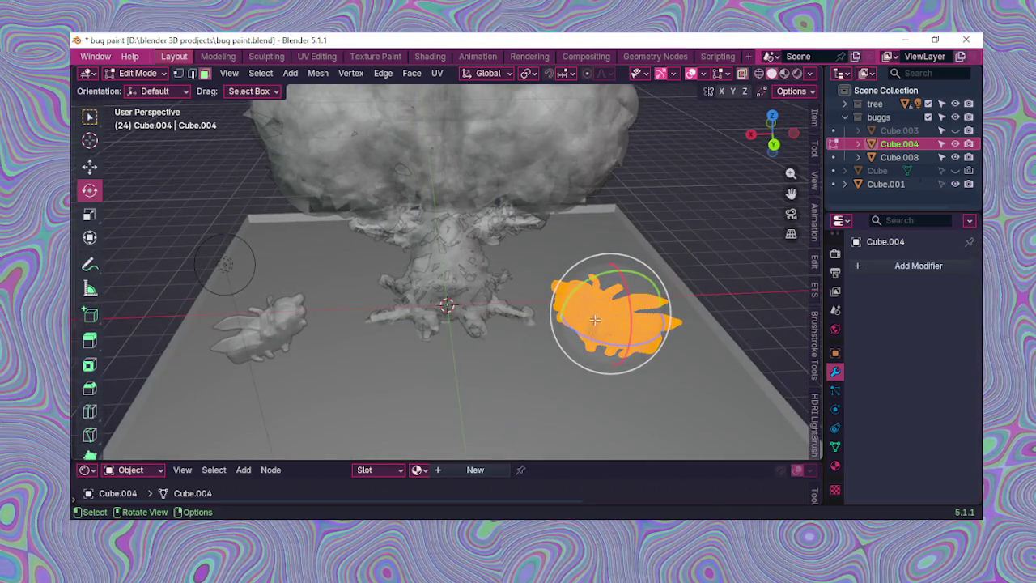
mouse_move(589, 340)
left_mouse_down()
mouse_move(554, 320)
mouse_move(567, 309)
left_mouse_up()
middle_click_drag(583, 323, 496, 346)
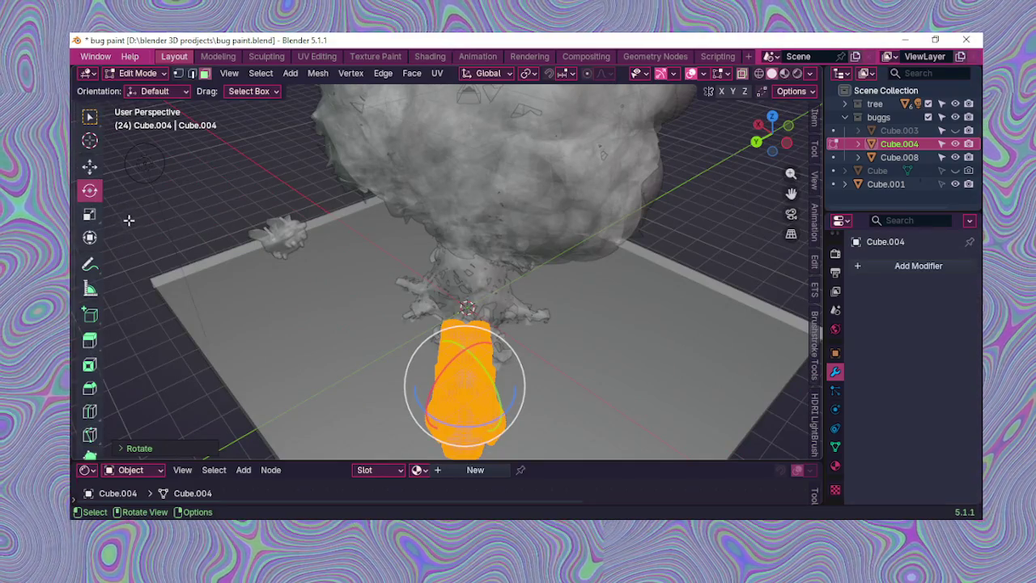
Step: Move the bug back toward the tree with the Move tool
left_click(89, 166)
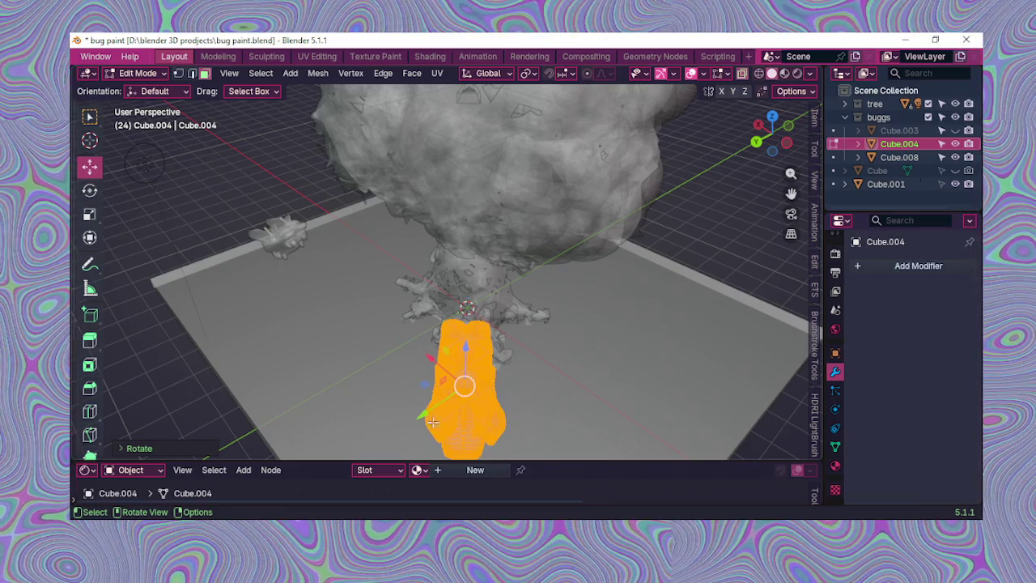
left_click_drag(427, 416, 518, 356)
mouse_move(519, 356)
middle_mouse_down()
mouse_move(581, 337)
mouse_move(612, 303)
middle_mouse_up()
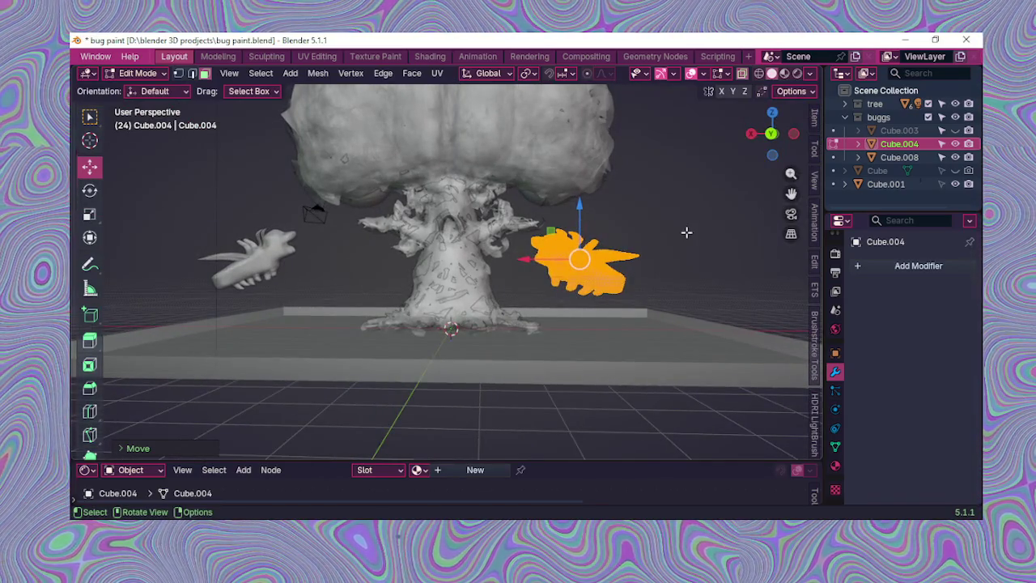
Step: Scale the whole bug mesh to about 0.66 and turn X-ray off
left_click(687, 232)
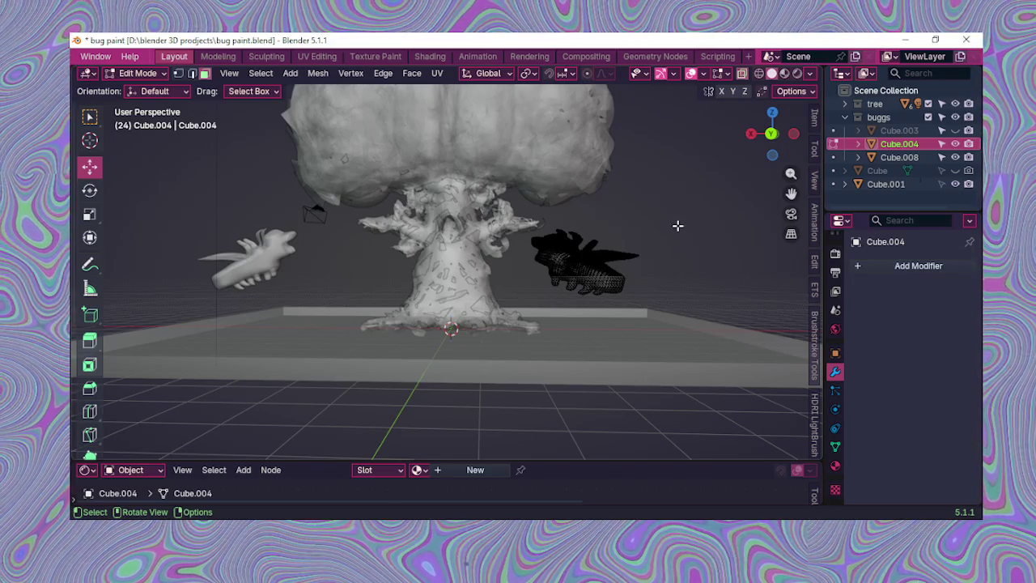
key("a")
key("s")
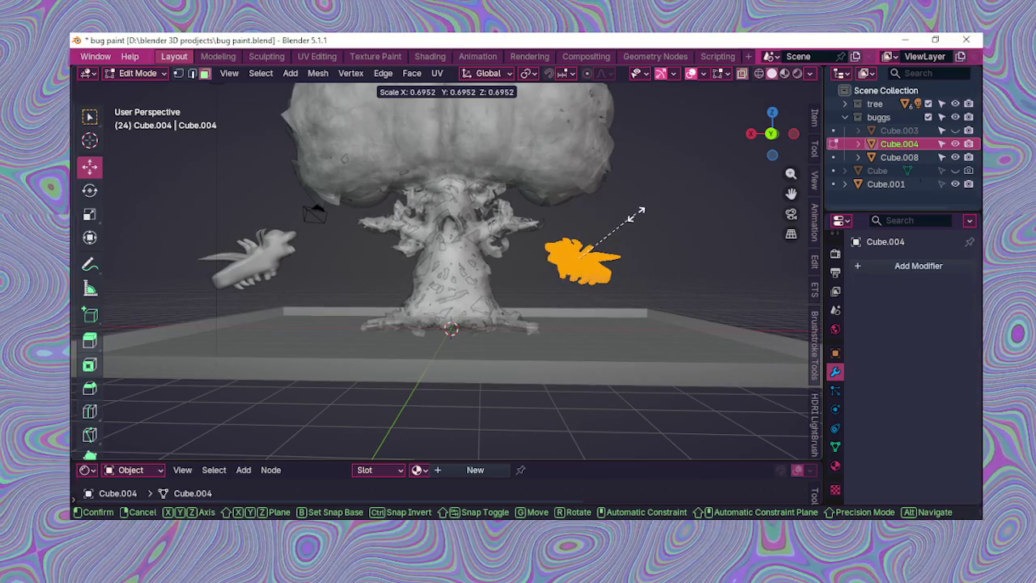
left_click(638, 216)
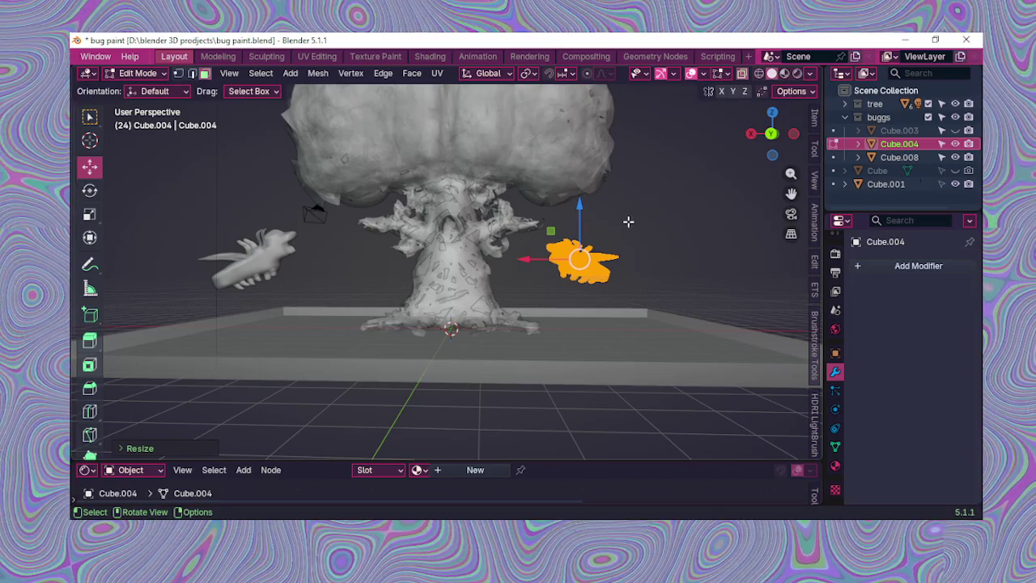
mouse_move(627, 243)
middle_mouse_down()
mouse_move(644, 280)
mouse_move(621, 294)
mouse_move(703, 232)
middle_mouse_up()
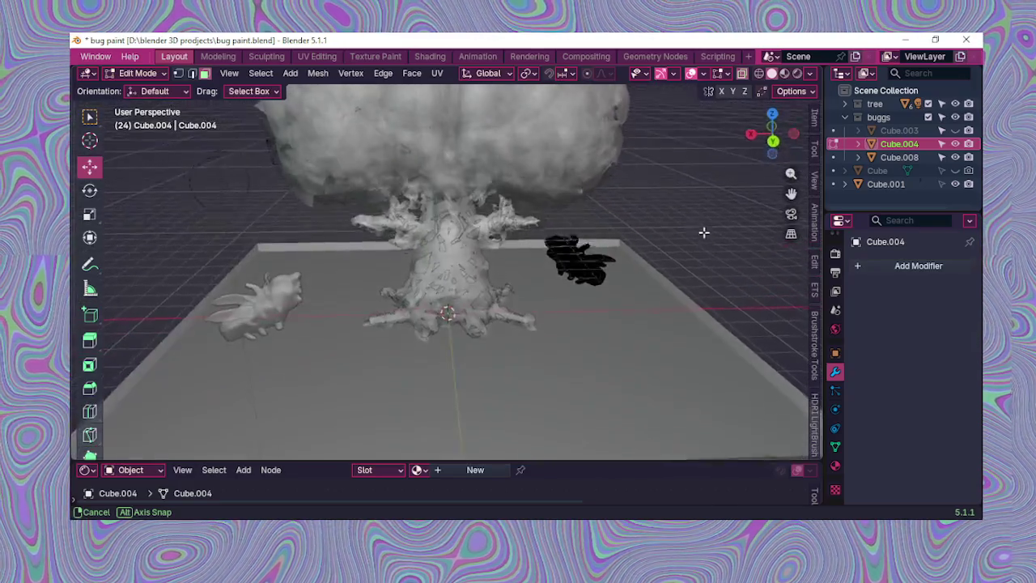
left_click(742, 72)
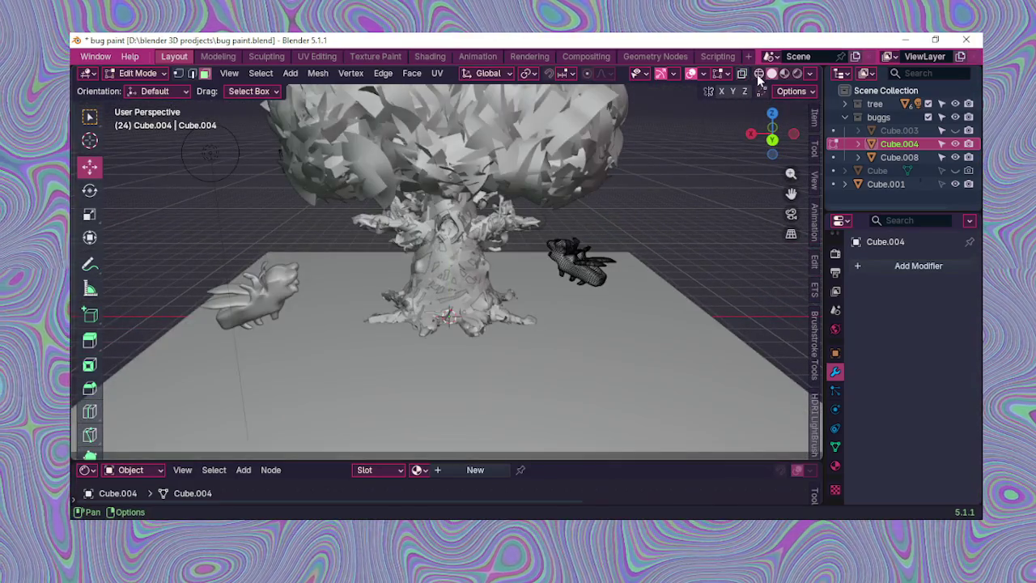
mouse_move(559, 234)
middle_mouse_down()
mouse_move(562, 251)
mouse_move(486, 243)
middle_mouse_up()
scroll(486, 243, "up", 2)
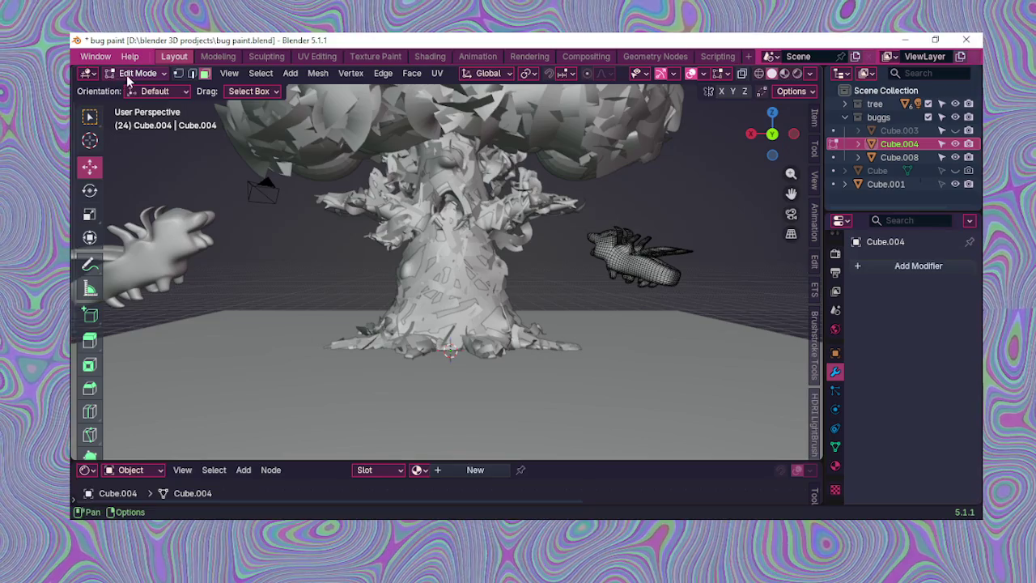
Step: Return to Object Mode, reselect bug Cube.004, and reopen its mesh in Edit Mode
left_click(130, 74)
left_click(130, 90)
middle_click_drag(281, 236, 340, 231)
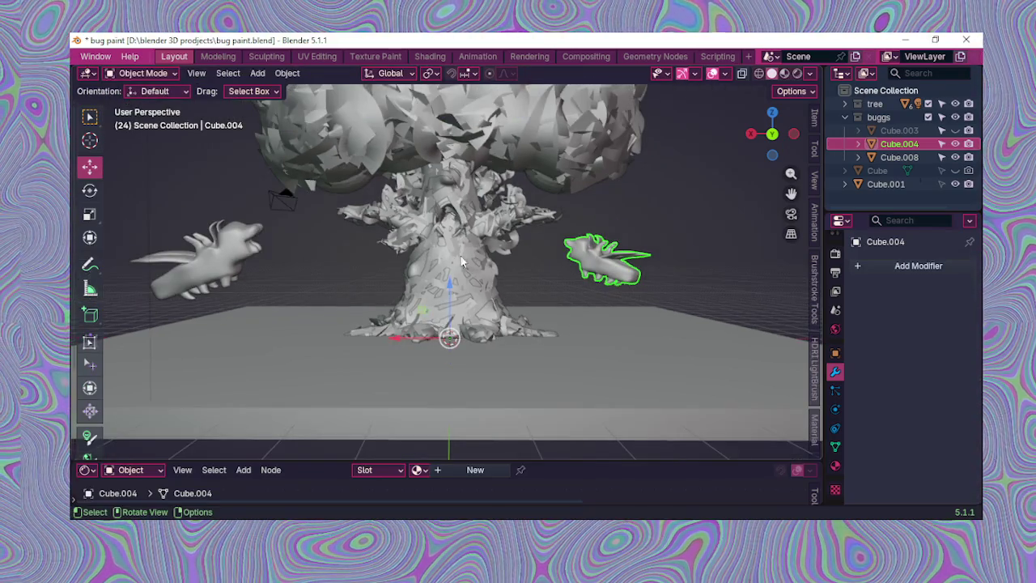
left_click(680, 210)
mouse_move(654, 219)
middle_mouse_down()
mouse_move(544, 259)
mouse_move(656, 223)
middle_mouse_up()
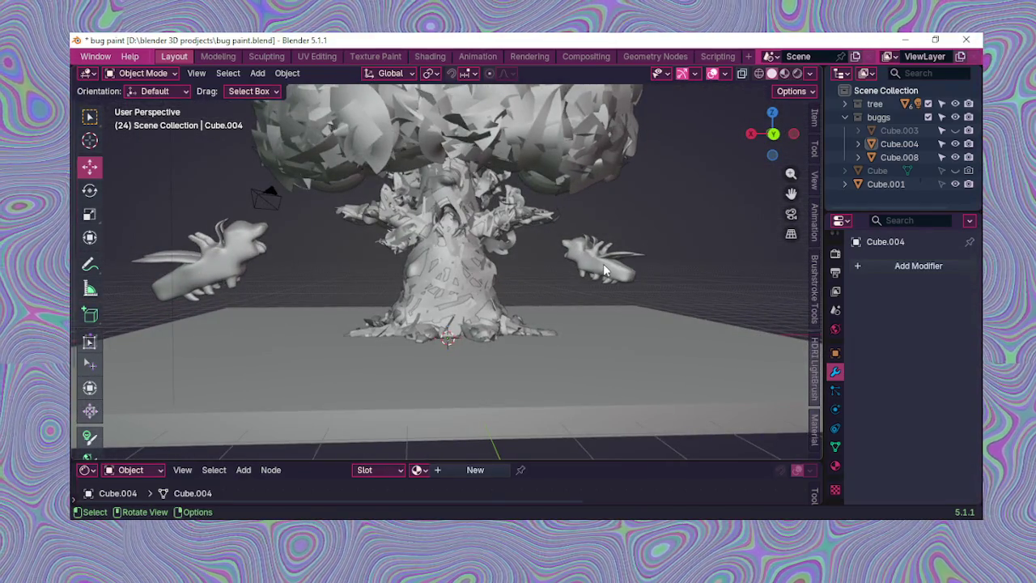
left_click(578, 243)
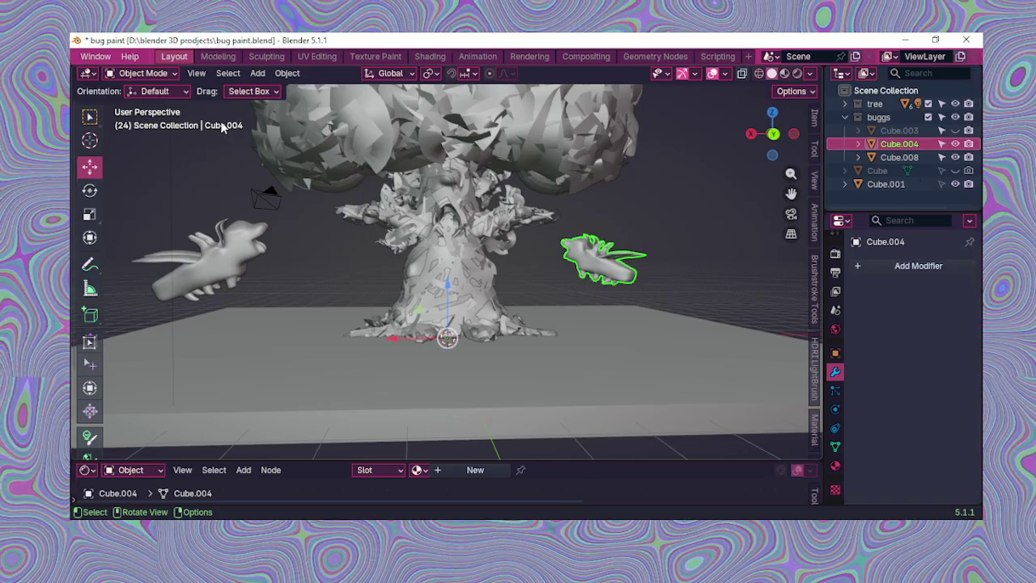
left_click(115, 75)
left_click(139, 103)
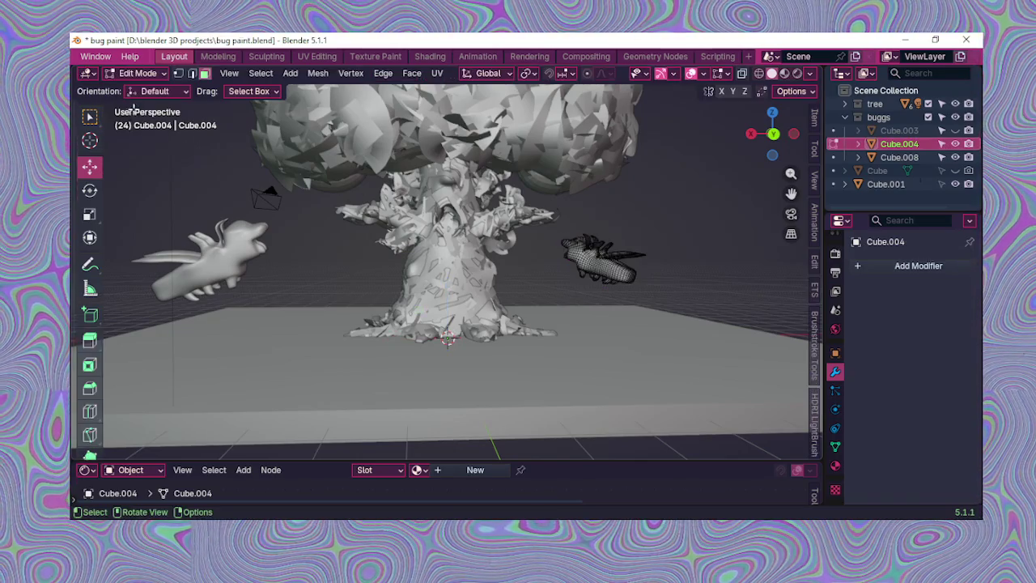
Step: Tilt all of Cube.004's geometry about the X axis by roughly another 8 degrees
key("a")
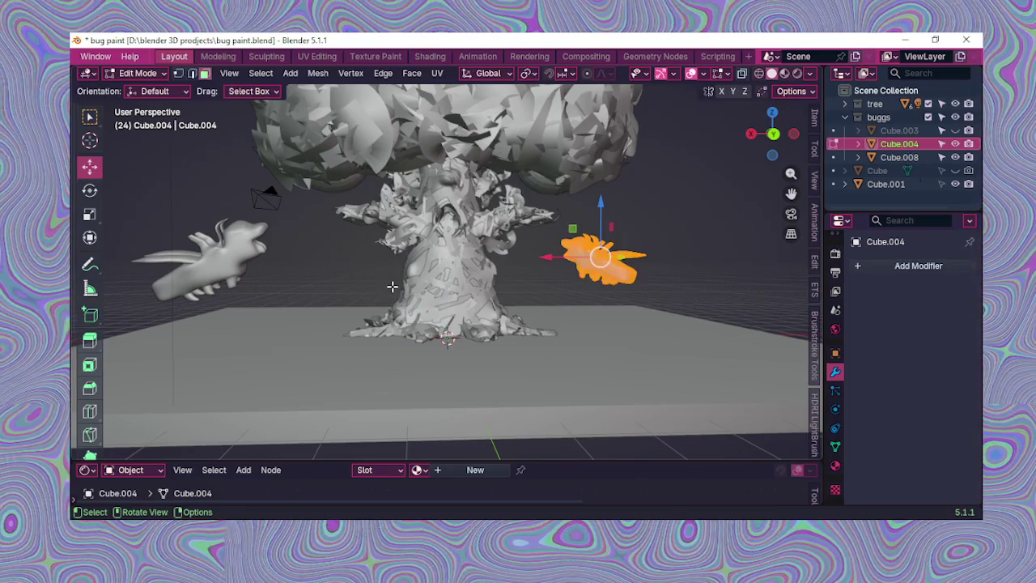
left_click(89, 192)
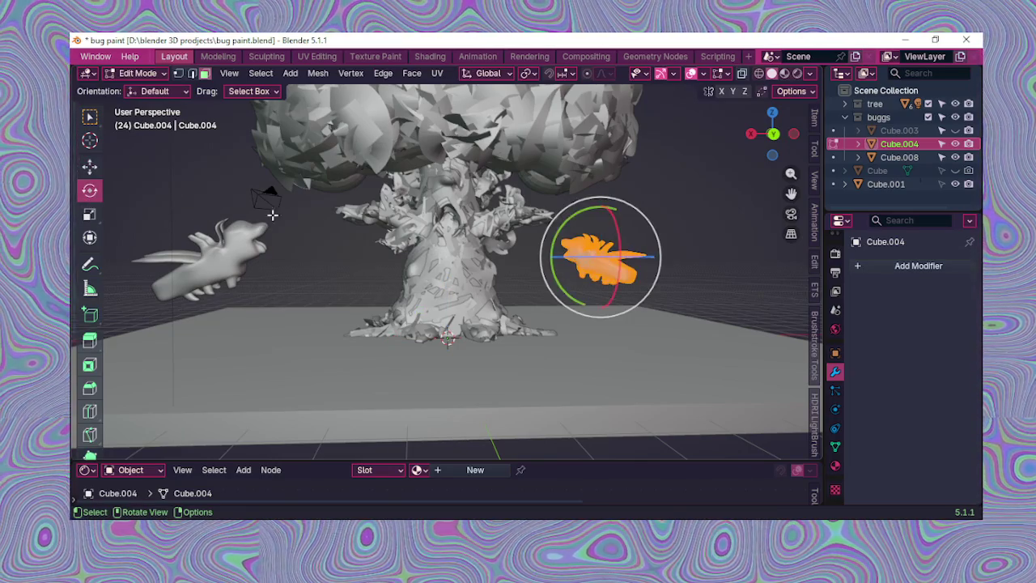
mouse_move(616, 217)
left_mouse_down()
mouse_move(615, 231)
mouse_move(578, 261)
left_mouse_up()
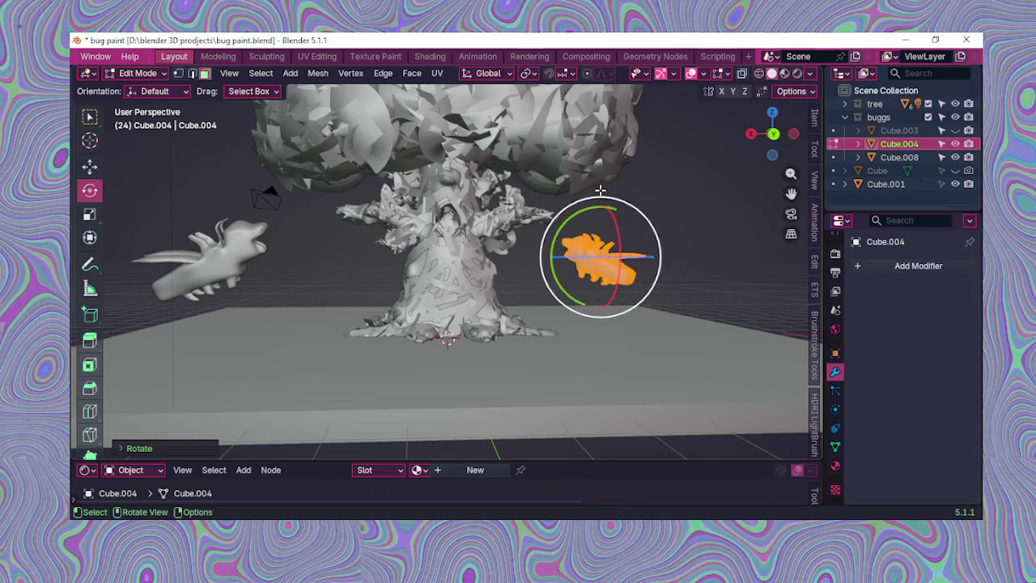
mouse_move(594, 207)
middle_mouse_down()
mouse_move(512, 280)
mouse_move(413, 257)
middle_mouse_up()
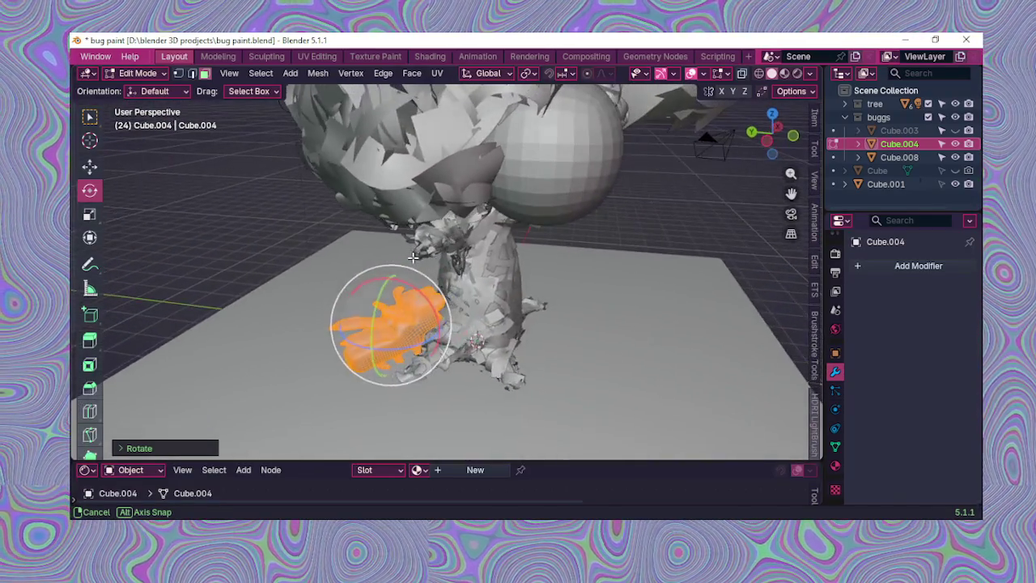
left_click_drag(432, 305, 413, 298)
mouse_move(413, 297)
middle_mouse_down()
mouse_move(633, 264)
mouse_move(553, 262)
middle_mouse_up()
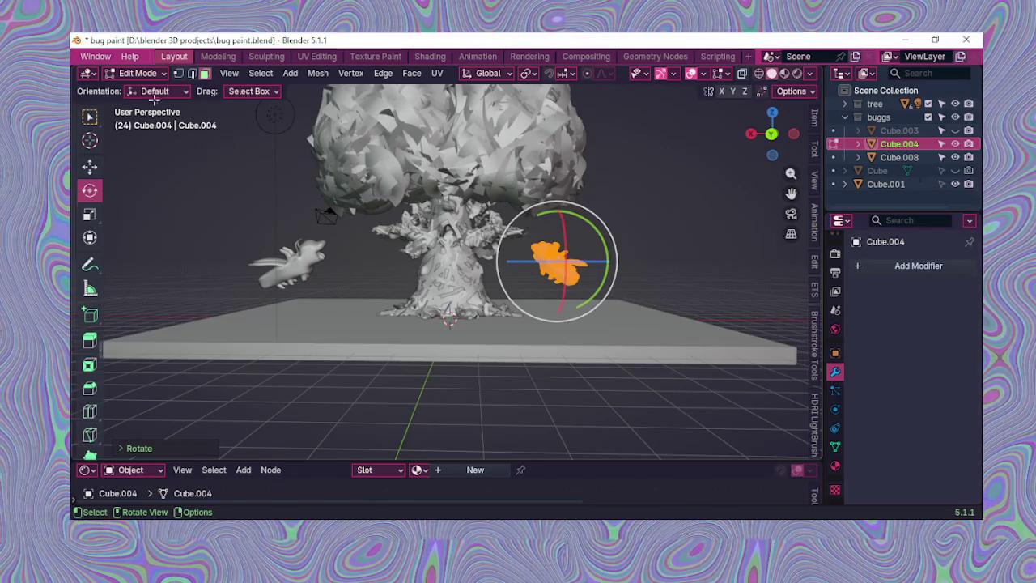
left_click(148, 82)
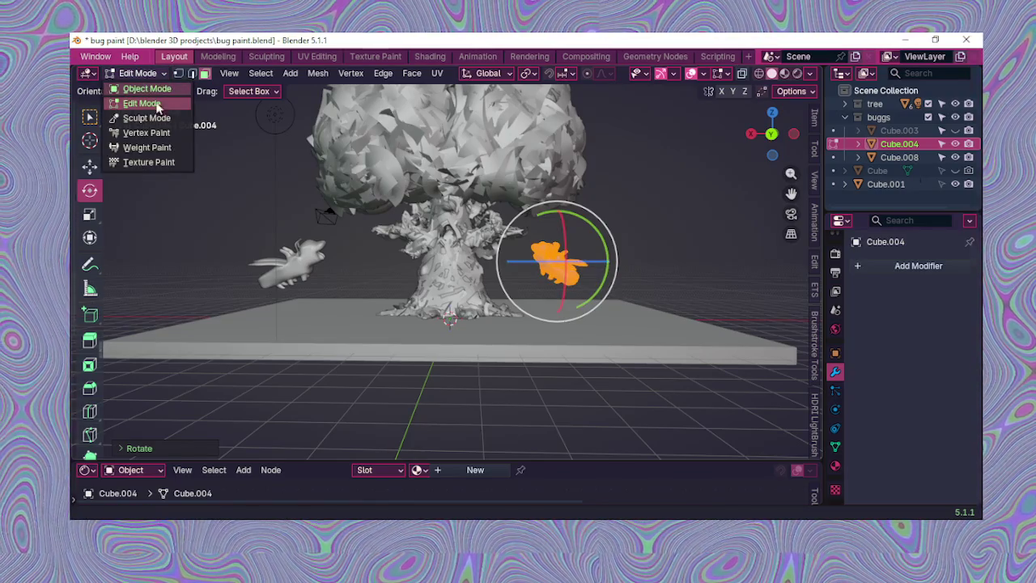
left_click(148, 89)
scroll(644, 225, "up", 3)
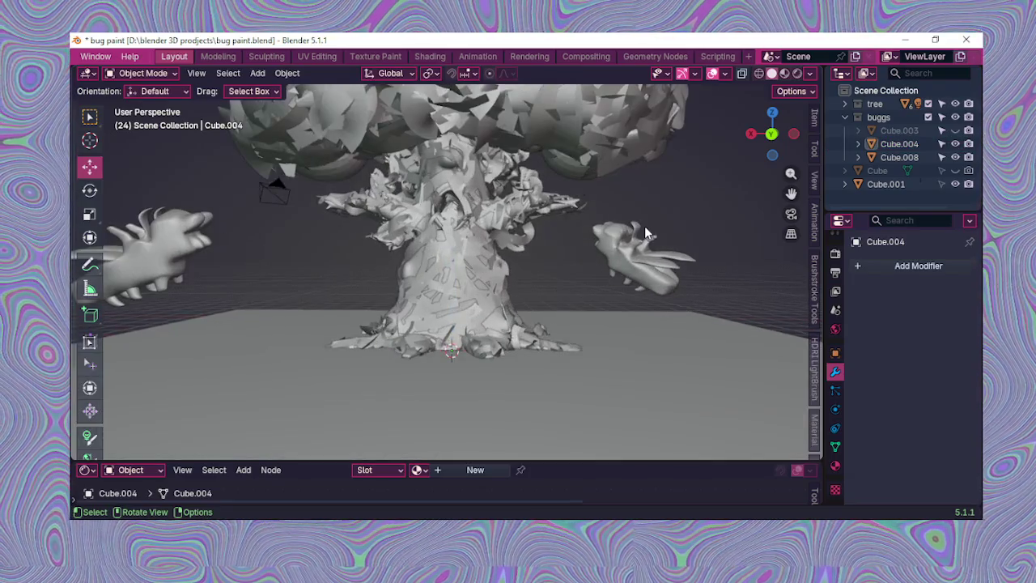
mouse_move(644, 226)
middle_mouse_down()
mouse_move(617, 244)
mouse_move(635, 243)
middle_mouse_up()
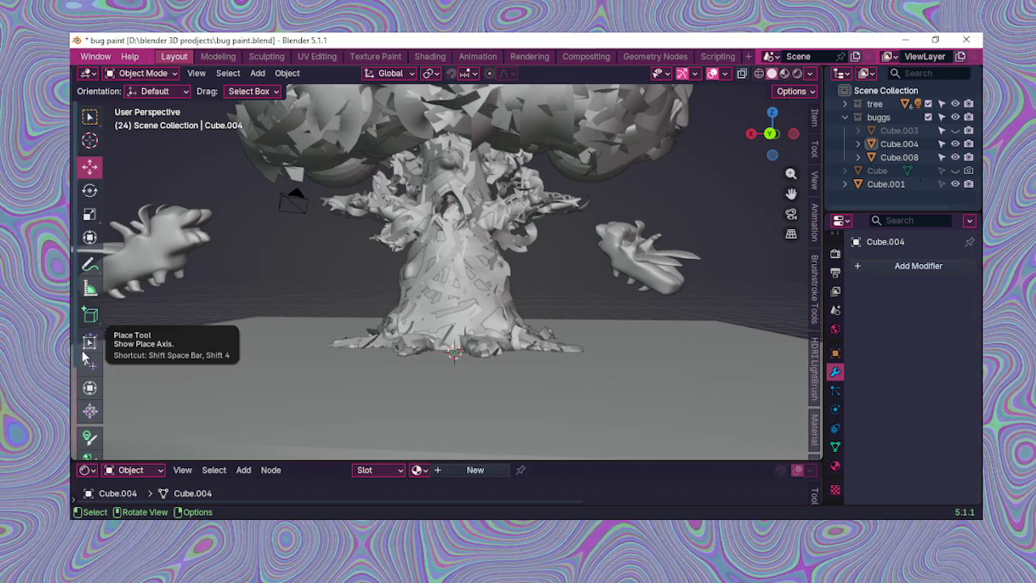
middle_click_drag(162, 328, 413, 272)
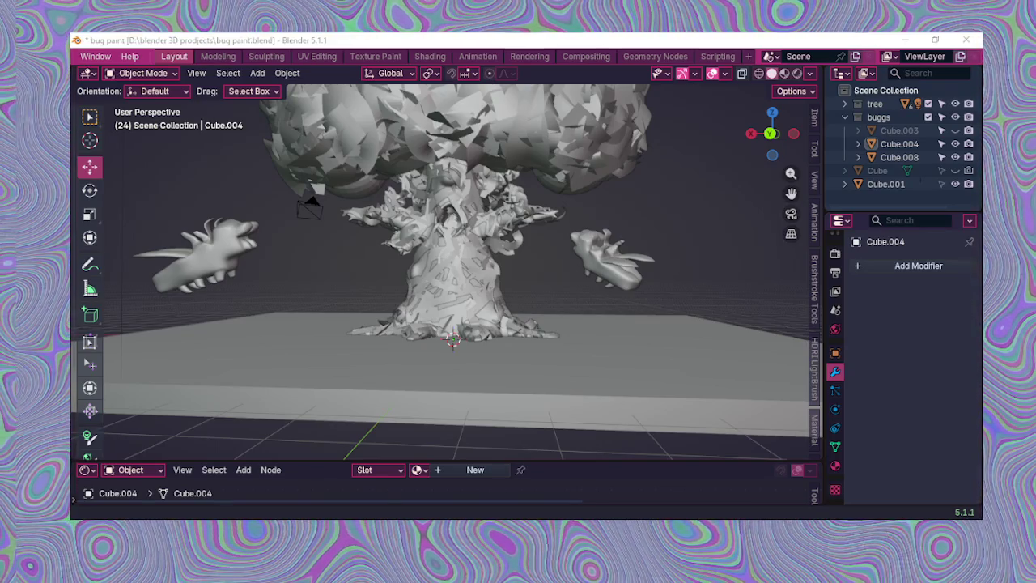
middle_click_drag(469, 389, 492, 402)
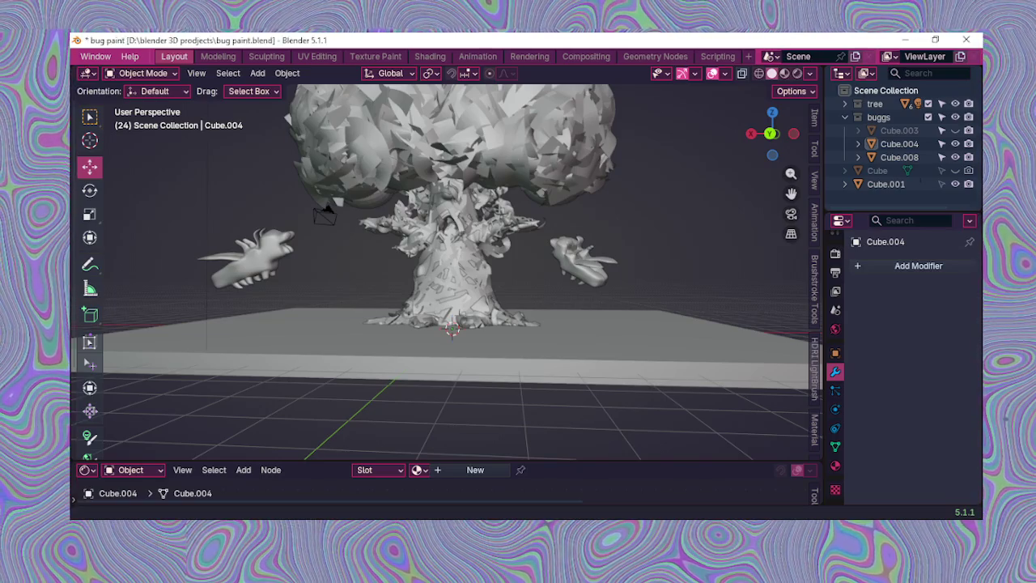
middle_click_drag(501, 334, 543, 305)
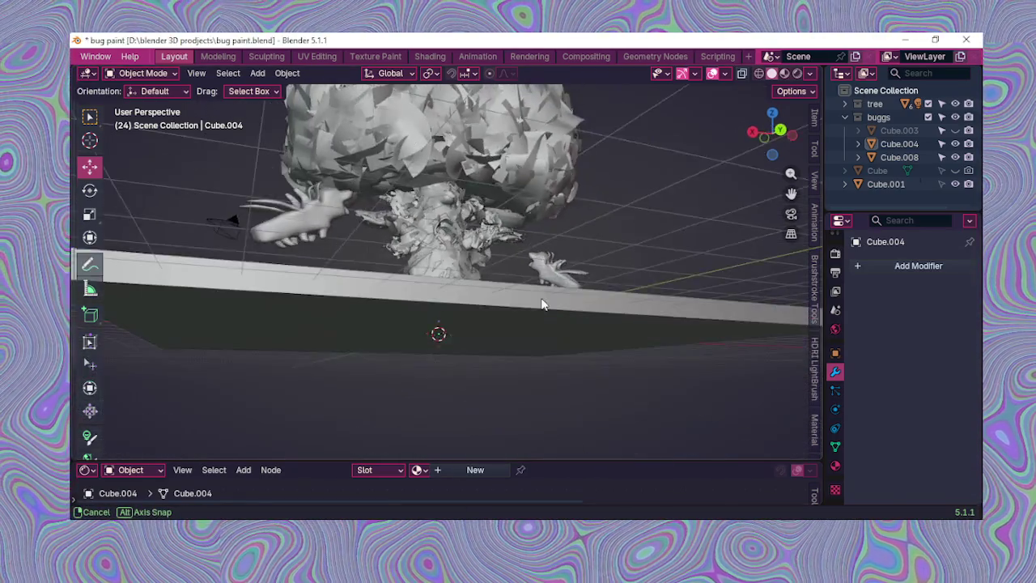
mouse_move(543, 304)
middle_mouse_down()
mouse_move(541, 264)
mouse_move(519, 262)
middle_mouse_up()
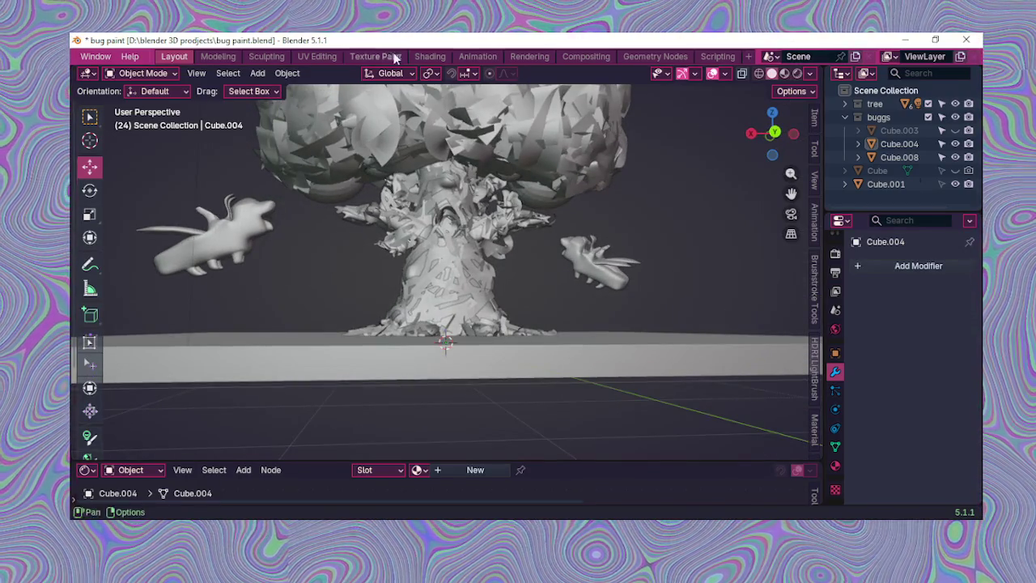
left_click(391, 56)
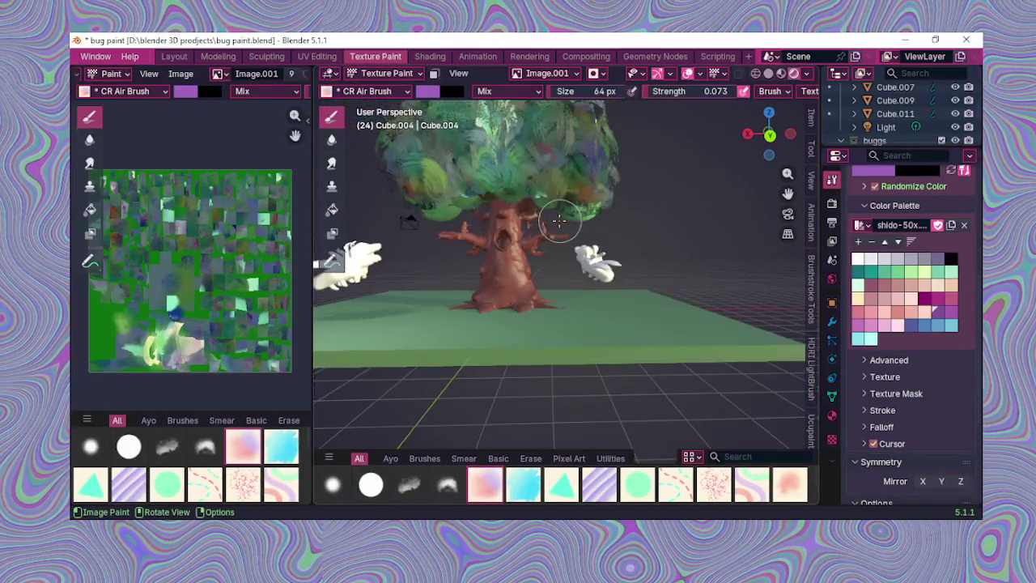
Step: Orbit, pan and zoom around the brushstroke-covered tree to inspect its painting
left_click_drag(787, 194, 778, 203)
mouse_move(518, 267)
middle_mouse_down()
mouse_move(545, 267)
mouse_move(542, 245)
middle_mouse_up()
scroll(544, 267, "up", 3)
scroll(542, 247, "up", 2)
scroll(542, 247, "down", 4)
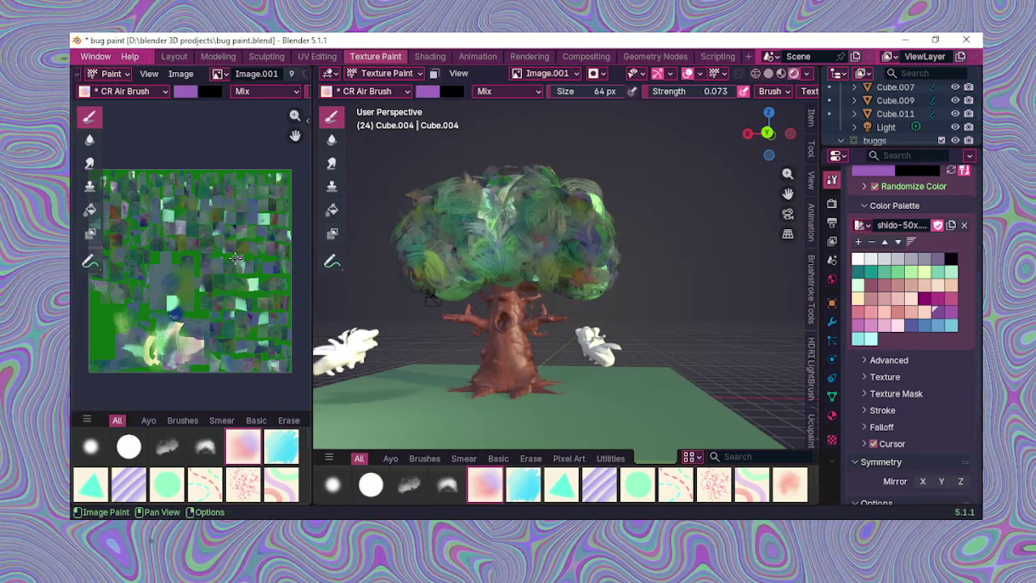
scroll(235, 258, "up", 3)
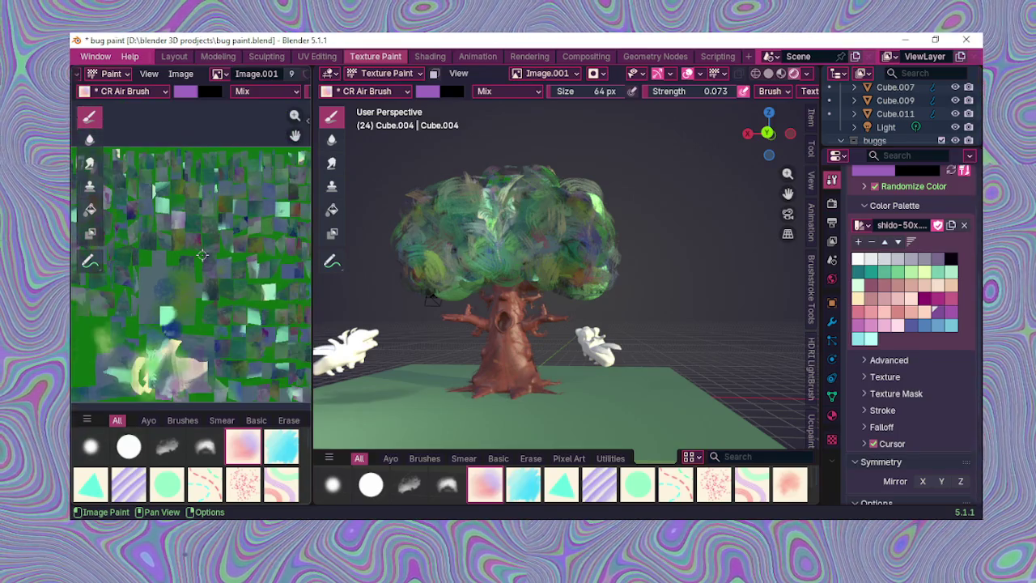
scroll(242, 235, "down", 4)
scroll(242, 234, "up", 2)
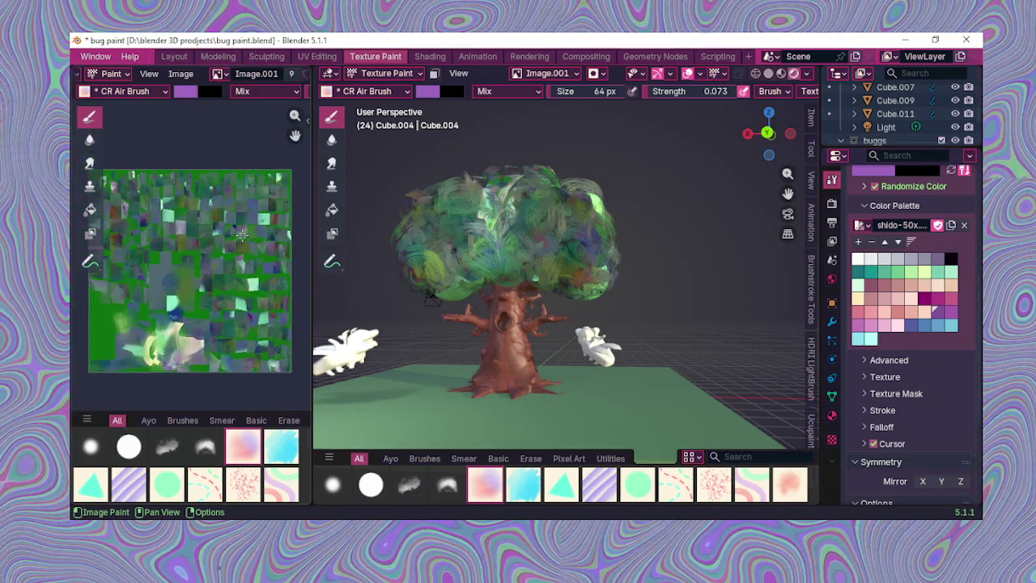
scroll(242, 236, "up", 1)
scroll(242, 236, "down", 1)
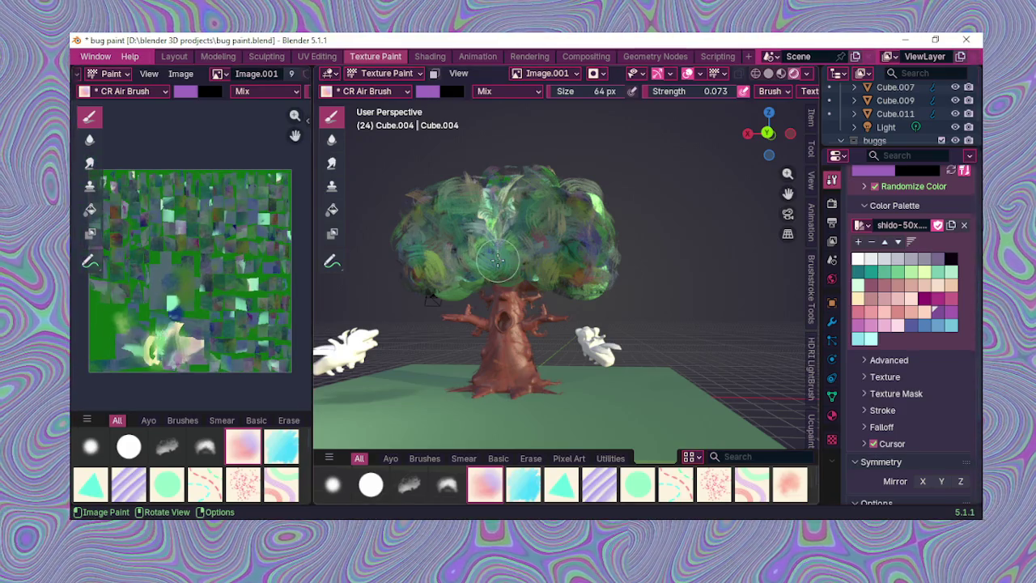
mouse_move(505, 244)
middle_mouse_down()
mouse_move(698, 300)
mouse_move(567, 267)
middle_mouse_up()
scroll(567, 267, "up", 3)
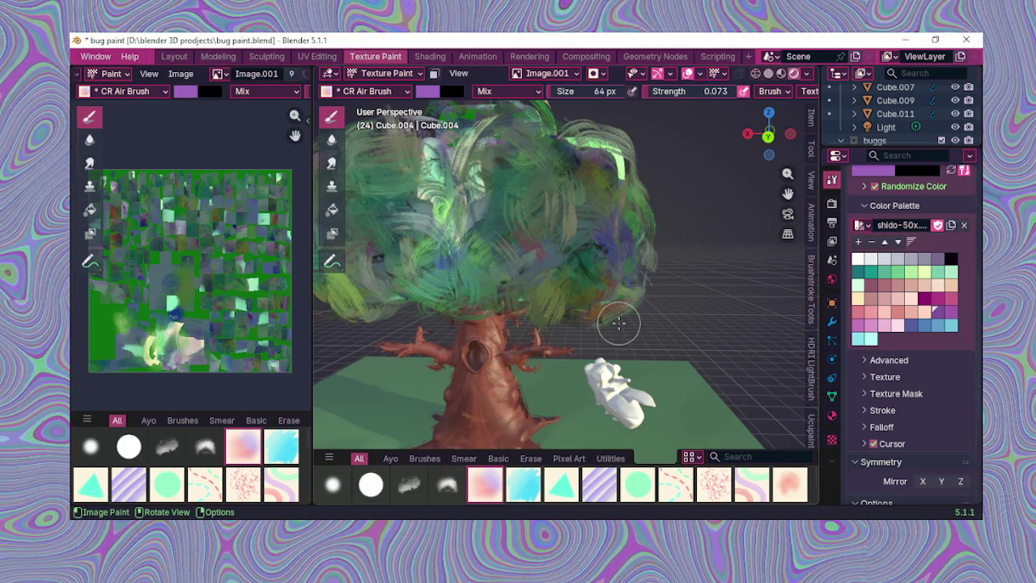
left_click(218, 74)
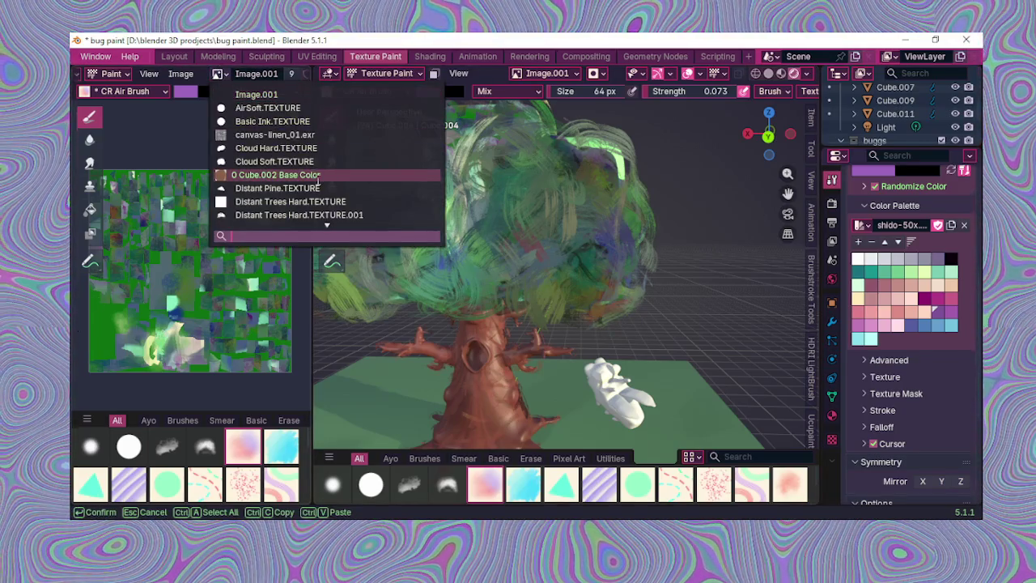
scroll(318, 182, "down", 3)
scroll(319, 182, "down", 5)
scroll(318, 182, "down", 5)
scroll(320, 182, "down", 5)
scroll(321, 182, "down", 2)
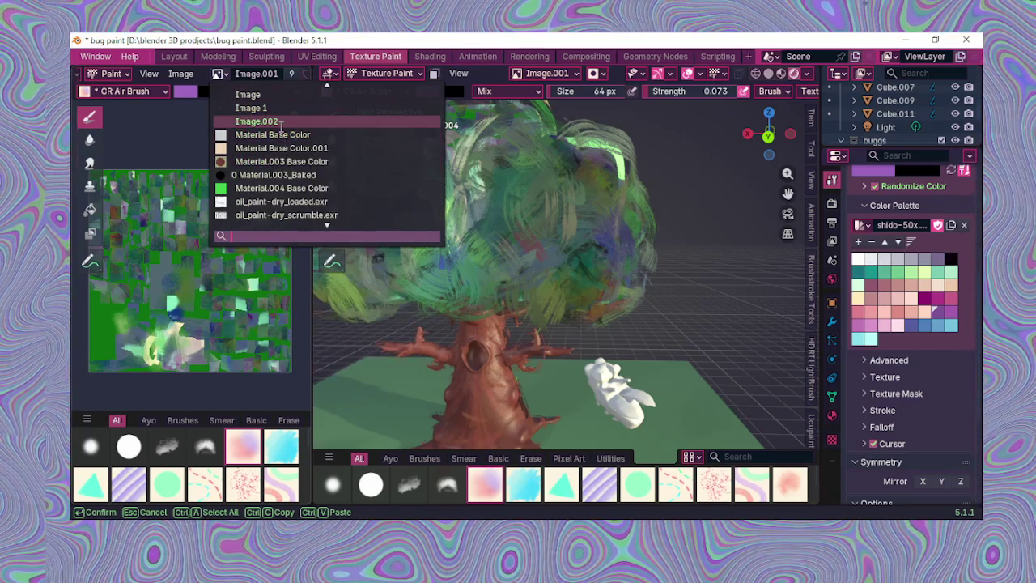
scroll(272, 107, "up", 1)
scroll(272, 109, "up", 1)
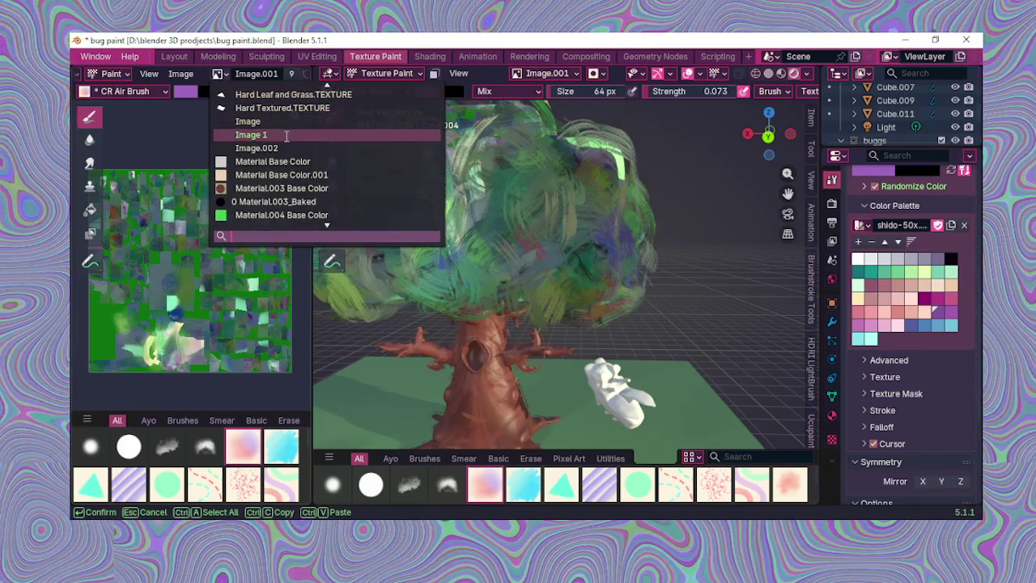
scroll(284, 134, "up", 3)
scroll(284, 133, "up", 5)
scroll(285, 134, "up", 4)
scroll(285, 134, "up", 4)
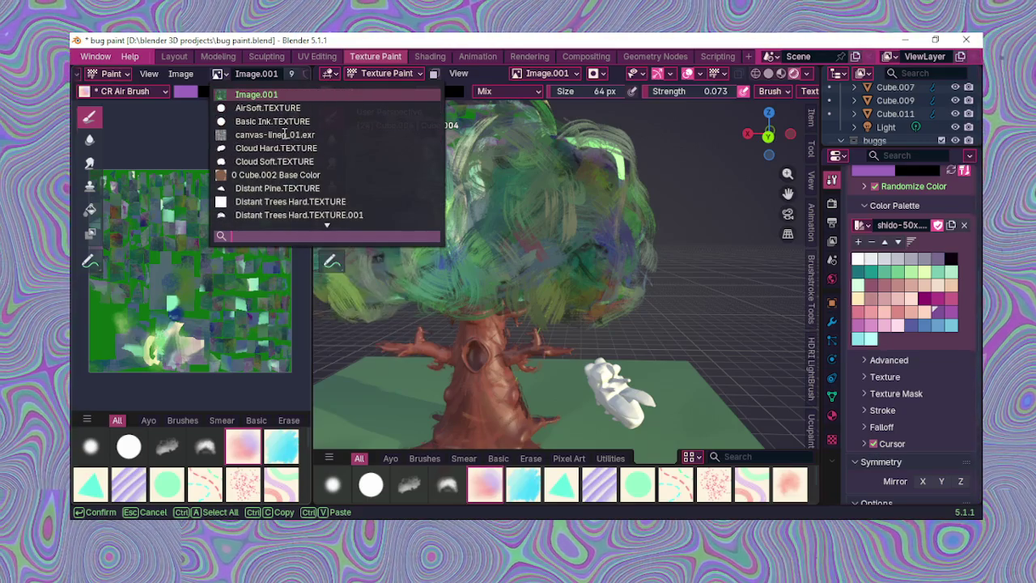
mouse_move(256, 95)
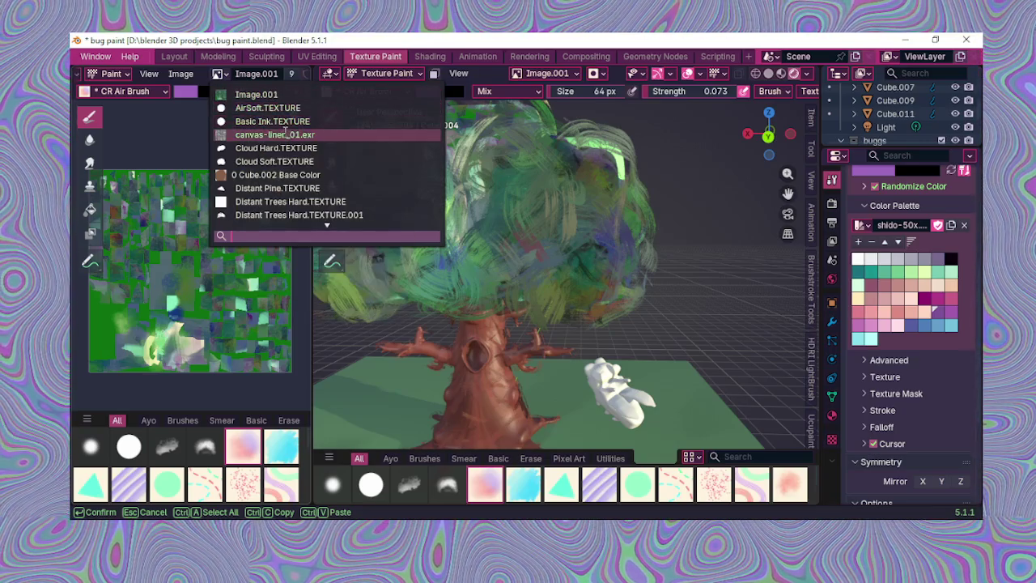
scroll(288, 136, "down", 6)
scroll(289, 142, "down", 6)
scroll(292, 149, "down", 5)
scroll(291, 149, "down", 9)
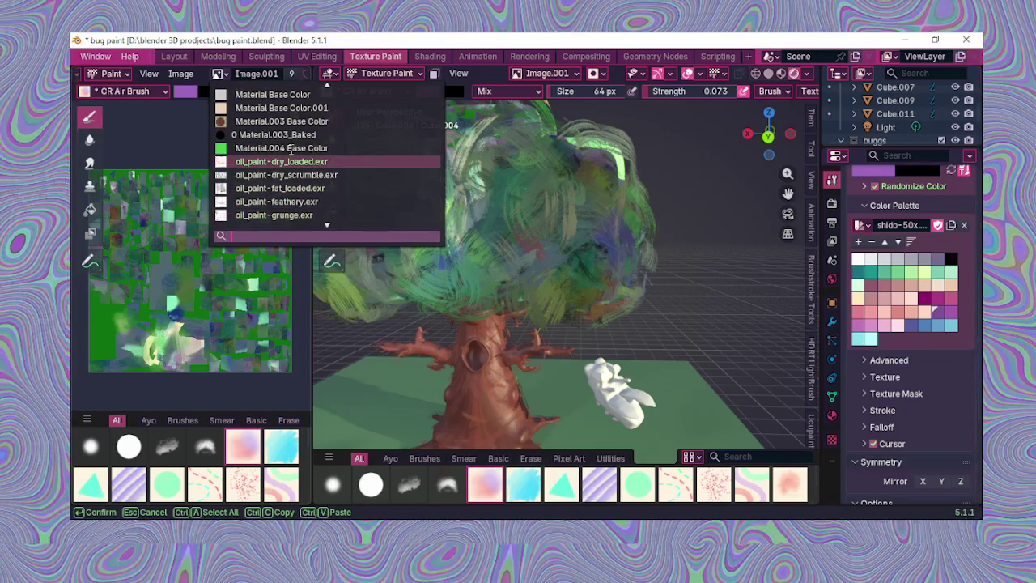
scroll(289, 150, "up", 4)
scroll(290, 149, "up", 4)
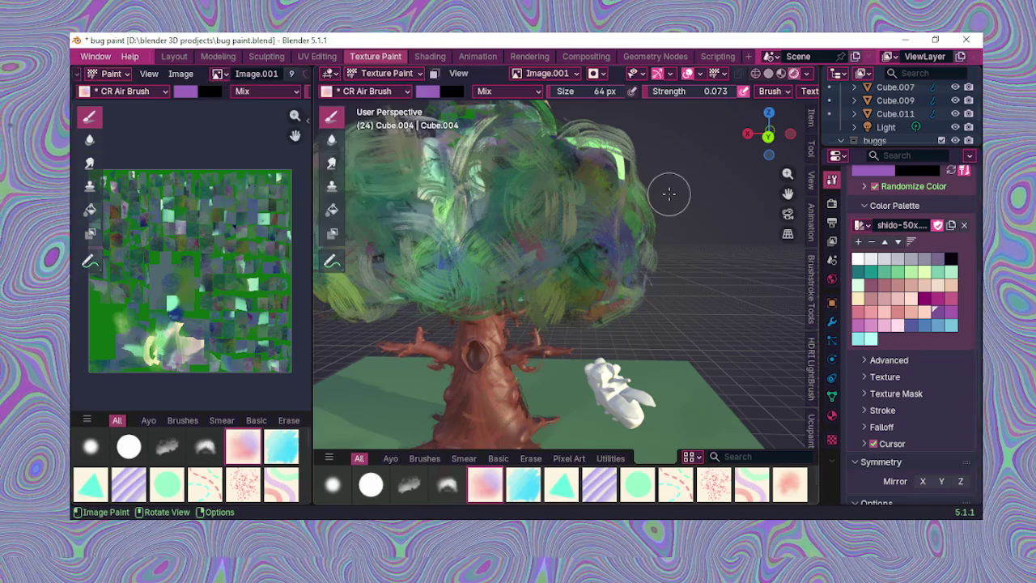
mouse_move(505, 259)
middle_mouse_down()
mouse_move(658, 352)
mouse_move(620, 232)
middle_mouse_up()
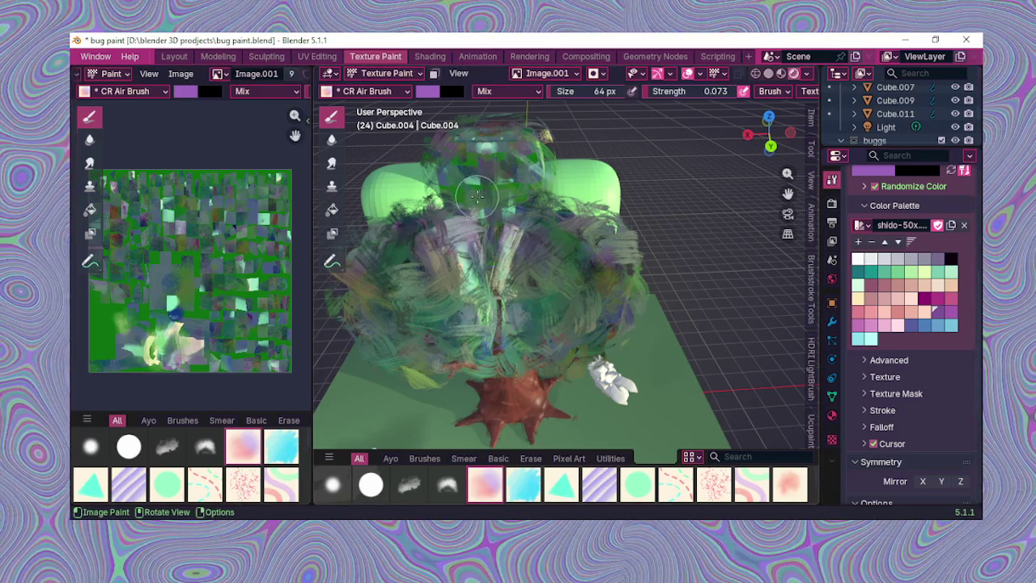
Step: Switch back to the Layout workspace
left_click(173, 56)
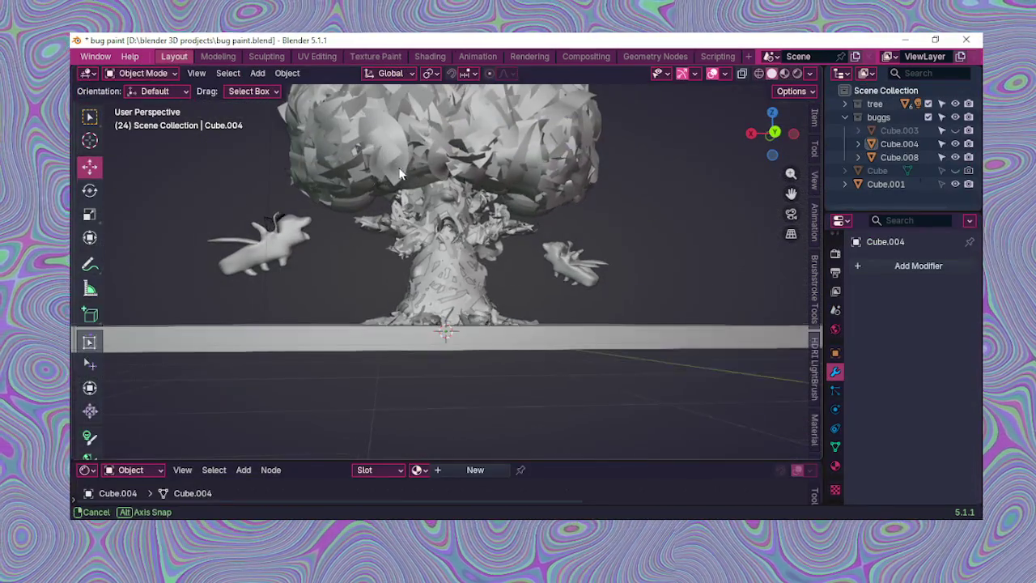
Step: Select the canopy past Cube.007 - Brushstrokes to Cube.007 - Brushstrokes.001, then enter Texture Paint
middle_click_drag(372, 142, 380, 194)
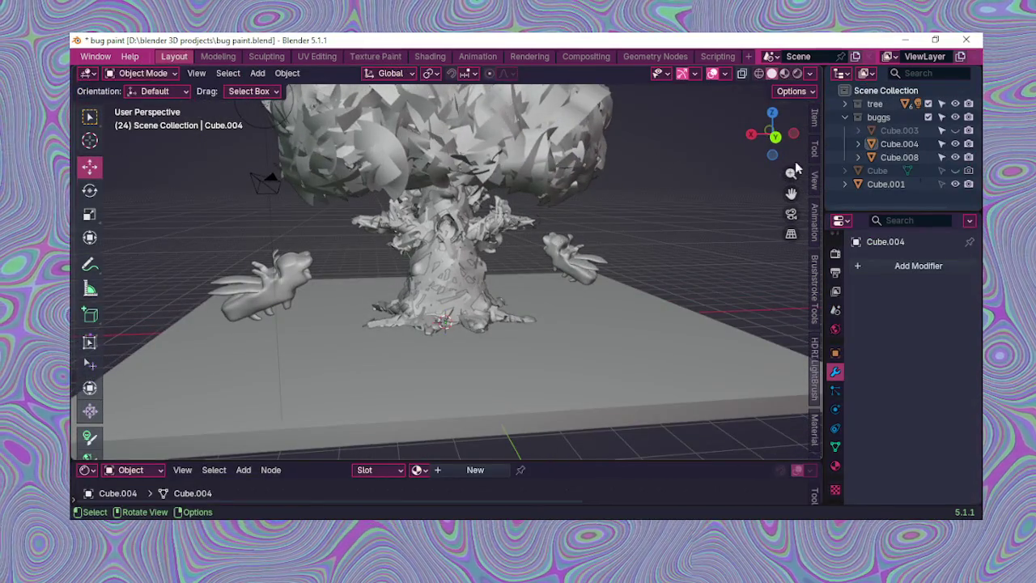
middle_click_drag(567, 210, 592, 110)
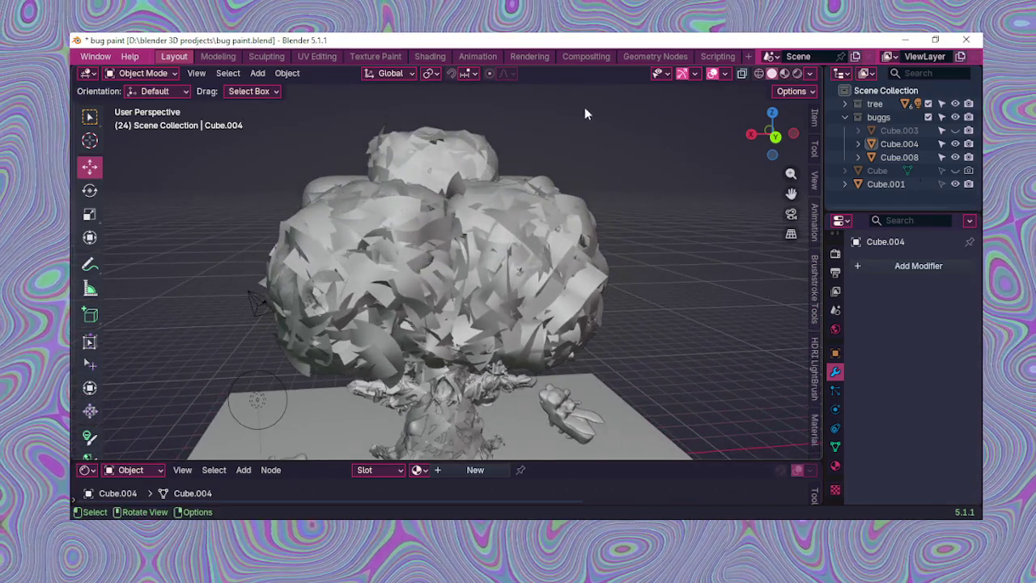
left_click(502, 235)
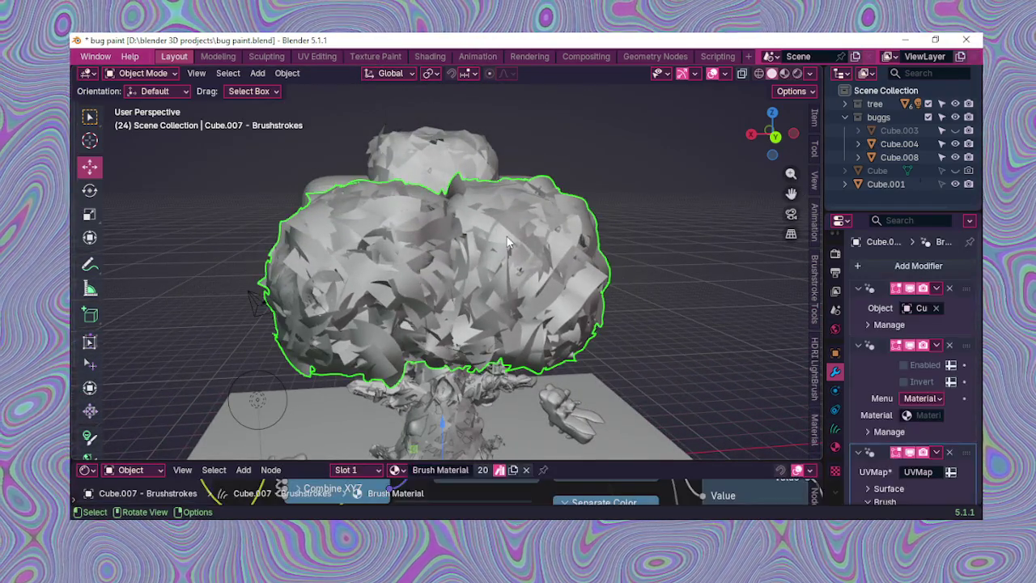
mouse_move(508, 242)
middle_mouse_down()
mouse_move(448, 262)
mouse_move(546, 261)
middle_mouse_up()
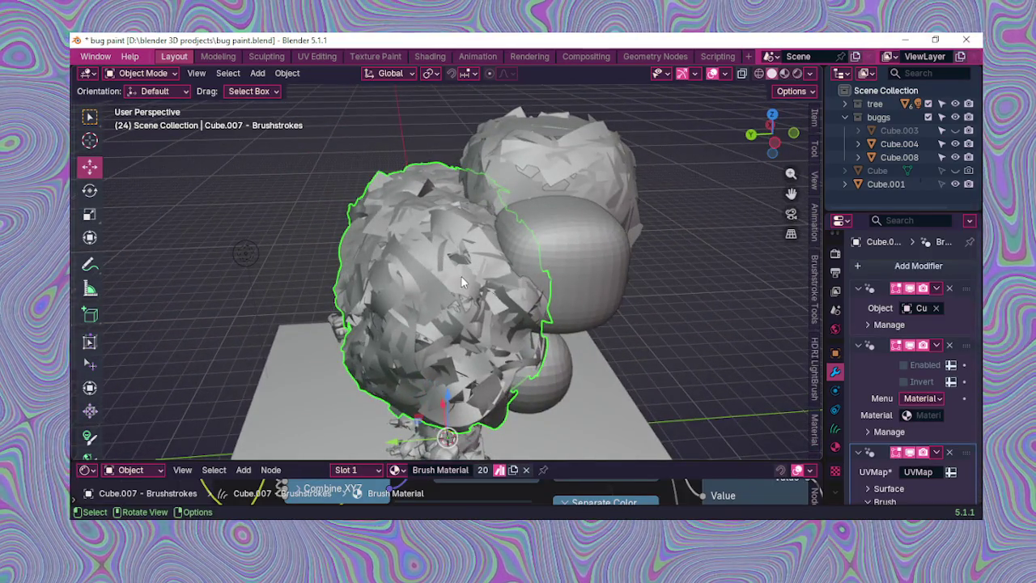
left_click(461, 284)
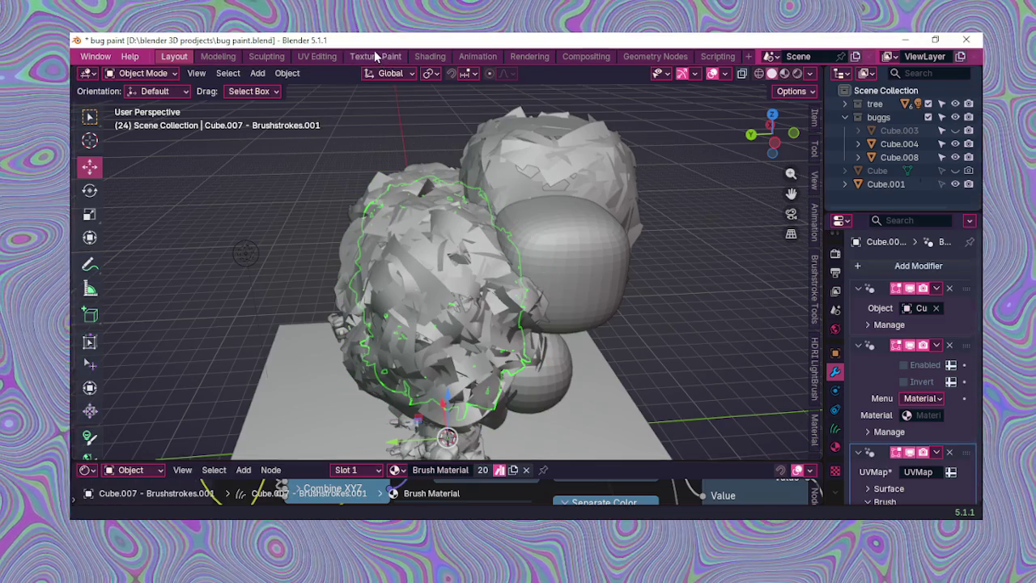
left_click(376, 57)
middle_click_drag(513, 247, 491, 198)
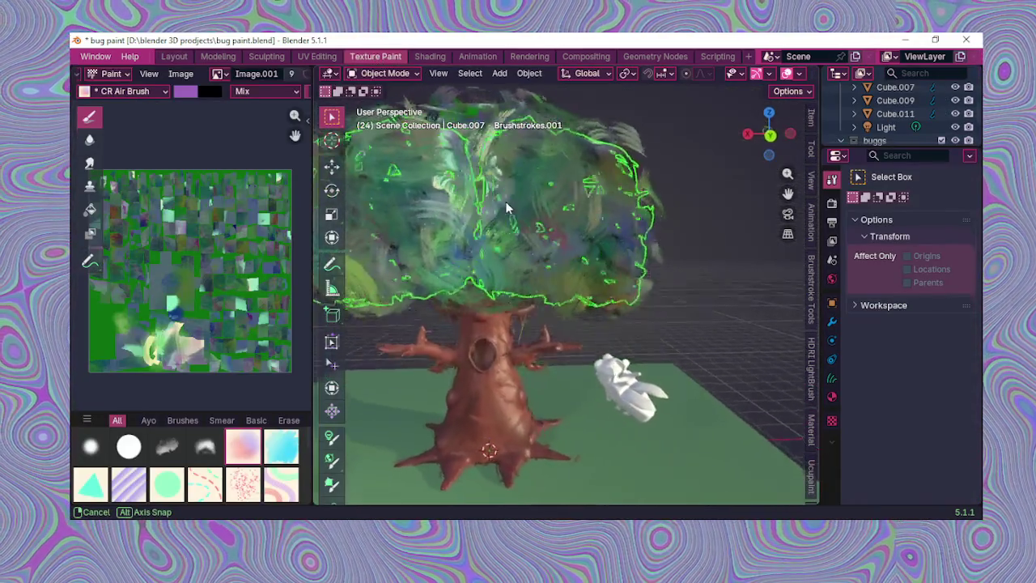
scroll(491, 201, "down", 2)
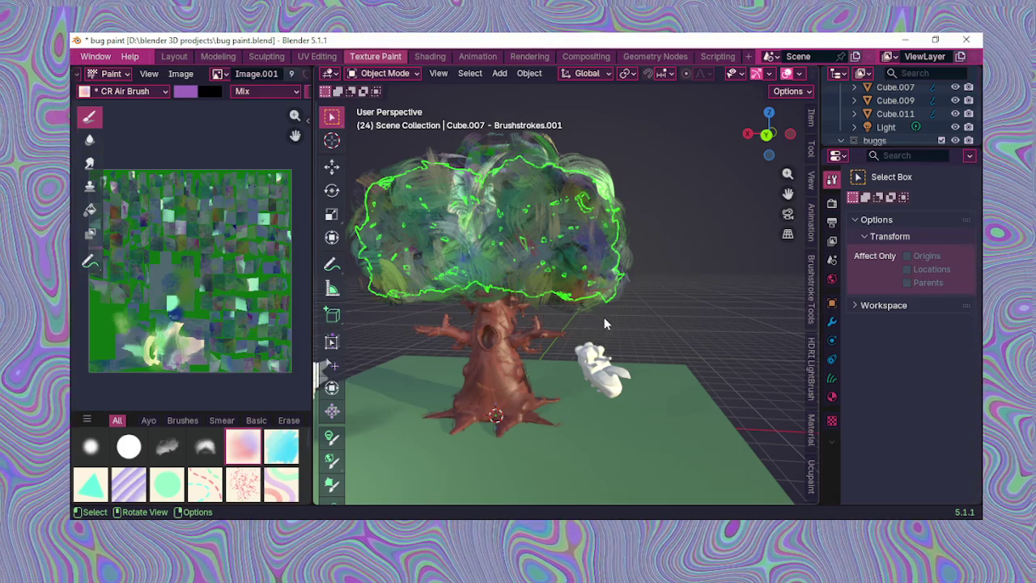
mouse_move(474, 374)
middle_mouse_down()
mouse_move(572, 394)
mouse_move(538, 363)
middle_mouse_up()
scroll(539, 363, "up", 3)
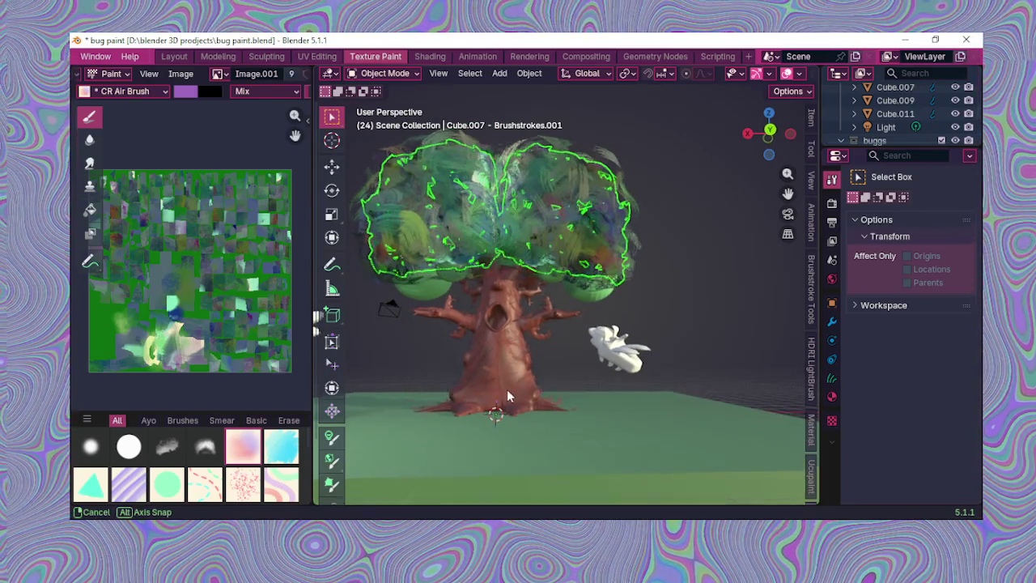
scroll(553, 366, "down", 2)
scroll(560, 368, "down", 2)
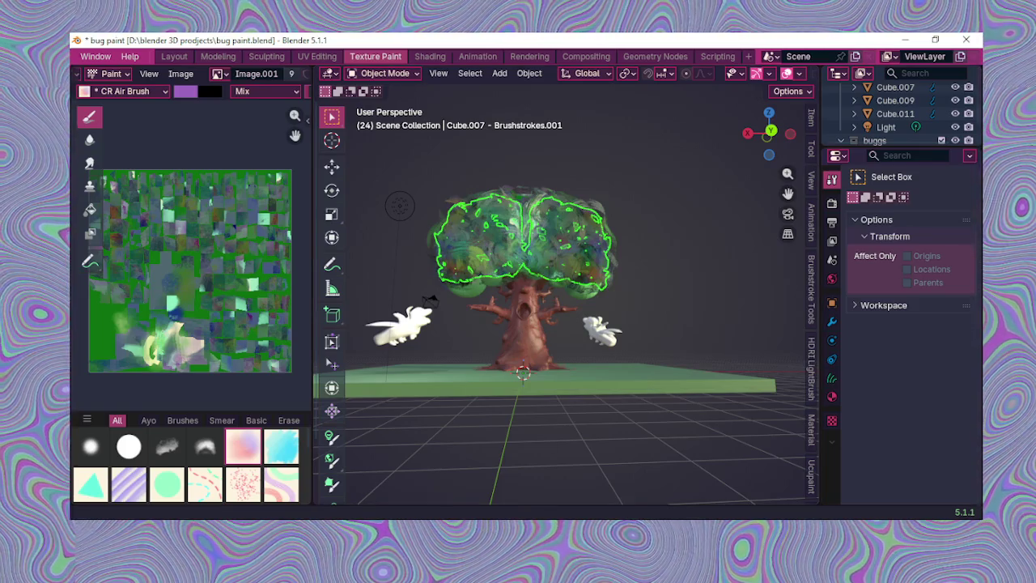
scroll(566, 306, "up", 2)
scroll(567, 306, "up", 2)
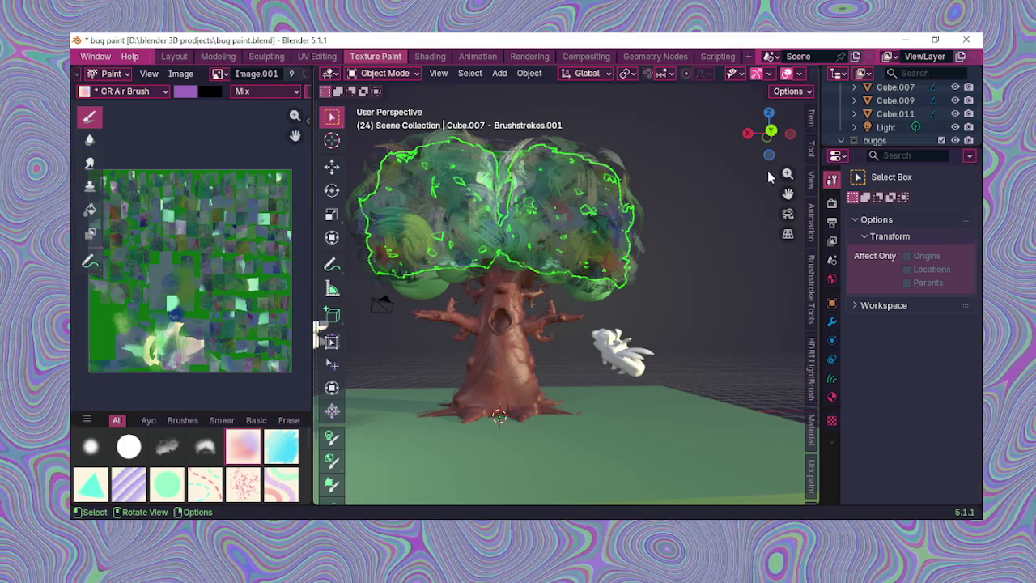
mouse_move(788, 194)
left_mouse_down()
mouse_move(830, 186)
mouse_move(704, 250)
left_mouse_up()
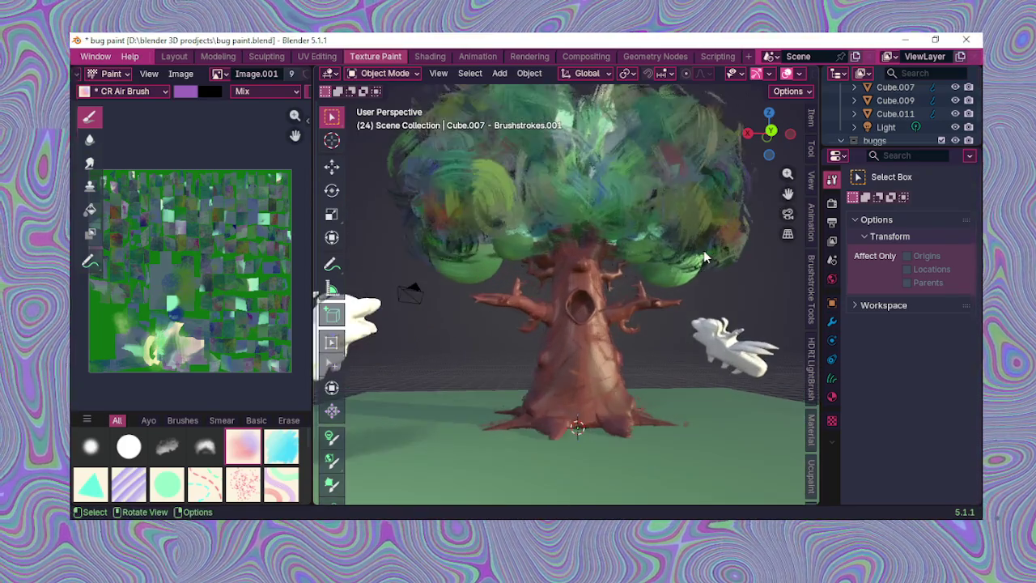
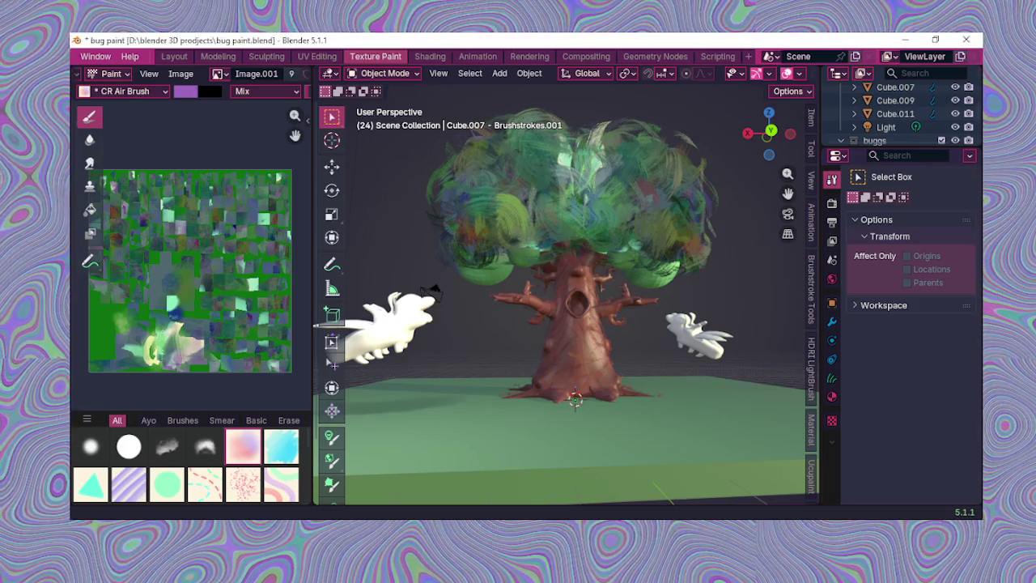
Step: Orbit and zoom around the brushstroke-painted tree to inspect it from above and at the trunk
middle_click_drag(536, 366, 537, 373)
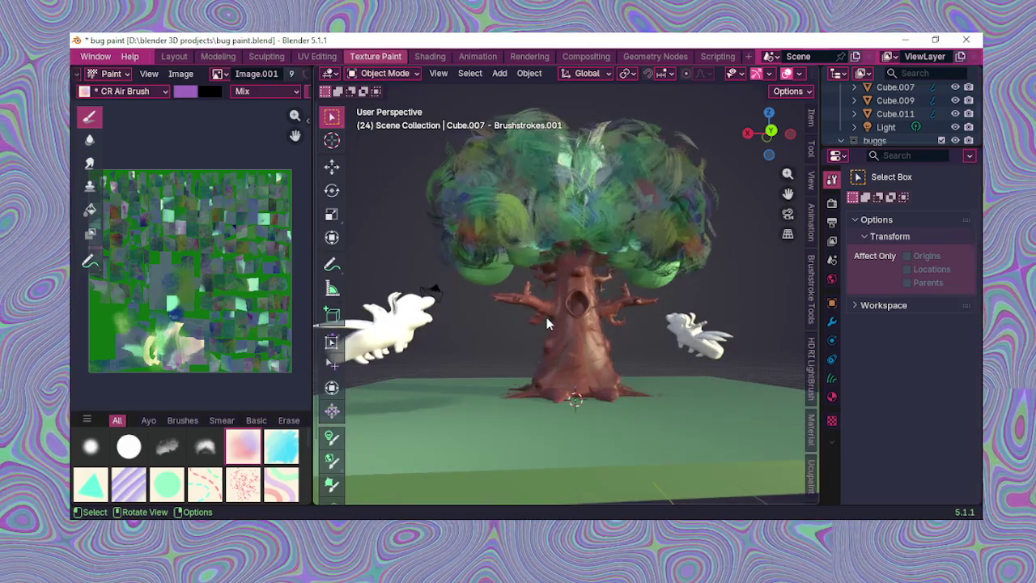
middle_click_drag(546, 316, 587, 401)
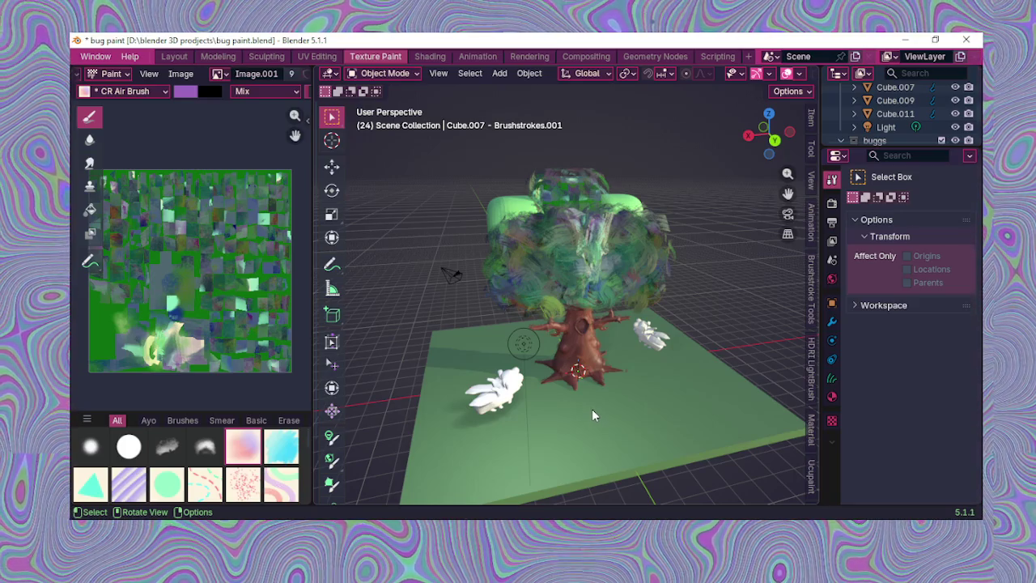
scroll(592, 409, "up", 2)
scroll(592, 409, "up", 2)
scroll(540, 385, "up", 2)
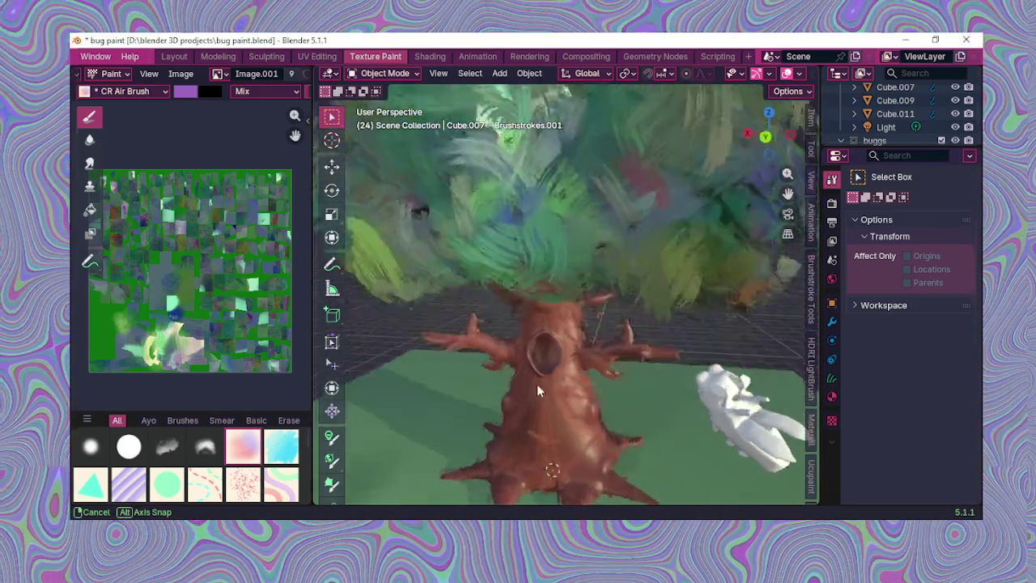
mouse_move(543, 384)
middle_mouse_down()
mouse_move(571, 441)
mouse_move(582, 497)
mouse_move(539, 378)
middle_mouse_up()
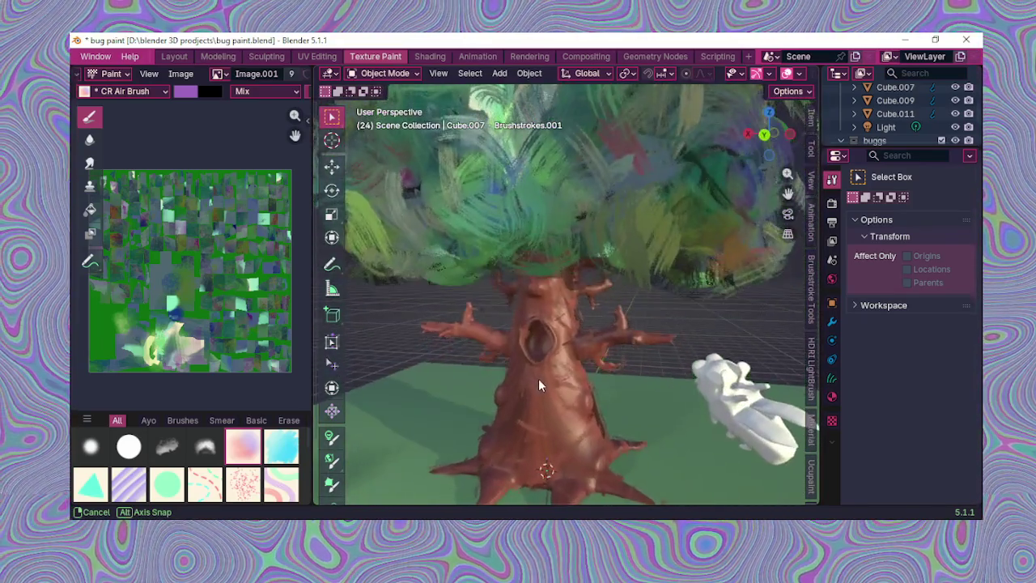
scroll(538, 378, "down", 1)
scroll(537, 374, "down", 1)
scroll(543, 375, "up", 1)
scroll(552, 376, "up", 1)
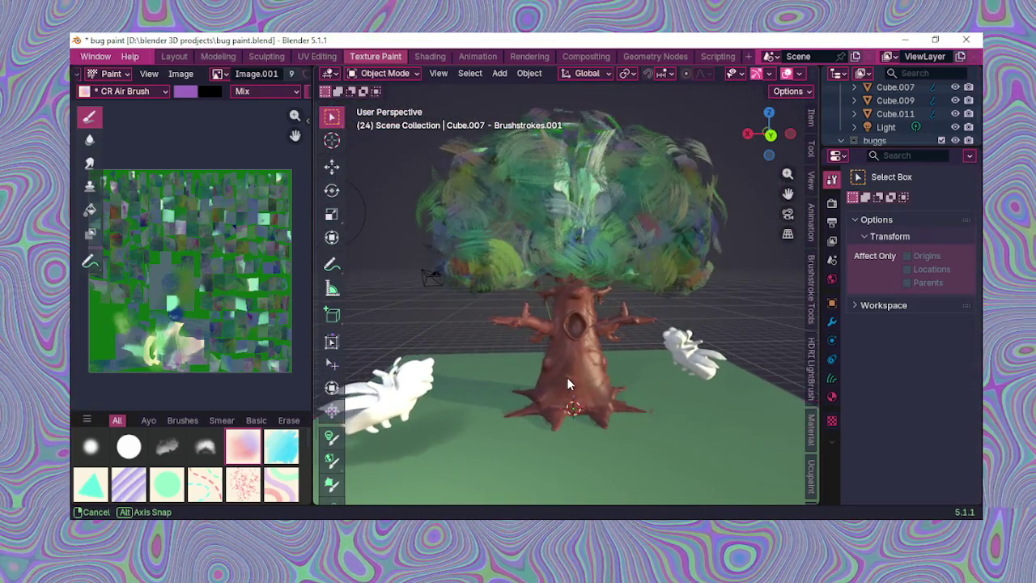
scroll(556, 360, "up", 2)
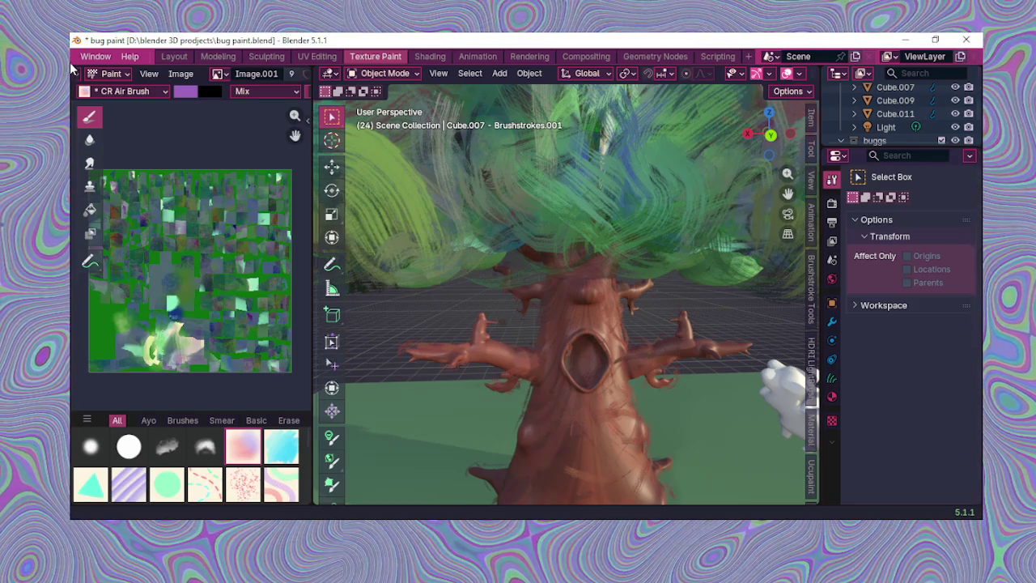
scroll(706, 310, "down", 2)
scroll(697, 312, "down", 3)
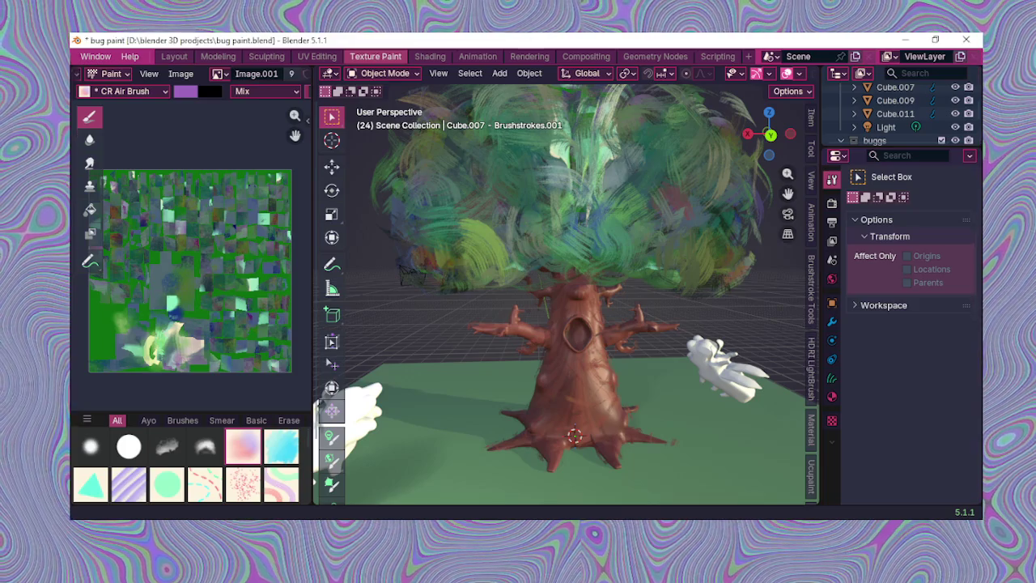
scroll(555, 364, "down", 2)
Step: Switch to the Layout workspace and look around the plain grey tree model
middle_click_drag(580, 331, 615, 361)
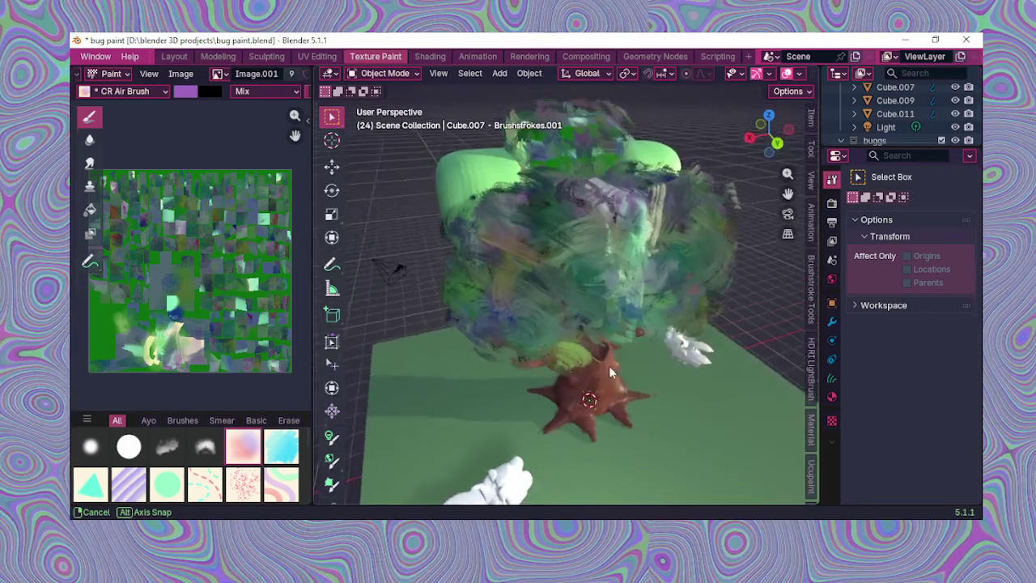
middle_click_drag(616, 354, 585, 334)
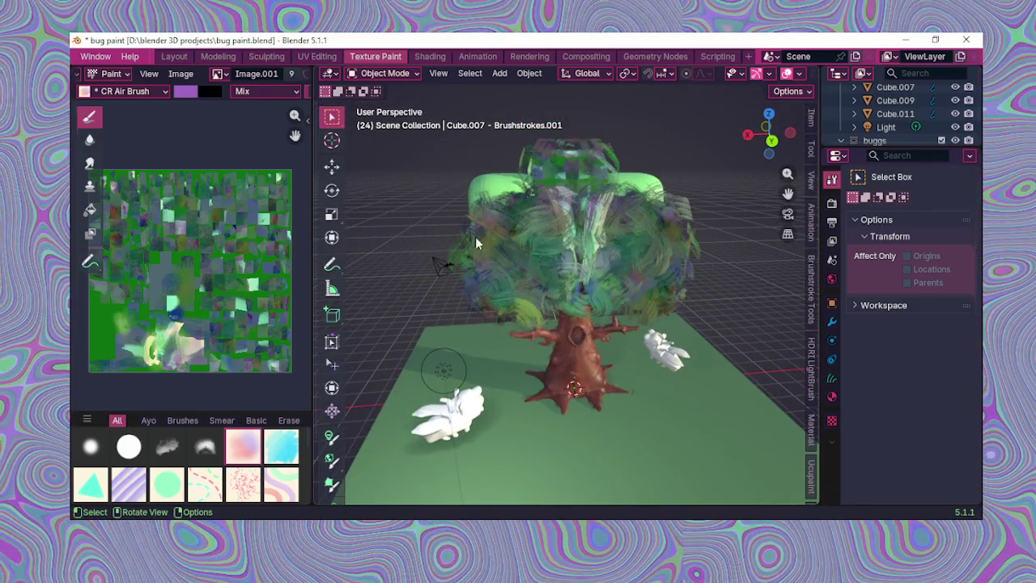
left_click(182, 58)
mouse_move(419, 248)
middle_mouse_down()
mouse_move(546, 287)
mouse_move(572, 238)
middle_mouse_up()
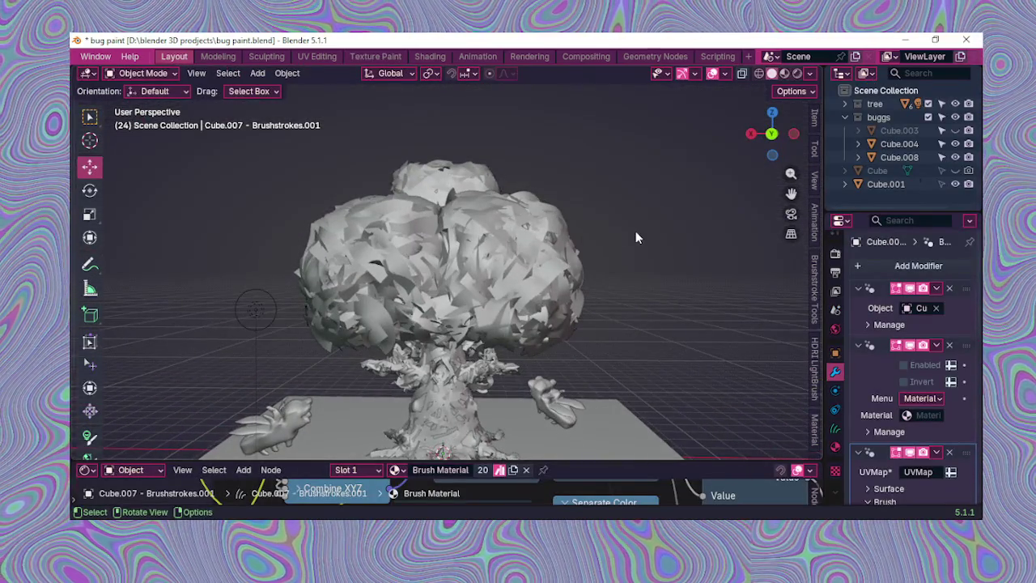
Step: Toggle the tree collection's Exclude checkbox off and back on
scroll(637, 236, "down", 1)
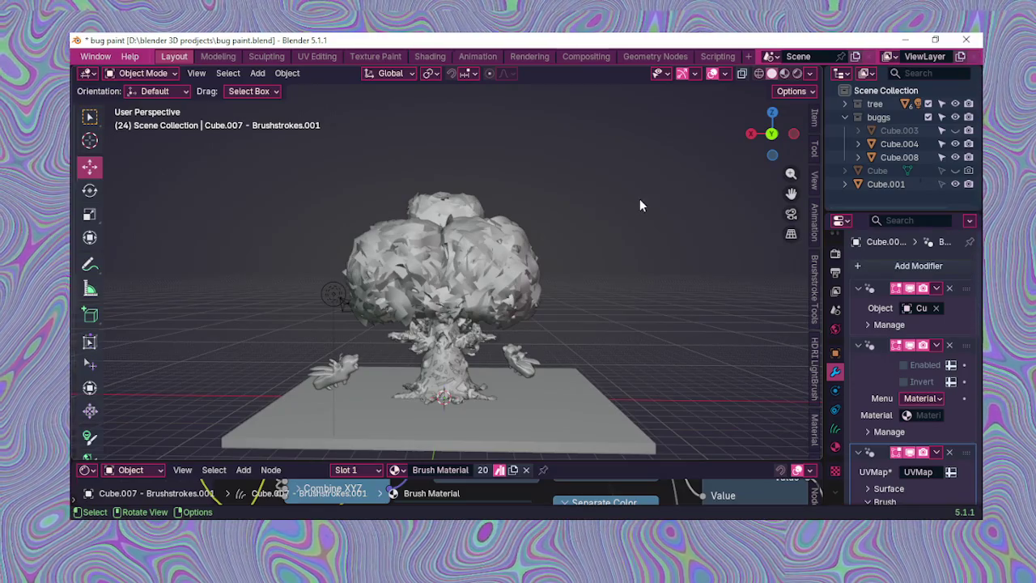
scroll(777, 138, "up", 1)
scroll(694, 244, "up", 1)
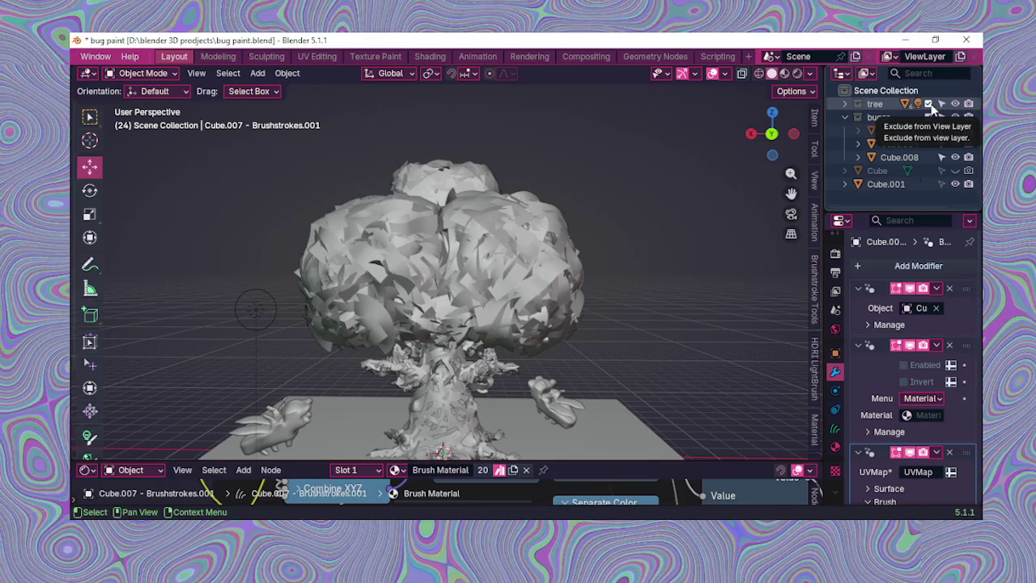
left_click(930, 105)
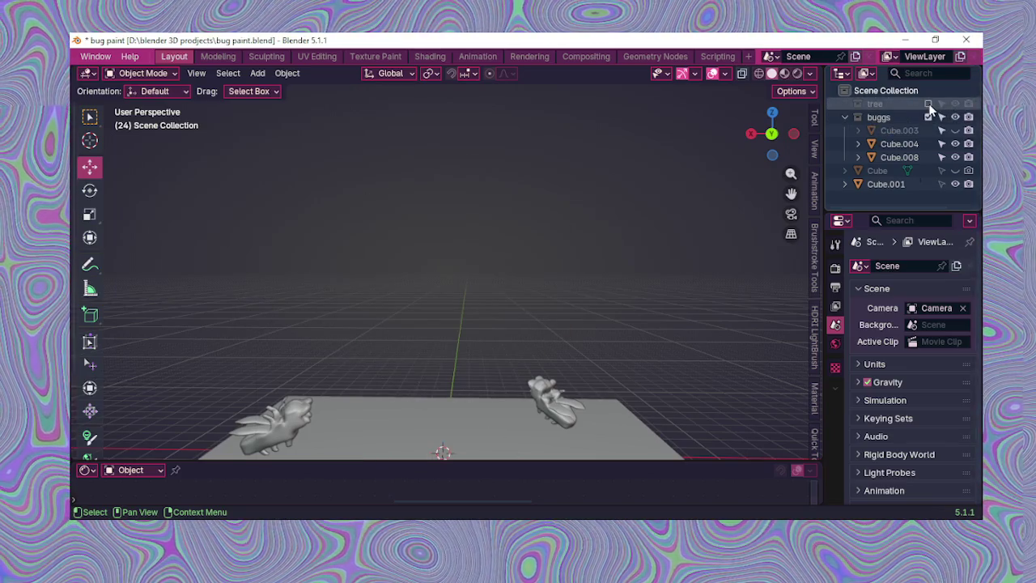
left_click(929, 105)
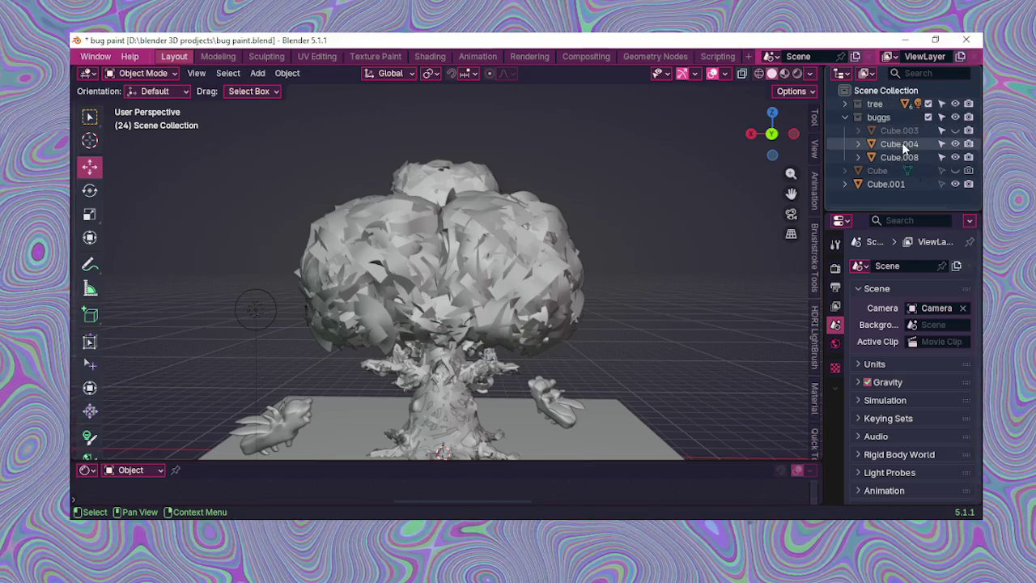
Step: Select the ground plane Cube.001 in the Outliner and viewport
mouse_move(632, 330)
middle_mouse_down()
mouse_move(634, 341)
mouse_move(648, 328)
middle_mouse_up()
left_click_drag(791, 194, 791, 130)
scroll(593, 323, "up", 2)
scroll(594, 323, "up", 3)
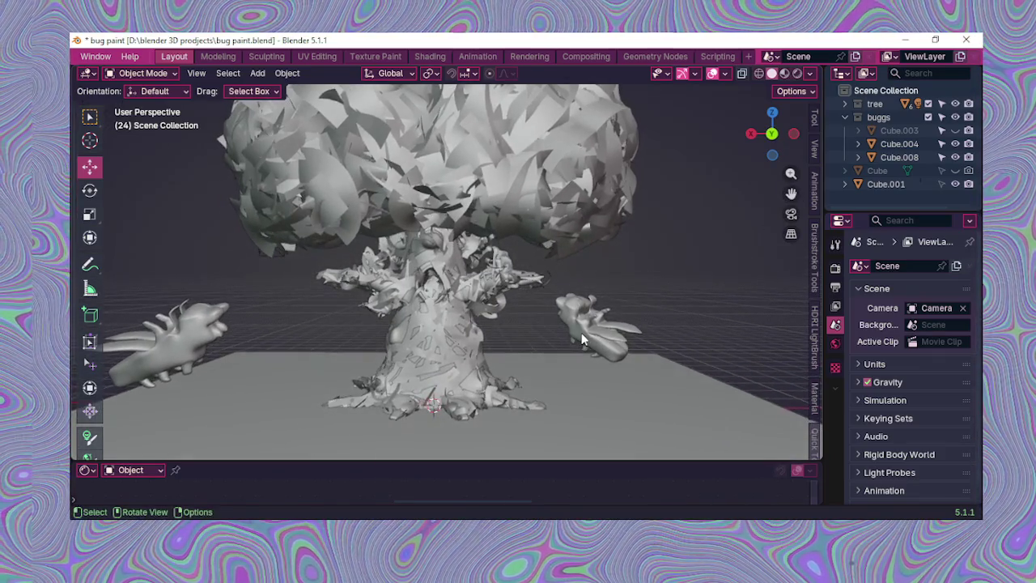
scroll(581, 340, "down", 2)
scroll(587, 336, "down", 3)
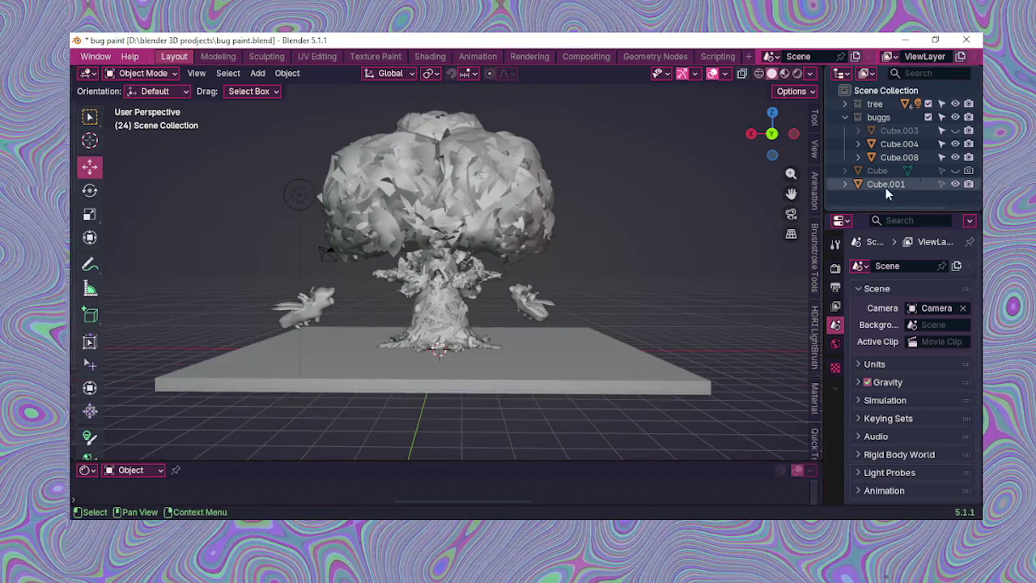
left_click(886, 186)
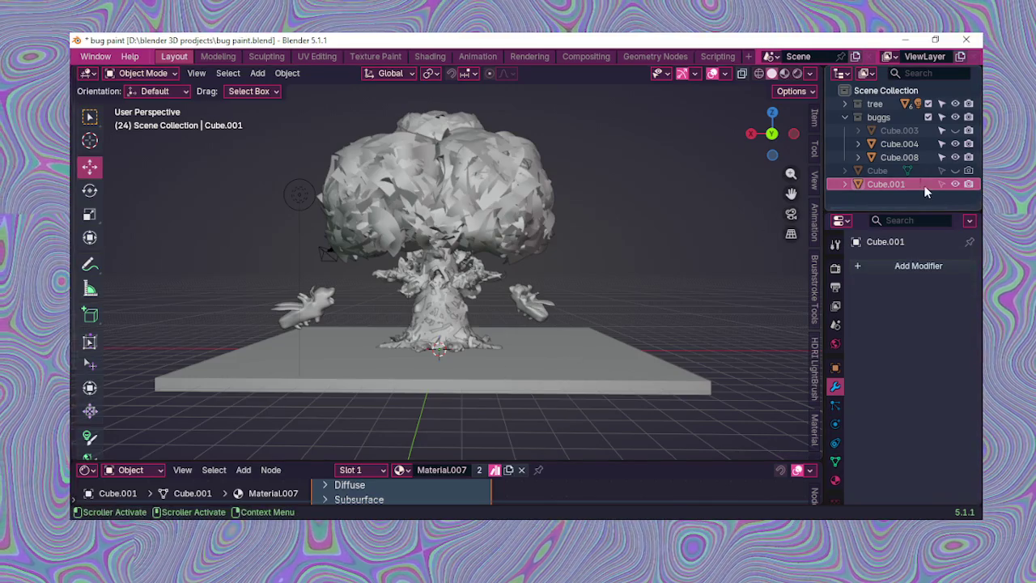
left_click(542, 386)
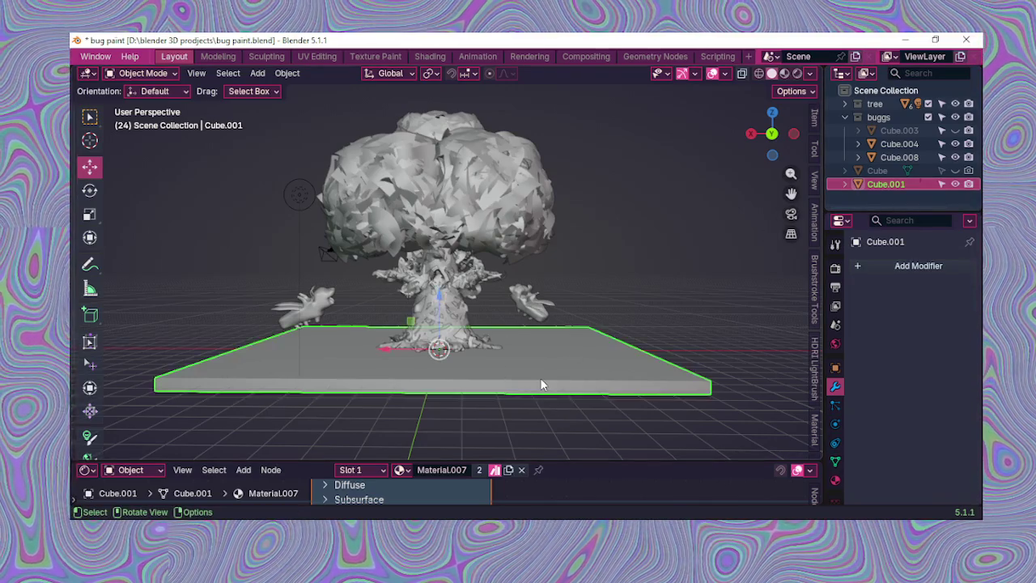
Step: Enter Edit Mode on the floor, select all its geometry with X-ray on, in Top view
mouse_move(542, 386)
middle_mouse_down()
mouse_move(546, 95)
mouse_move(402, 341)
middle_mouse_up()
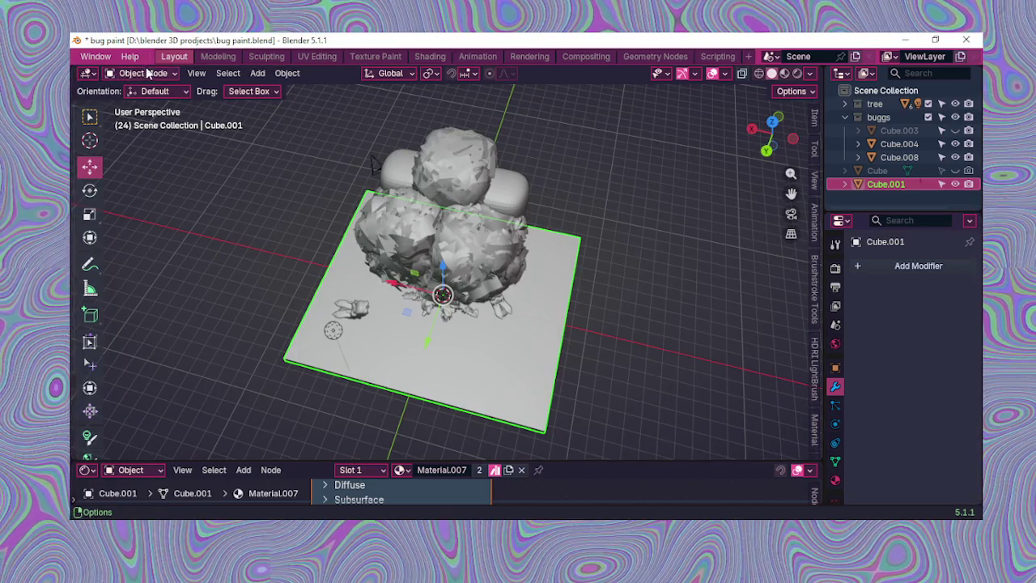
left_click(147, 72)
left_click(138, 102)
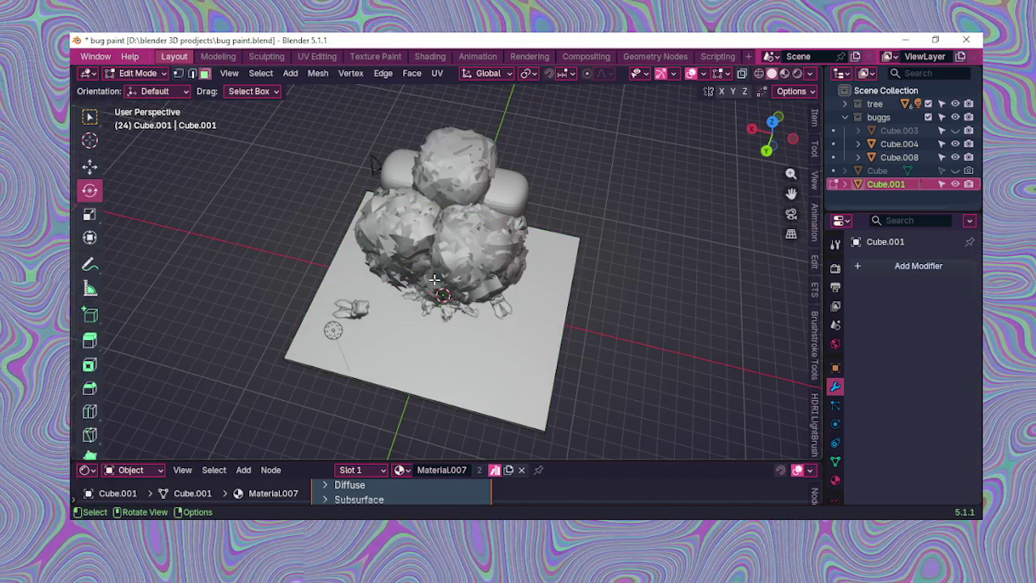
key("a")
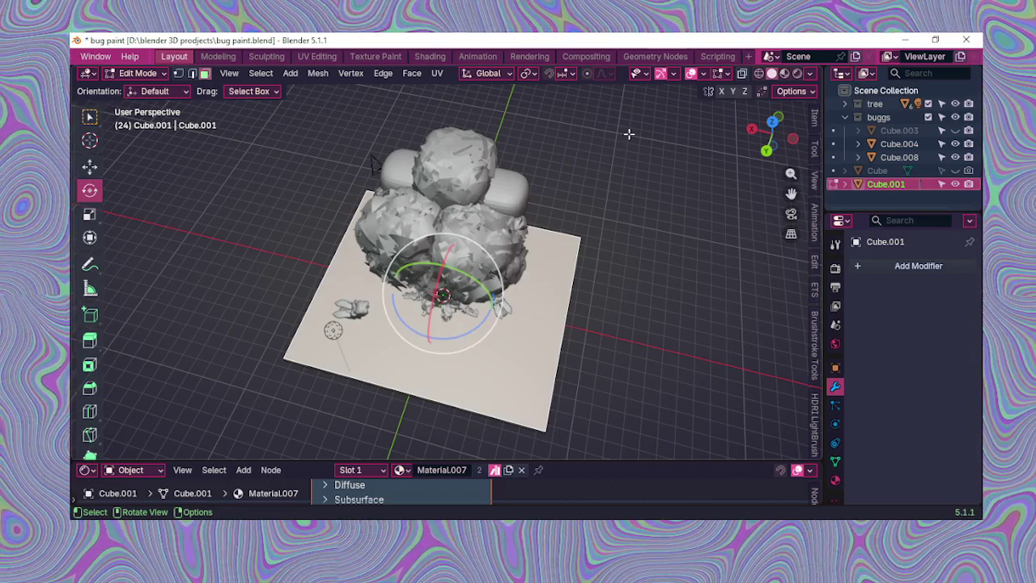
key("alt+z")
scroll(570, 170, "down", 2)
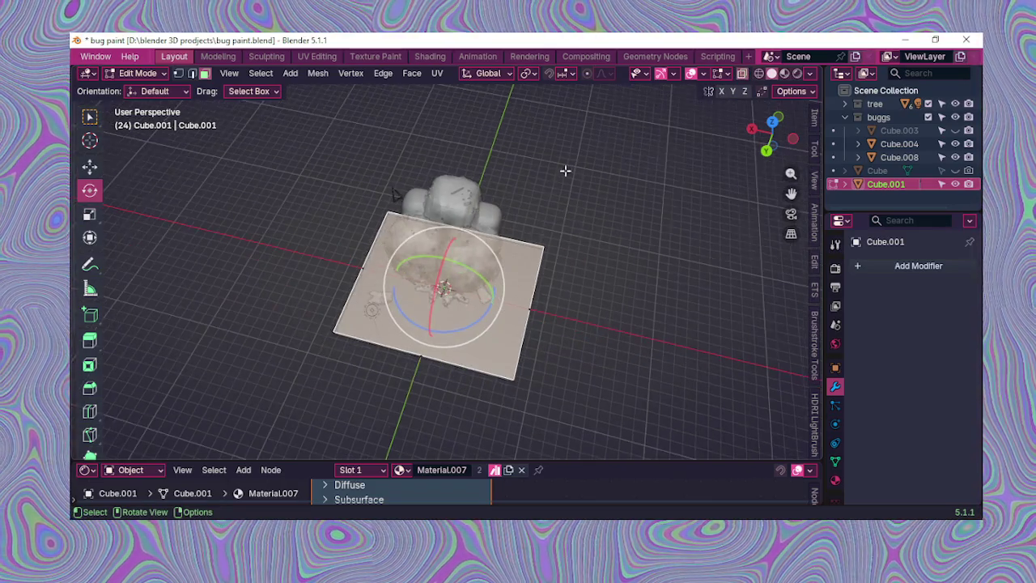
left_click_drag(332, 179, 592, 392)
mouse_move(553, 384)
middle_mouse_down()
mouse_move(457, 364)
mouse_move(478, 374)
middle_mouse_up()
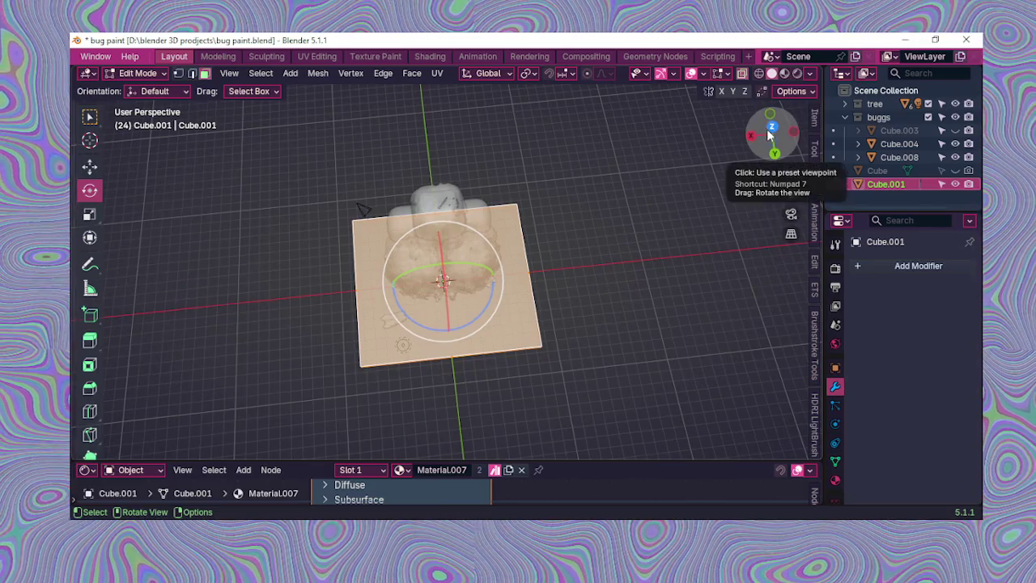
left_click(770, 130)
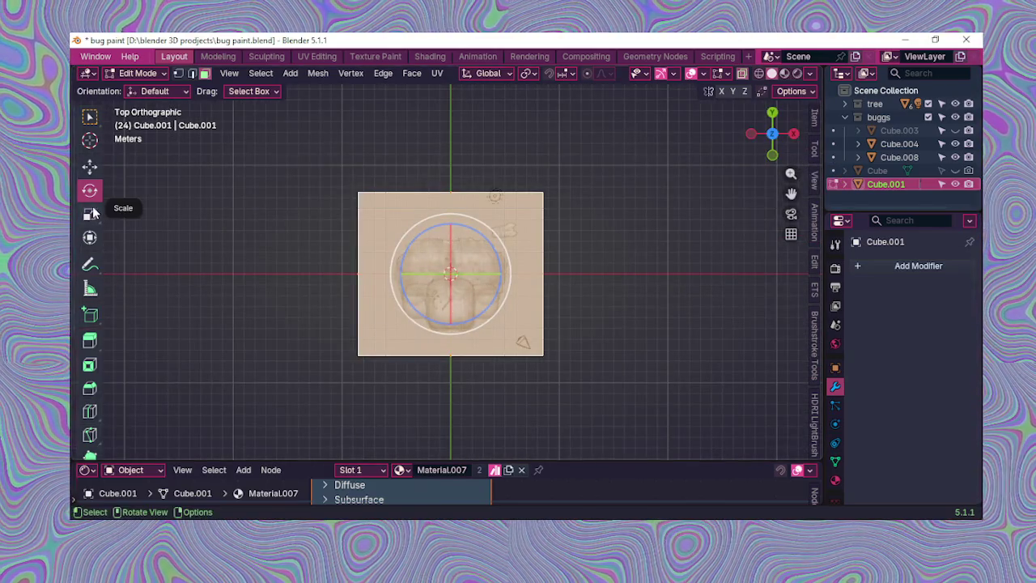
Step: Scale the floor mesh wider along X and Y, then return to Object Mode
left_click(91, 214)
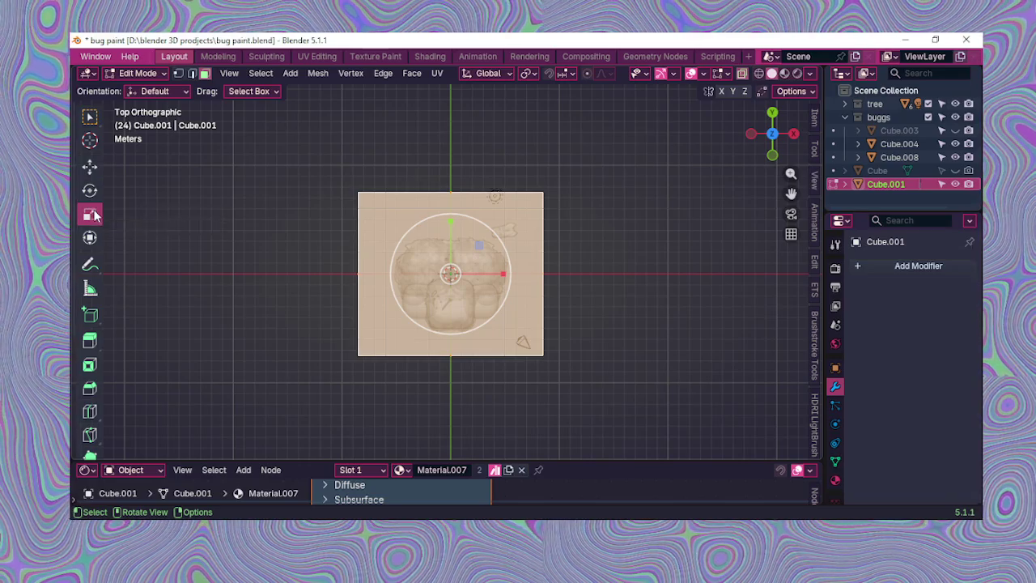
left_click_drag(497, 274, 509, 273)
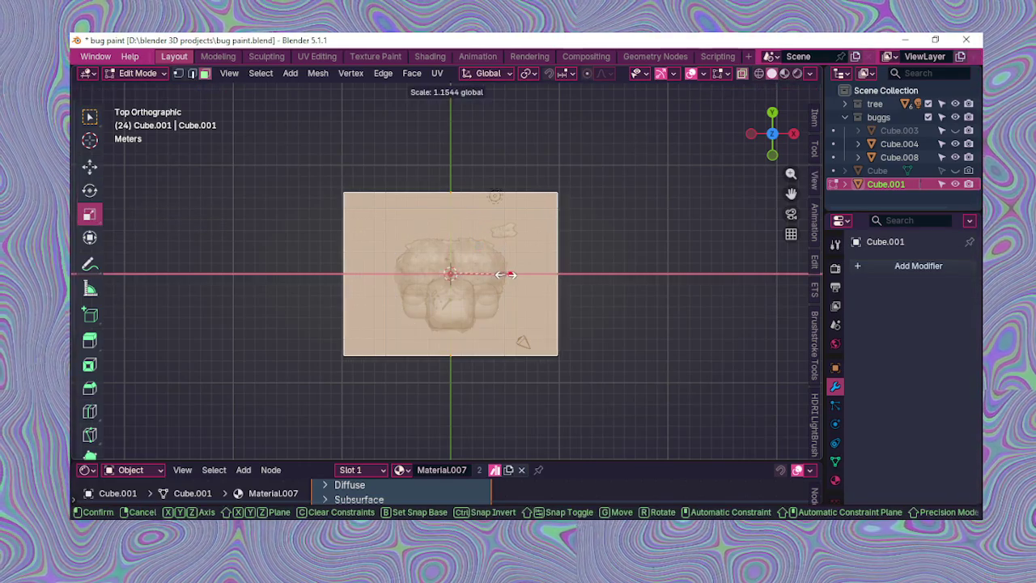
left_click_drag(452, 236, 452, 217)
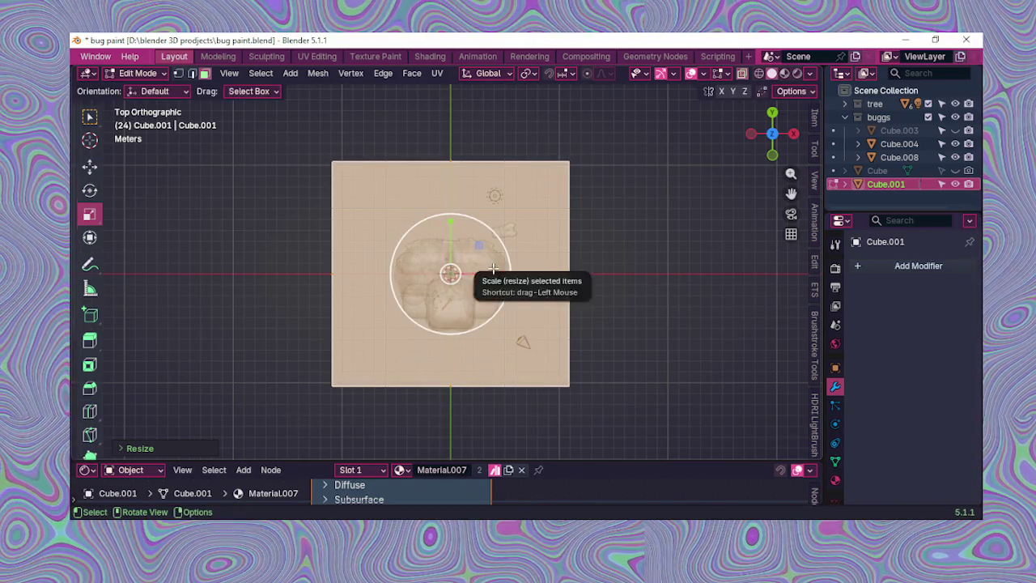
left_click_drag(498, 272, 501, 273)
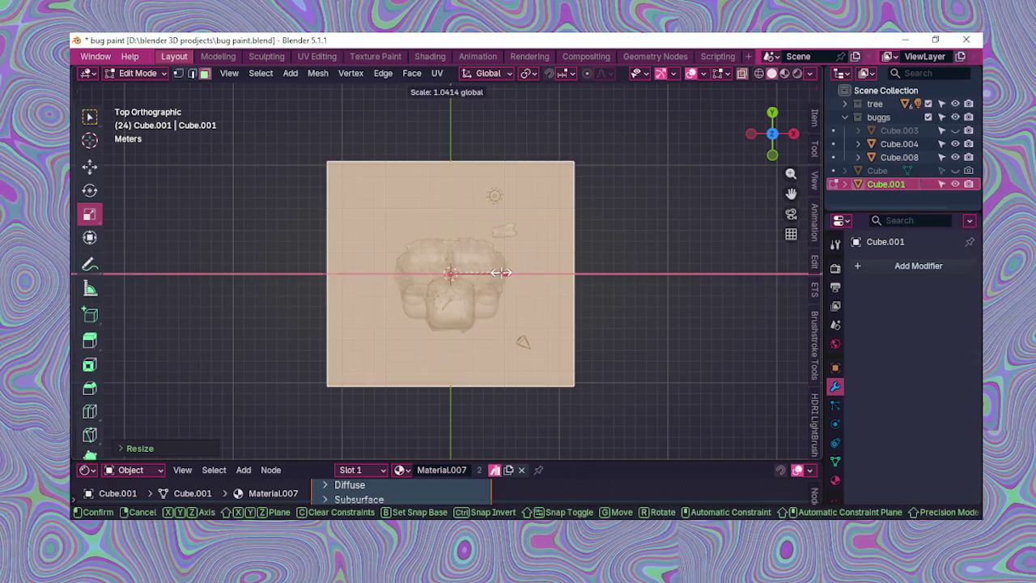
left_click_drag(460, 241, 482, 251)
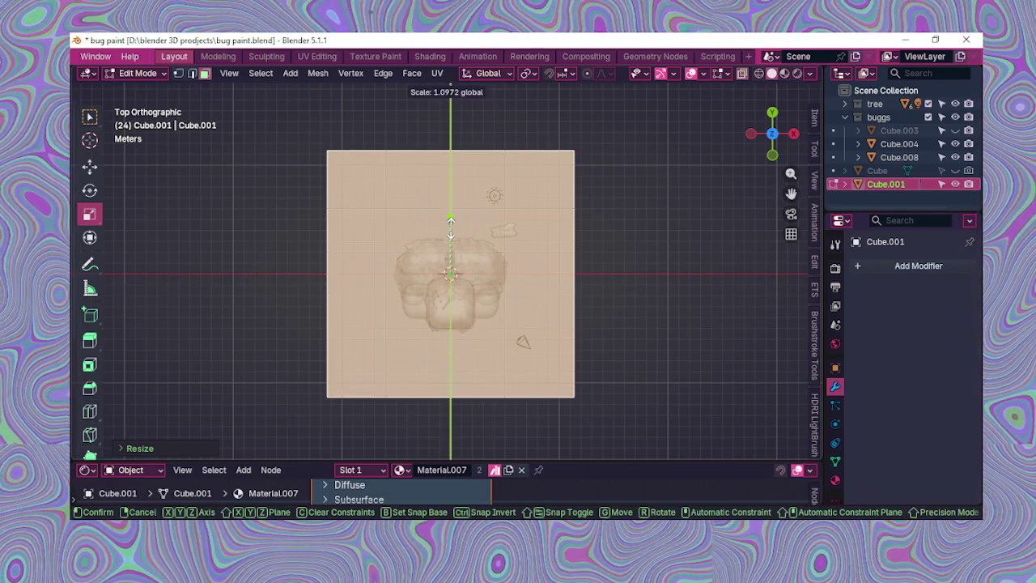
key("s")
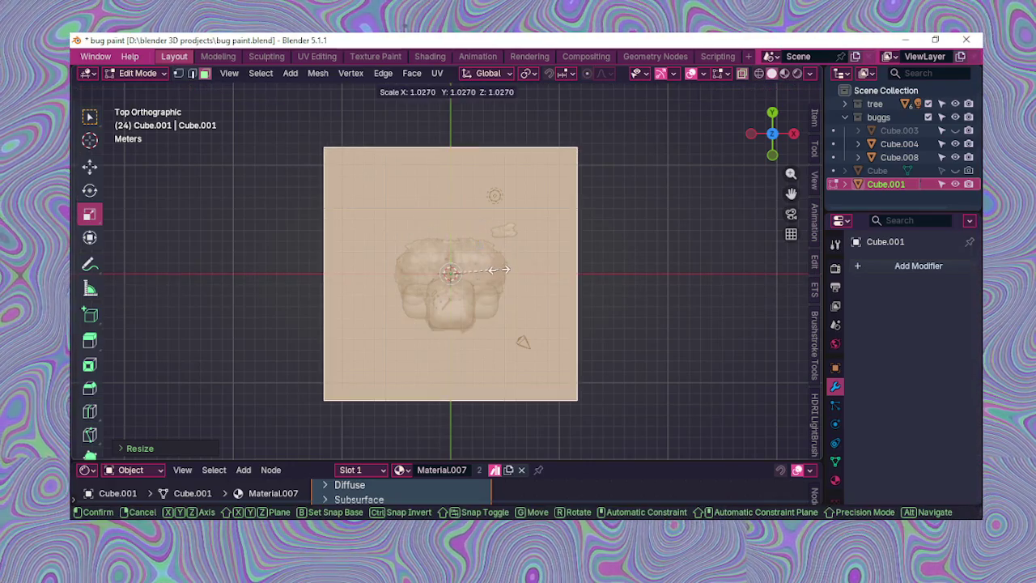
key("Escape")
mouse_move(631, 221)
middle_mouse_down()
mouse_move(615, 239)
mouse_move(488, 169)
mouse_move(618, 294)
mouse_move(448, 246)
middle_mouse_up()
left_click(137, 73)
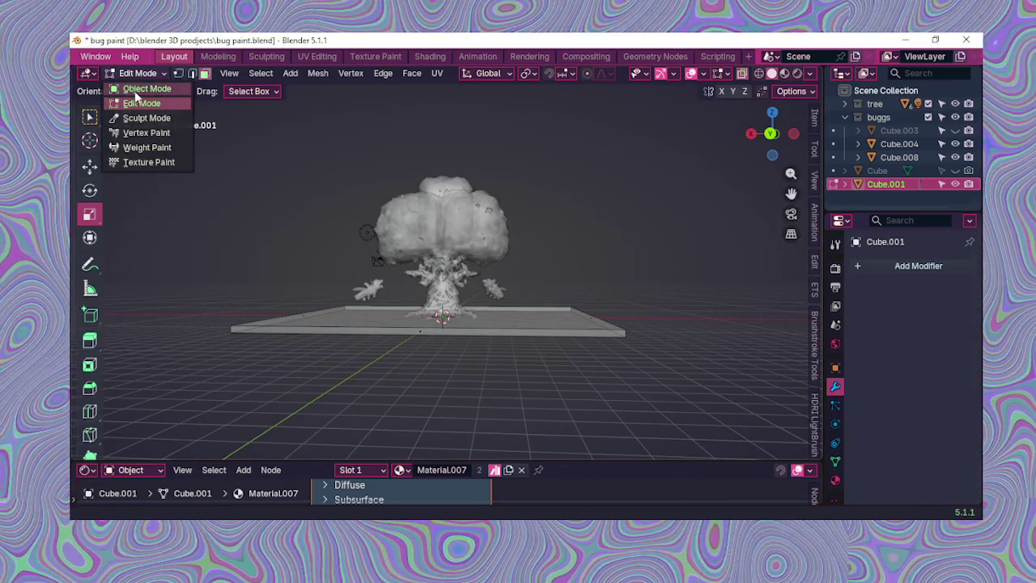
left_click(142, 85)
scroll(430, 198, "up", 3)
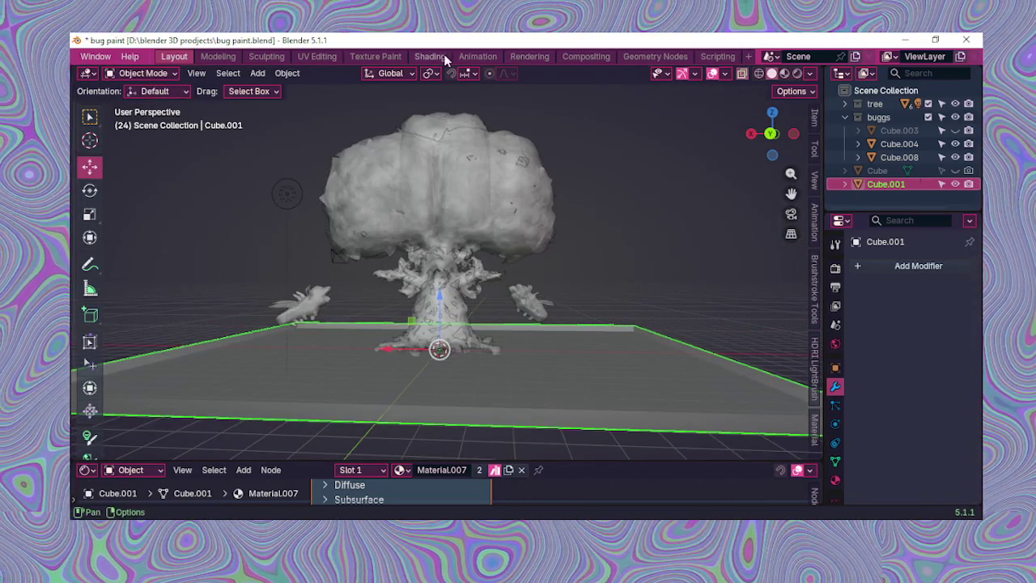
Step: View the painted tree in Texture Paint from several angles, then return to Layout
left_click(375, 56)
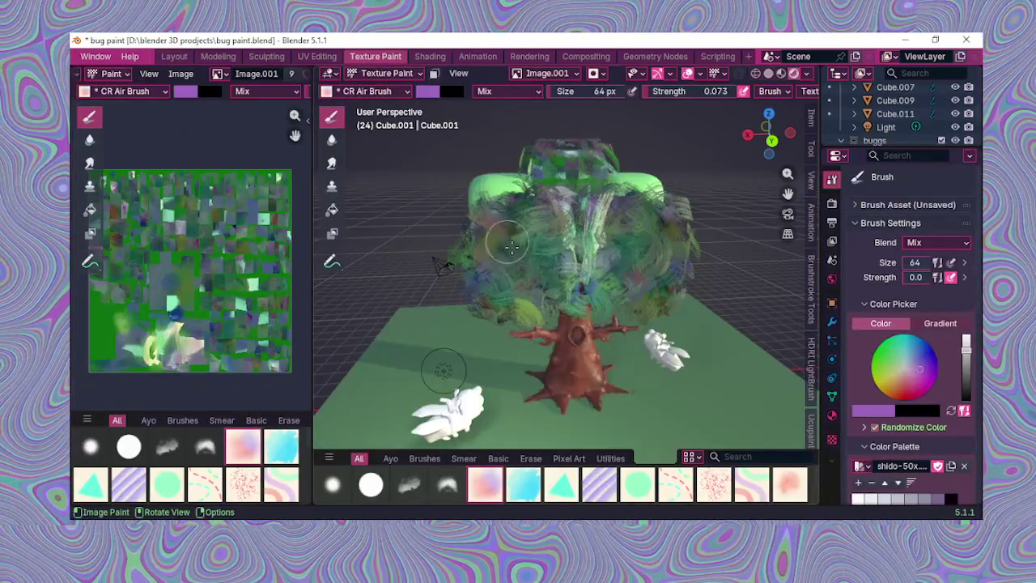
mouse_move(560, 291)
middle_mouse_down()
mouse_move(632, 278)
mouse_move(671, 356)
mouse_move(381, 273)
middle_mouse_up()
scroll(701, 317, "up", 3)
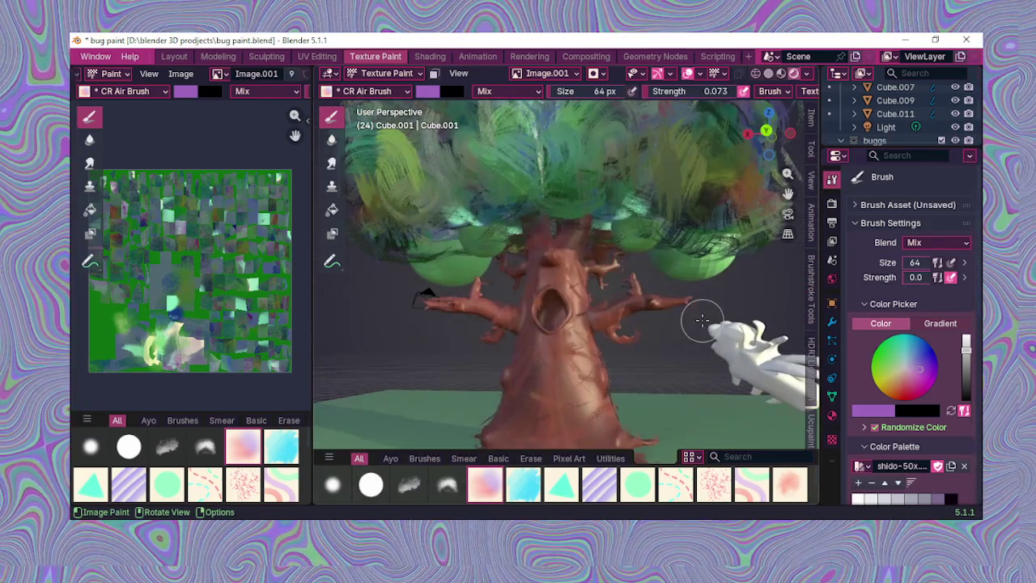
scroll(702, 323, "up", 2)
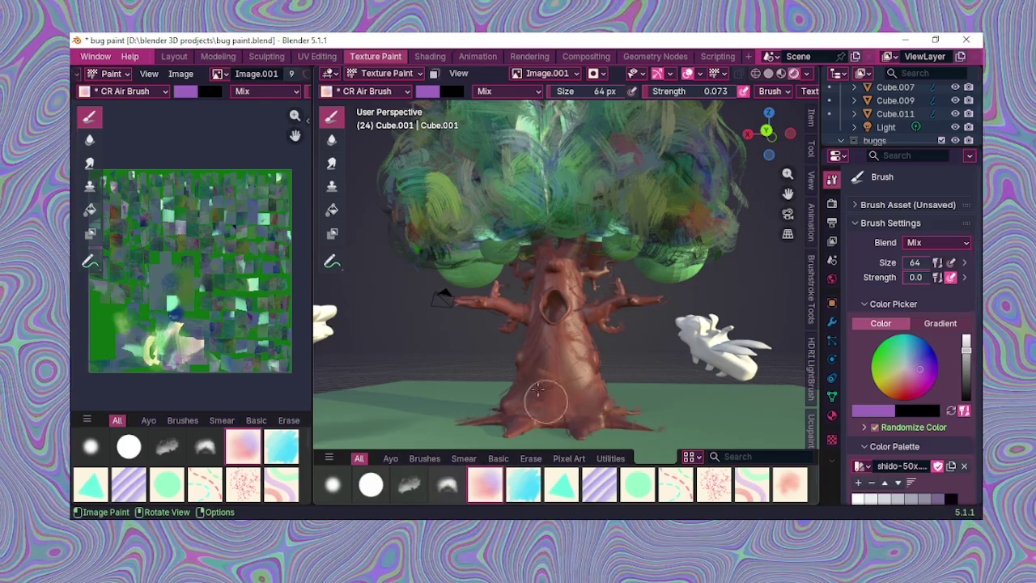
mouse_move(585, 275)
middle_mouse_down()
mouse_move(628, 323)
mouse_move(601, 285)
middle_mouse_up()
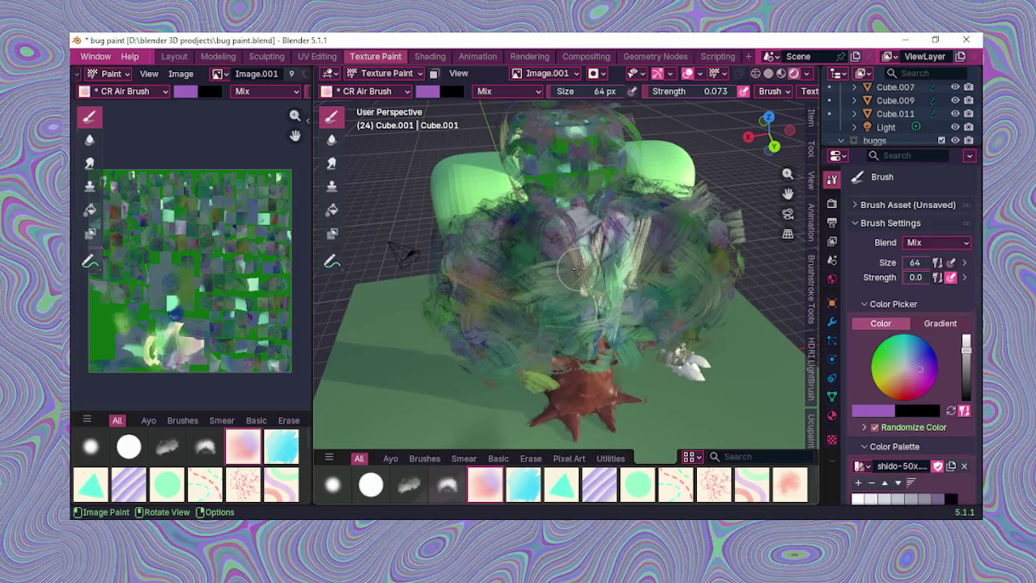
left_click(185, 58)
Step: Select the rounded canopy blobs and orbit to a front view of the tree
middle_click_drag(499, 182, 542, 268)
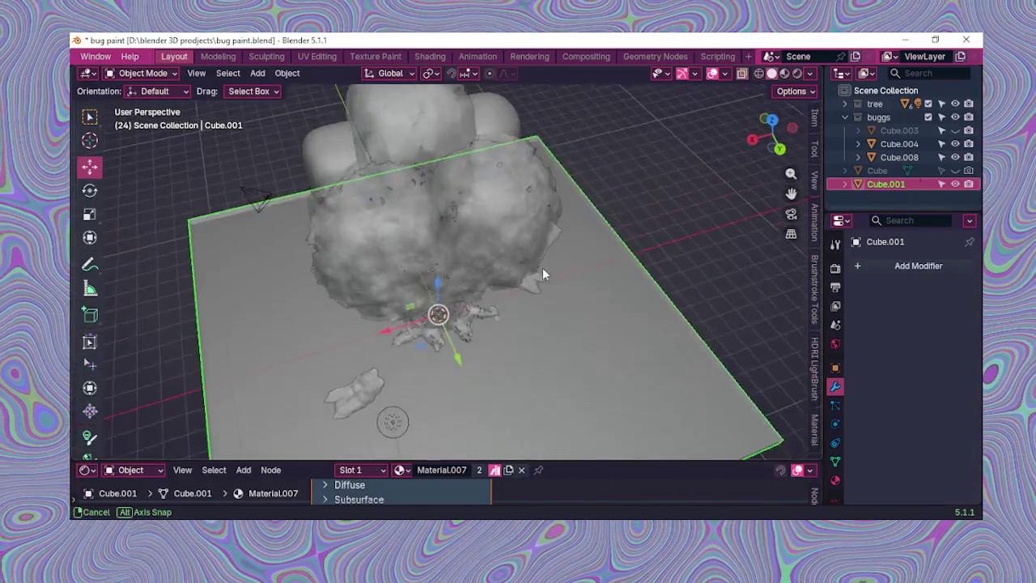
left_click(316, 151)
mouse_move(324, 162)
middle_mouse_down()
mouse_move(393, 217)
mouse_move(528, 167)
mouse_move(586, 123)
middle_mouse_up()
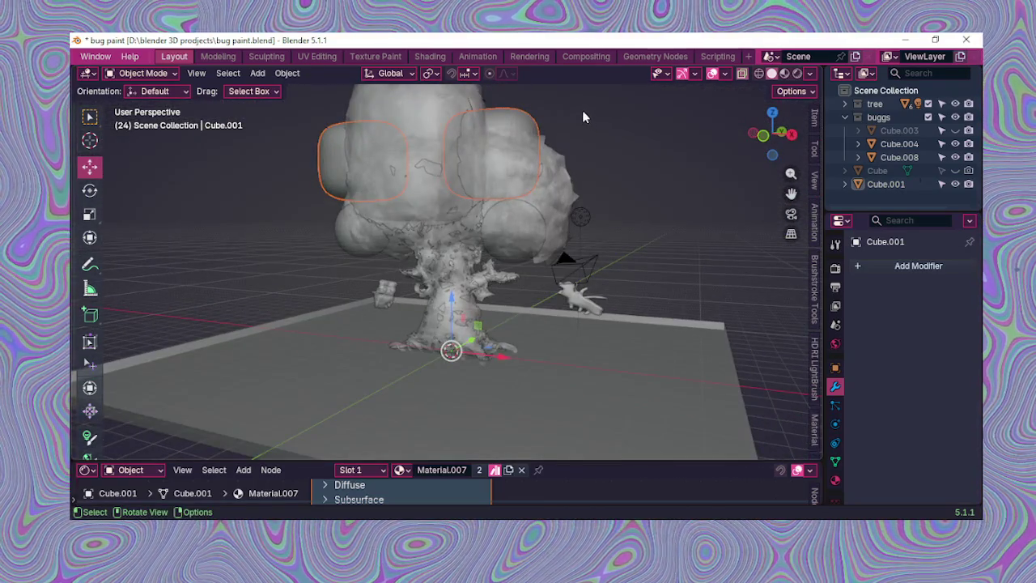
mouse_move(565, 187)
middle_mouse_down()
mouse_move(485, 225)
mouse_move(419, 233)
mouse_move(451, 240)
middle_mouse_up()
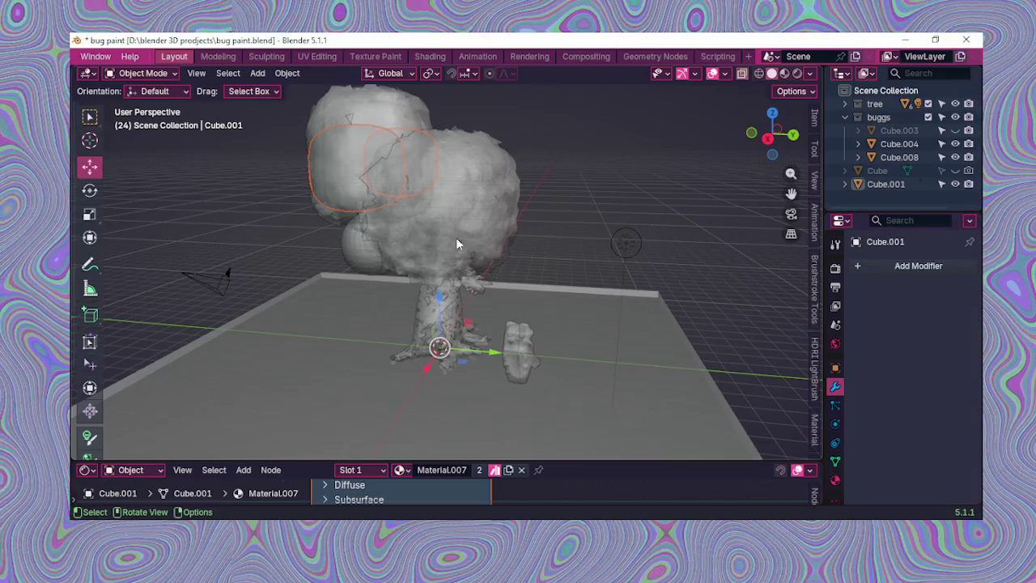
middle_click_drag(543, 271, 403, 263)
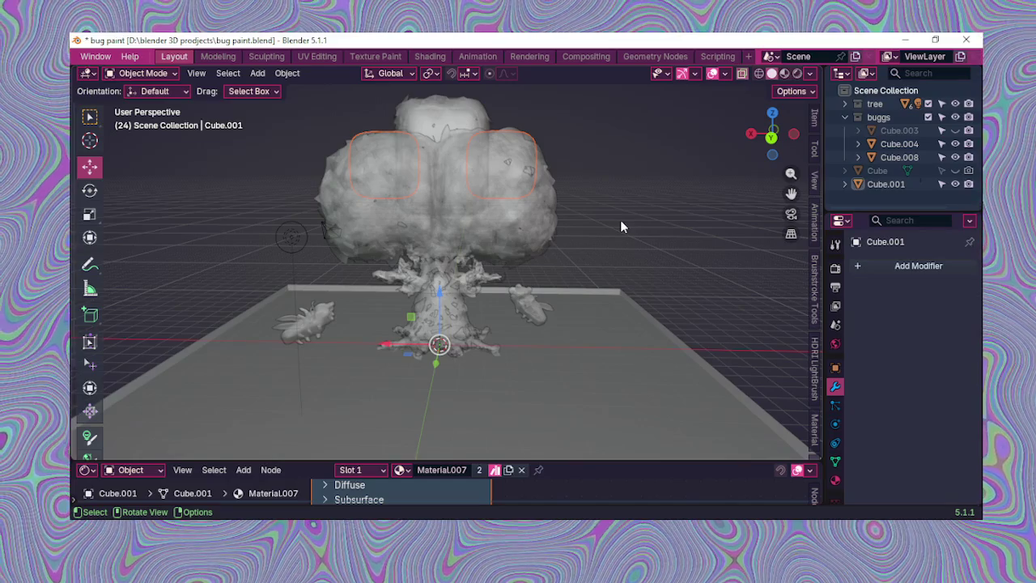
scroll(616, 226, "up", 1)
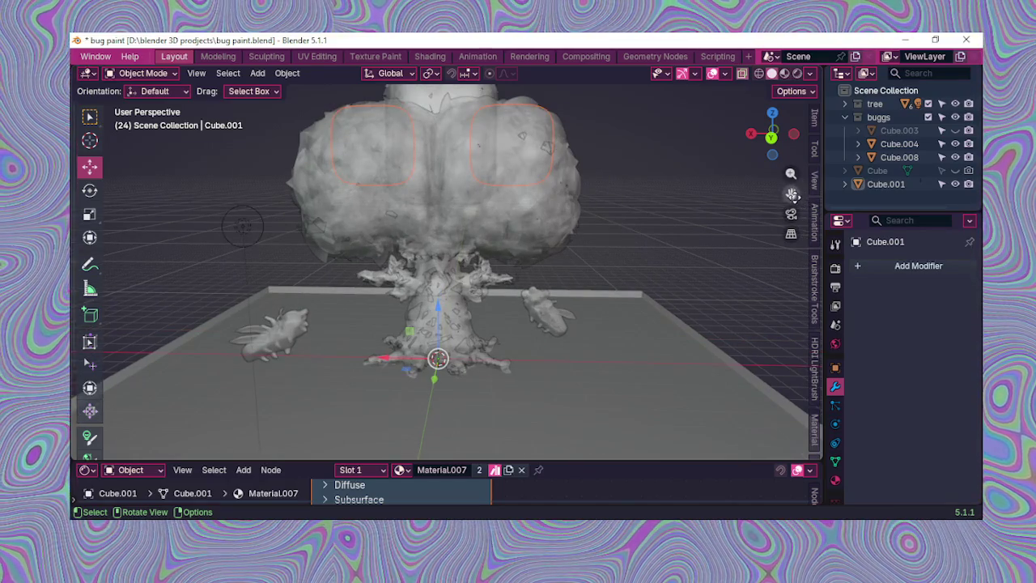
mouse_move(798, 202)
middle_mouse_down()
mouse_move(674, 190)
mouse_move(659, 232)
mouse_move(594, 268)
mouse_move(492, 280)
mouse_move(429, 256)
mouse_move(387, 225)
mouse_move(384, 208)
mouse_move(488, 230)
mouse_move(683, 228)
middle_mouse_up()
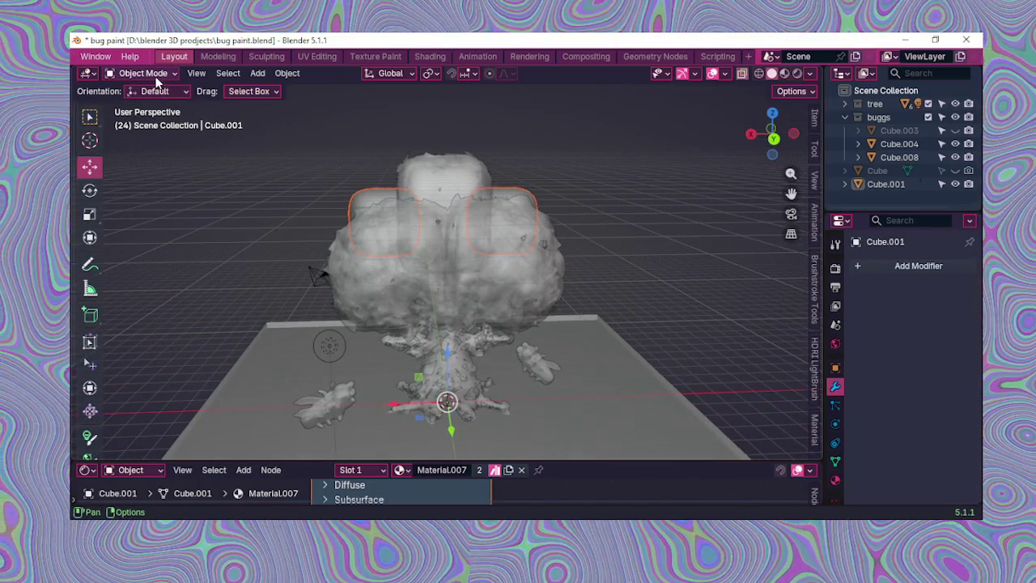
left_click(156, 77)
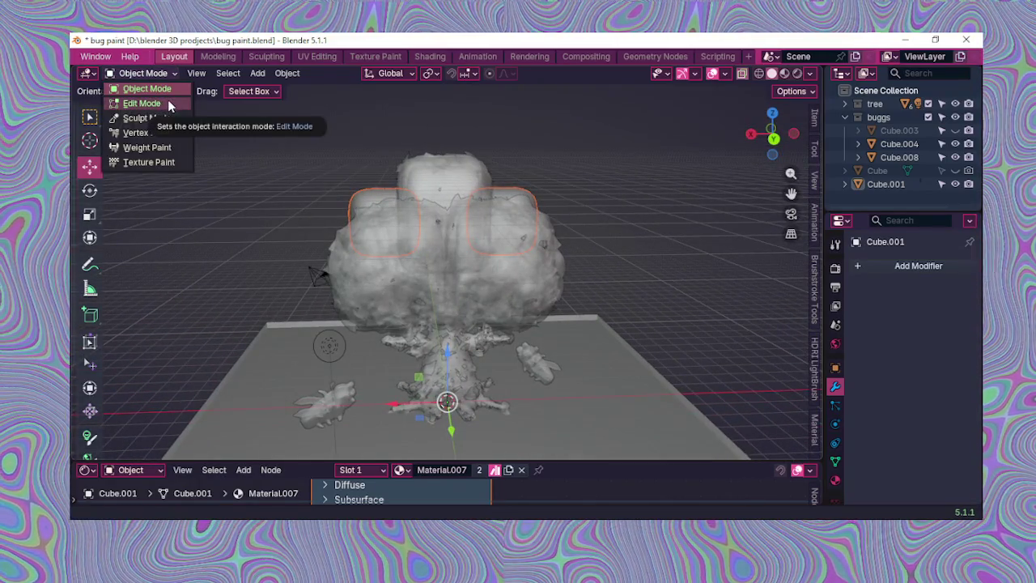
Step: In Edit Mode, scale the canopy blobs up along X and Z
left_click(142, 104)
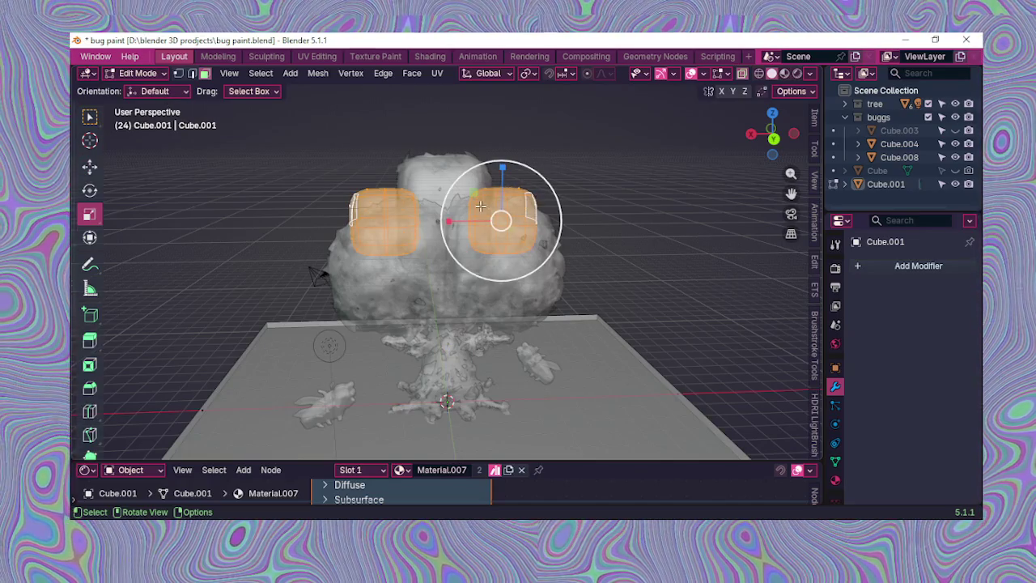
left_click_drag(452, 221, 494, 204)
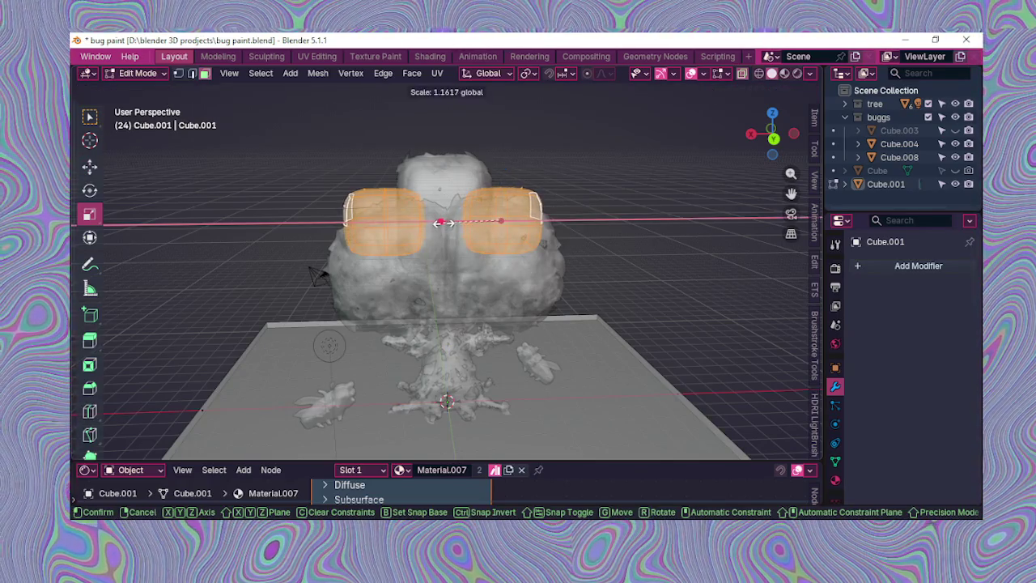
left_click(500, 173)
left_click(498, 170)
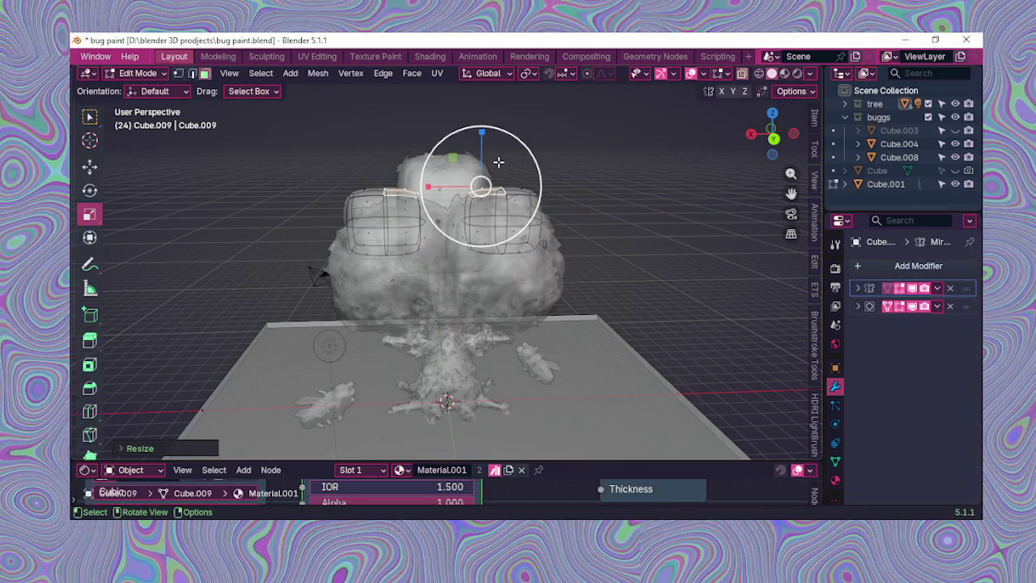
scroll(499, 163, "down", 1)
key("ctrl+z")
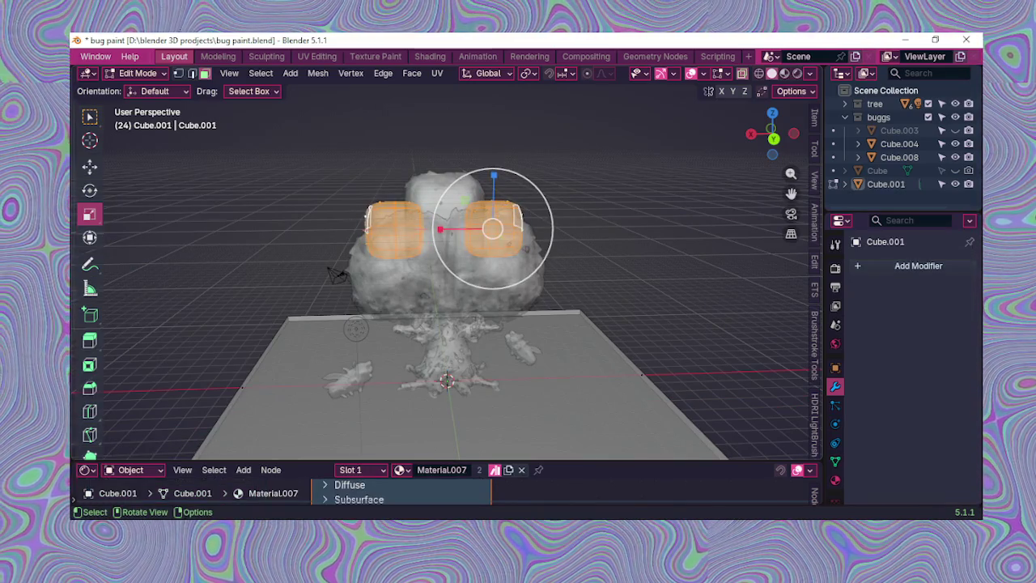
left_click_drag(457, 234, 474, 217)
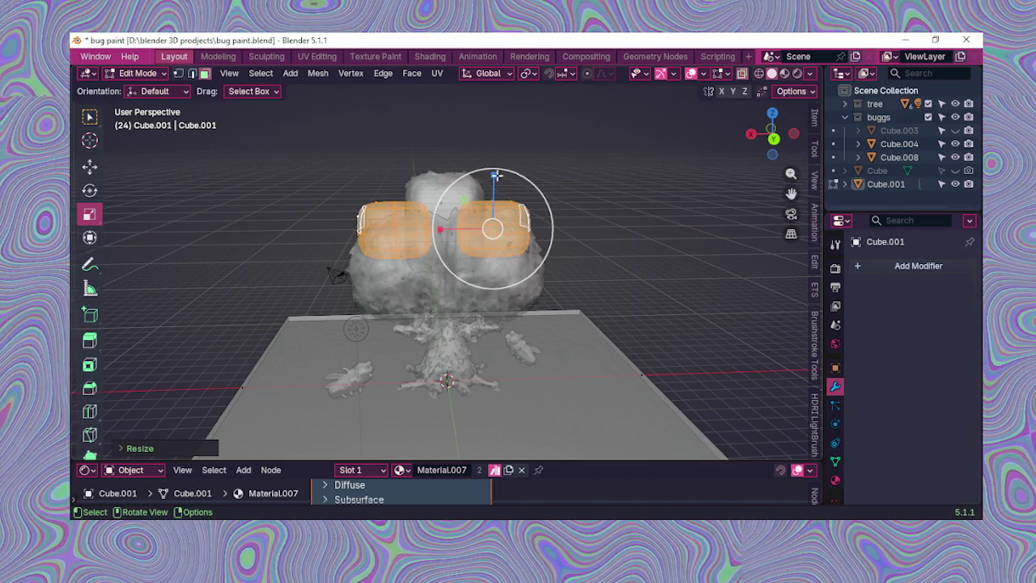
left_click_drag(498, 172, 486, 160)
Step: Stretch the blobs along Y and move them further apart along X
middle_click_drag(339, 186, 333, 171)
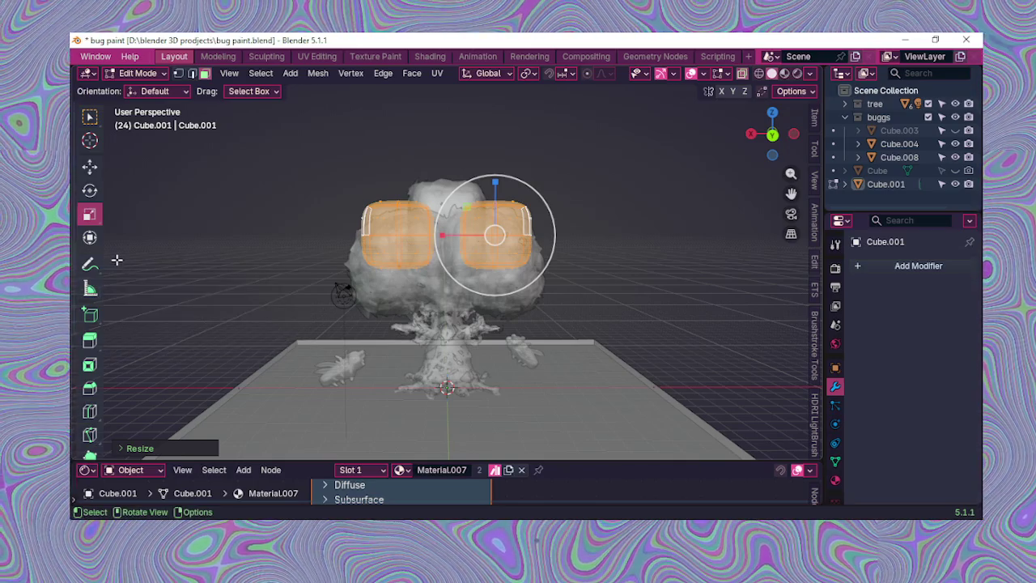
mouse_move(197, 259)
middle_mouse_down()
mouse_move(268, 213)
mouse_move(364, 229)
mouse_move(337, 261)
mouse_move(580, 268)
mouse_move(496, 282)
middle_mouse_up()
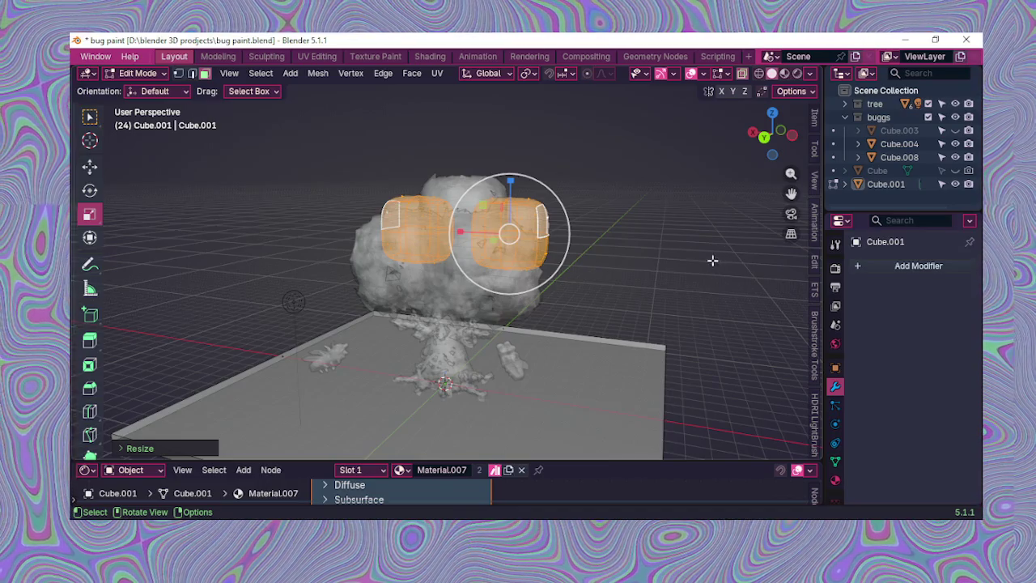
middle_click_drag(716, 260, 510, 277)
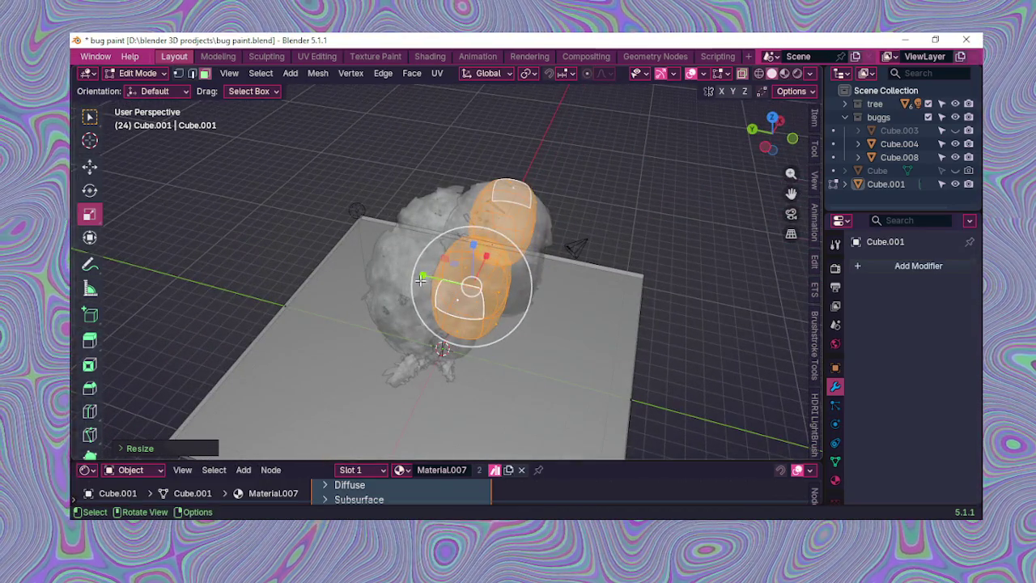
left_click_drag(421, 278, 395, 278)
mouse_move(395, 278)
middle_mouse_down()
mouse_move(589, 325)
mouse_move(437, 176)
mouse_move(418, 208)
middle_mouse_up()
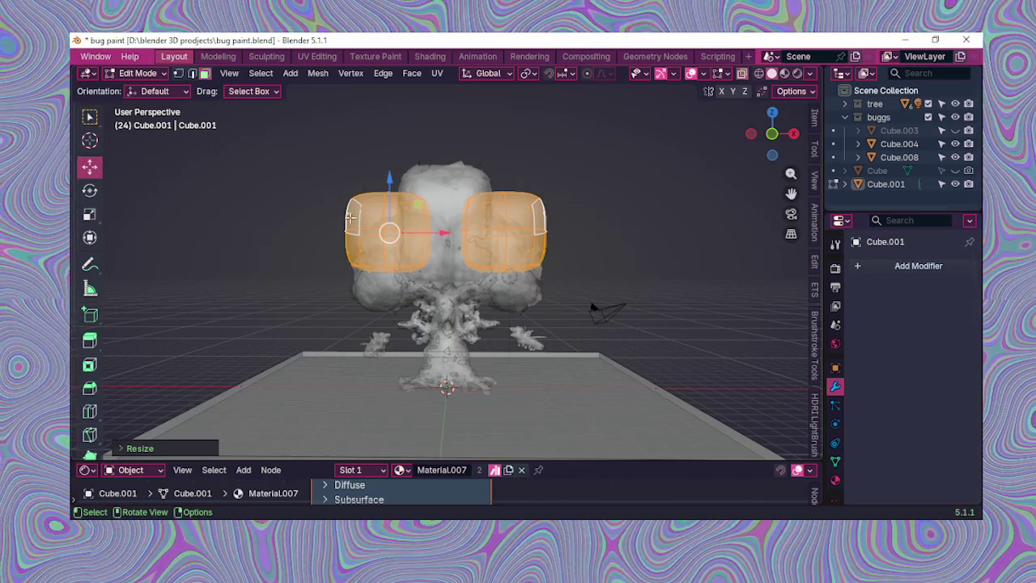
left_click_drag(442, 237, 428, 238)
mouse_move(486, 237)
middle_mouse_down()
mouse_move(616, 238)
mouse_move(608, 286)
mouse_move(562, 248)
mouse_move(471, 236)
mouse_move(604, 306)
mouse_move(793, 280)
mouse_move(143, 294)
mouse_move(78, 267)
middle_mouse_up()
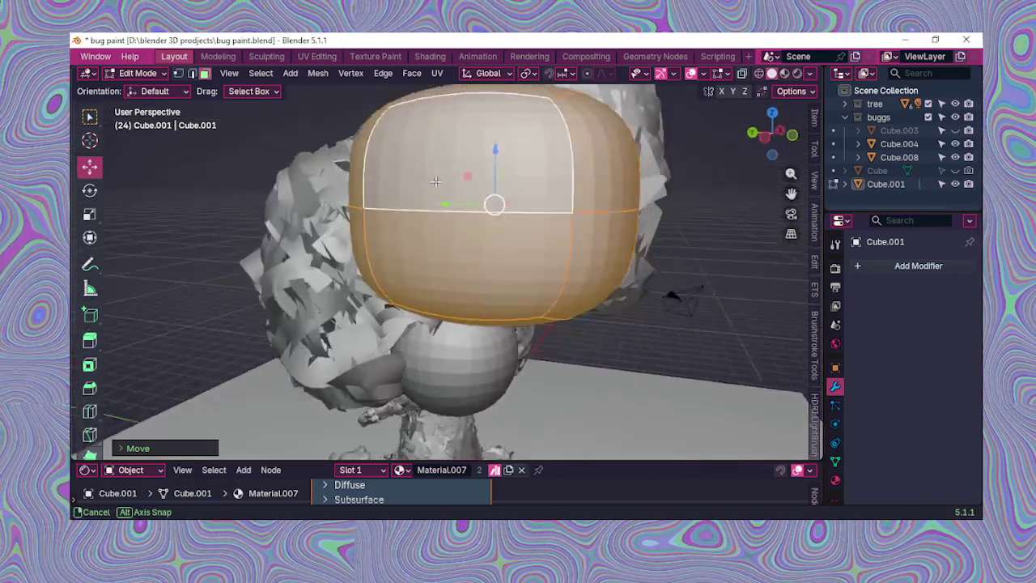
middle_click_drag(743, 77, 567, 267)
mouse_move(356, 154)
middle_mouse_down()
mouse_move(496, 211)
mouse_move(518, 235)
mouse_move(340, 158)
mouse_move(330, 39)
middle_mouse_up()
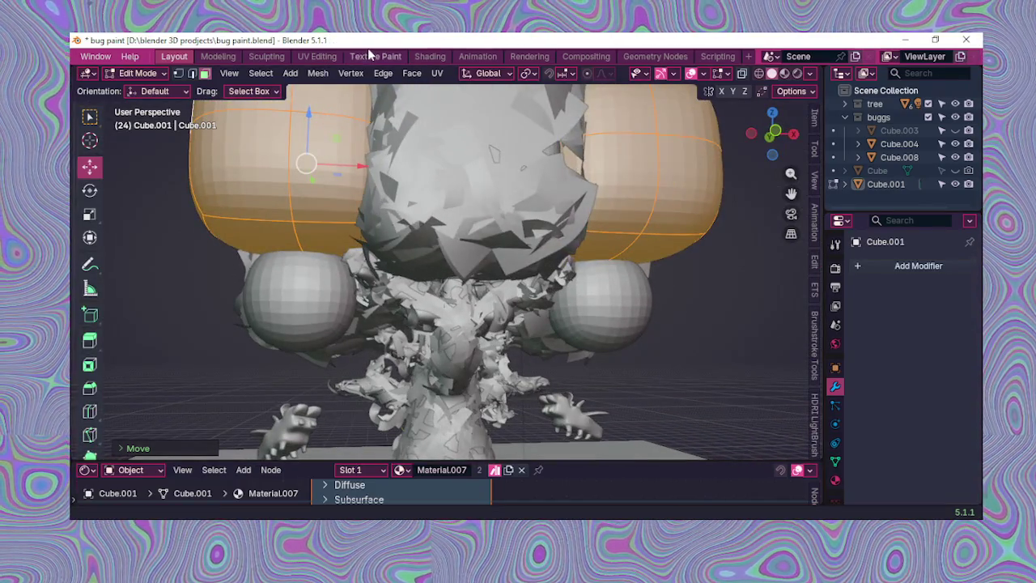
Step: Check the textured tree in Texture Paint, then return to Layout to view the canopy
left_click(375, 56)
scroll(567, 243, "down", 3)
mouse_move(567, 243)
middle_mouse_down()
mouse_move(700, 215)
mouse_move(688, 230)
mouse_move(590, 216)
mouse_move(575, 249)
mouse_move(543, 227)
mouse_move(771, 259)
mouse_move(729, 243)
middle_mouse_up()
scroll(689, 235, "down", 2)
scroll(664, 227, "down", 2)
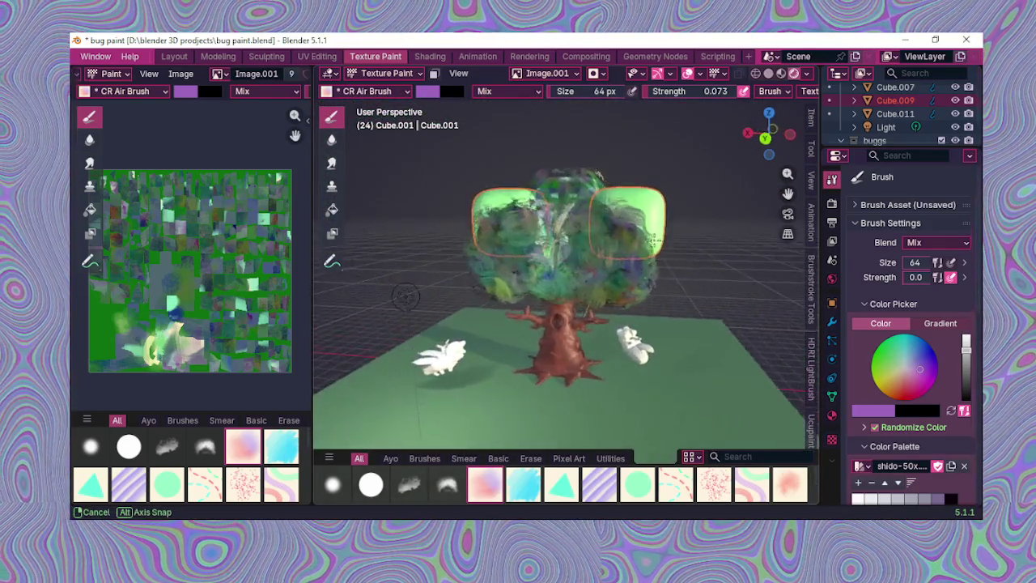
scroll(640, 223, "down", 2)
left_click(174, 56)
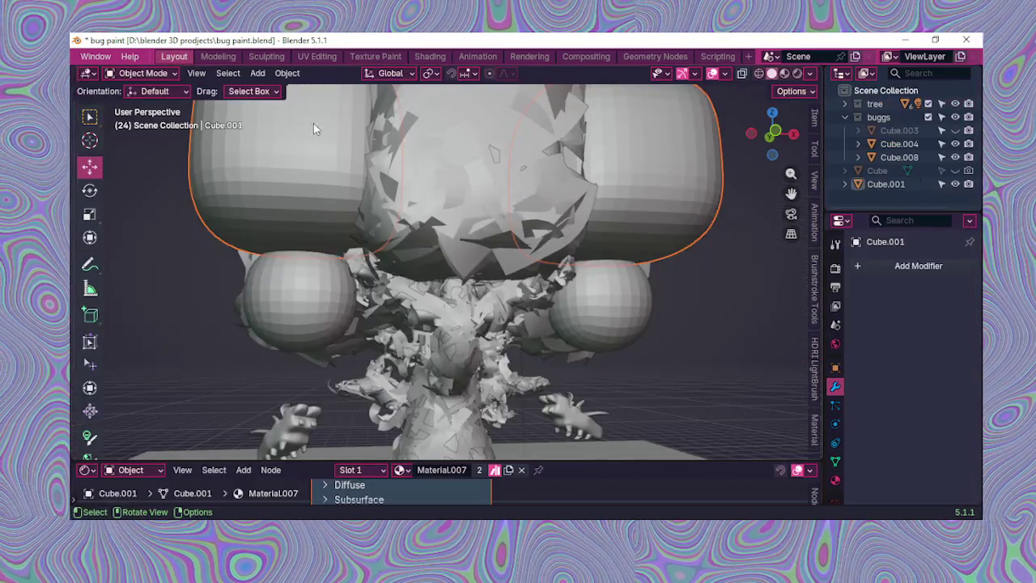
middle_click_drag(542, 186, 696, 243)
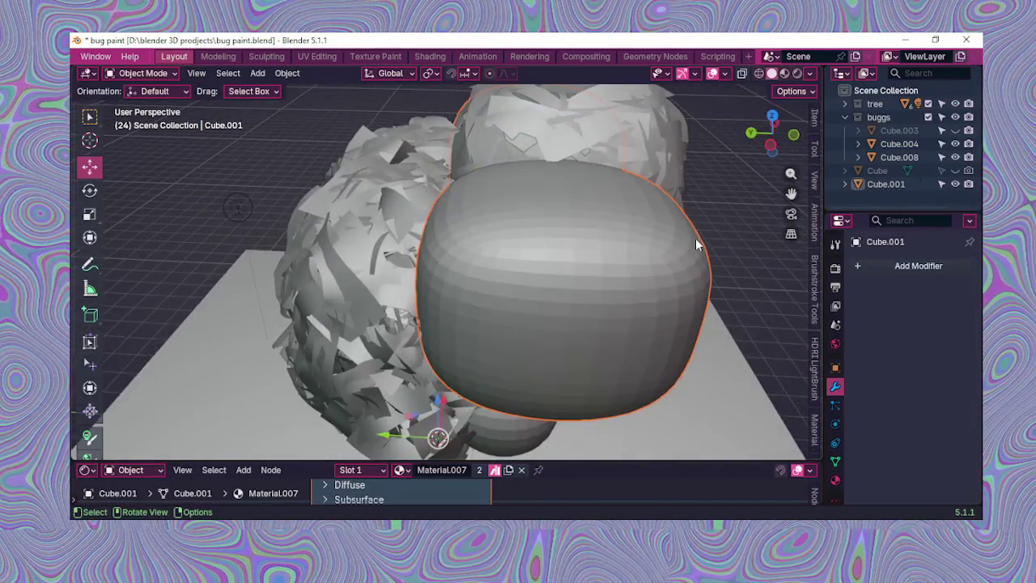
mouse_move(602, 232)
middle_mouse_down()
mouse_move(713, 224)
mouse_move(745, 254)
middle_mouse_up()
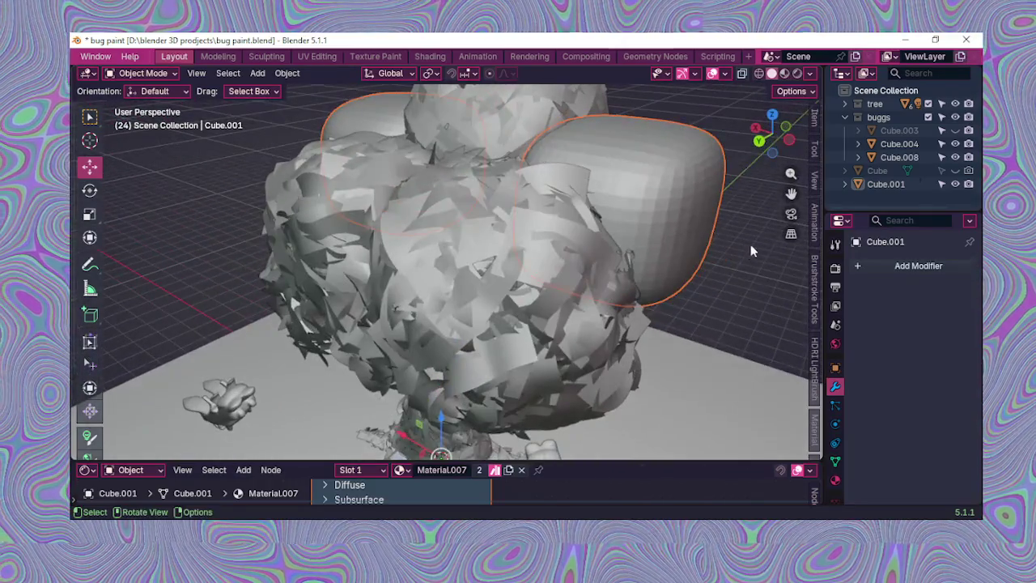
Step: Add and then remove a Subdivision Surface modifier, and select the canopy blobs object
left_click(863, 268)
mouse_move(803, 301)
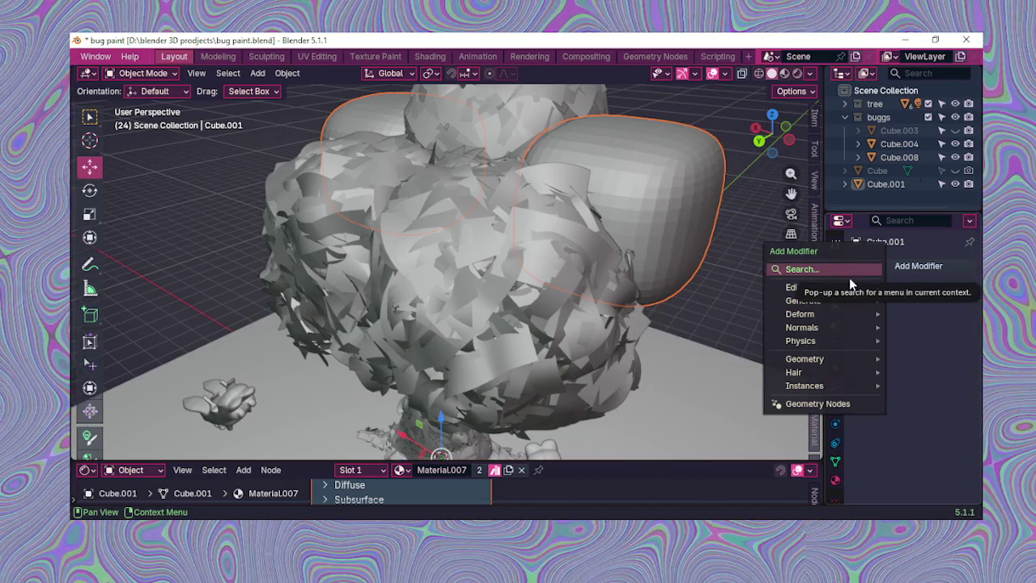
left_click(849, 276)
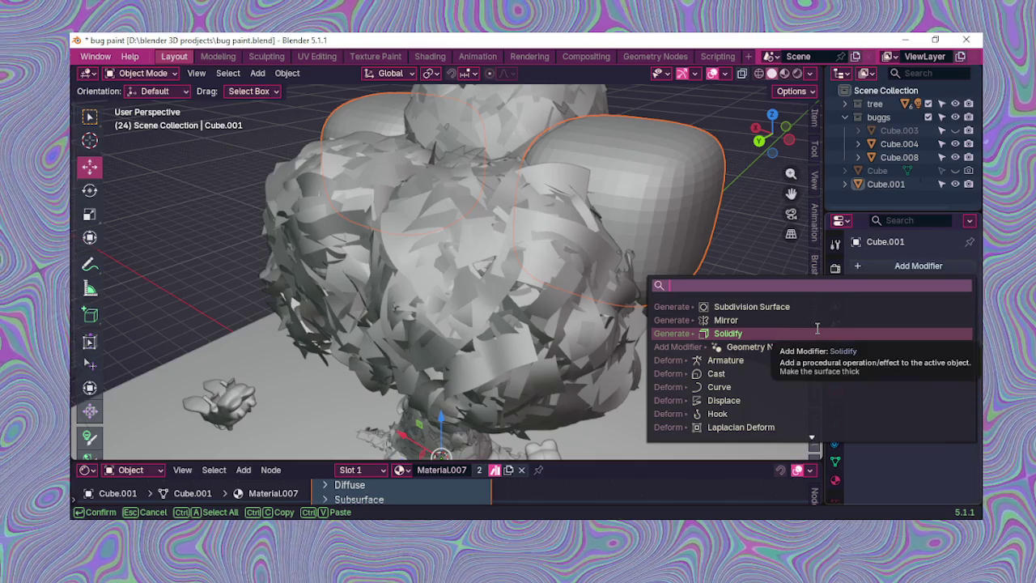
left_click(809, 308)
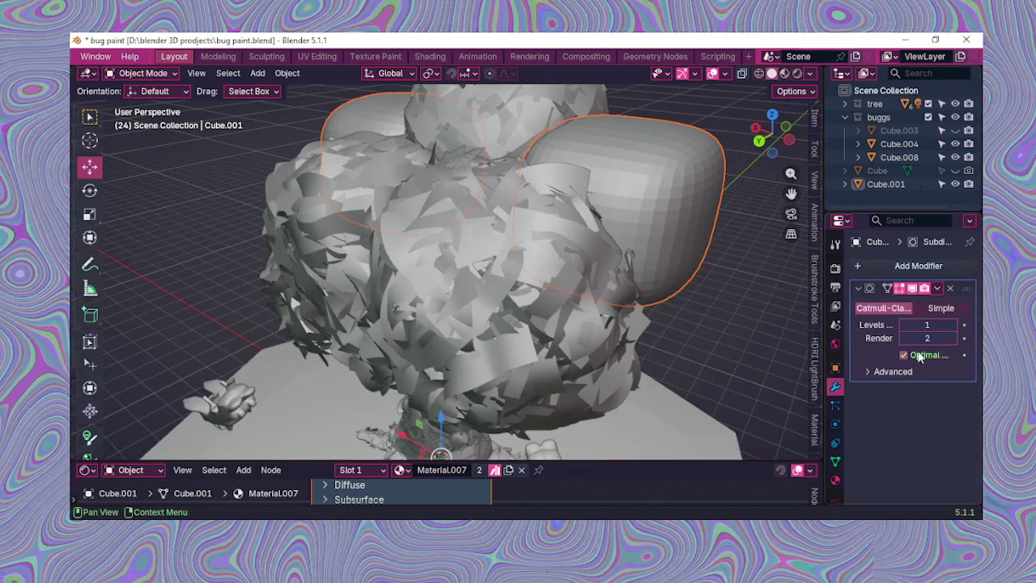
scroll(538, 401, "down", 3)
scroll(538, 399, "down", 3)
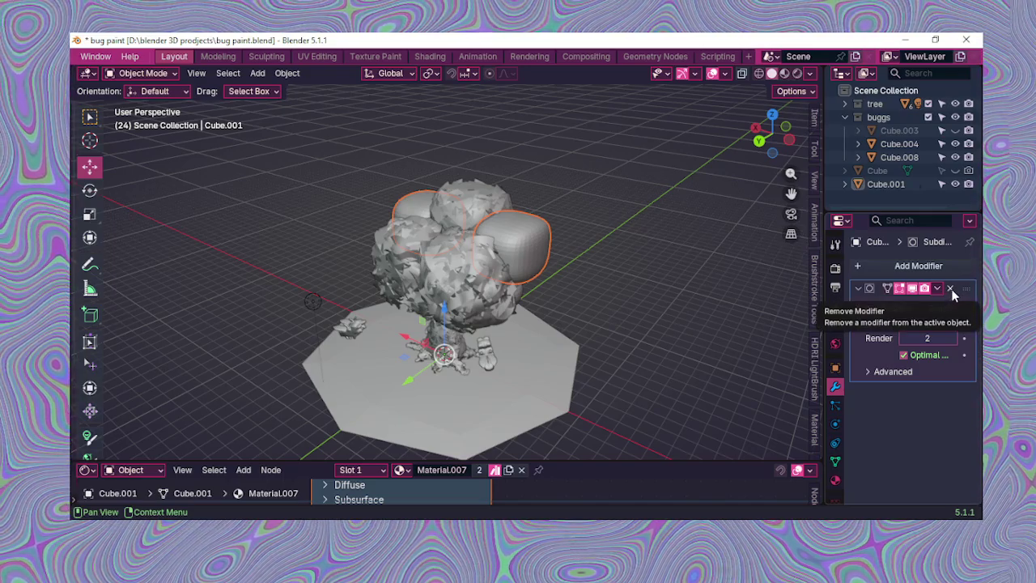
left_click(953, 288)
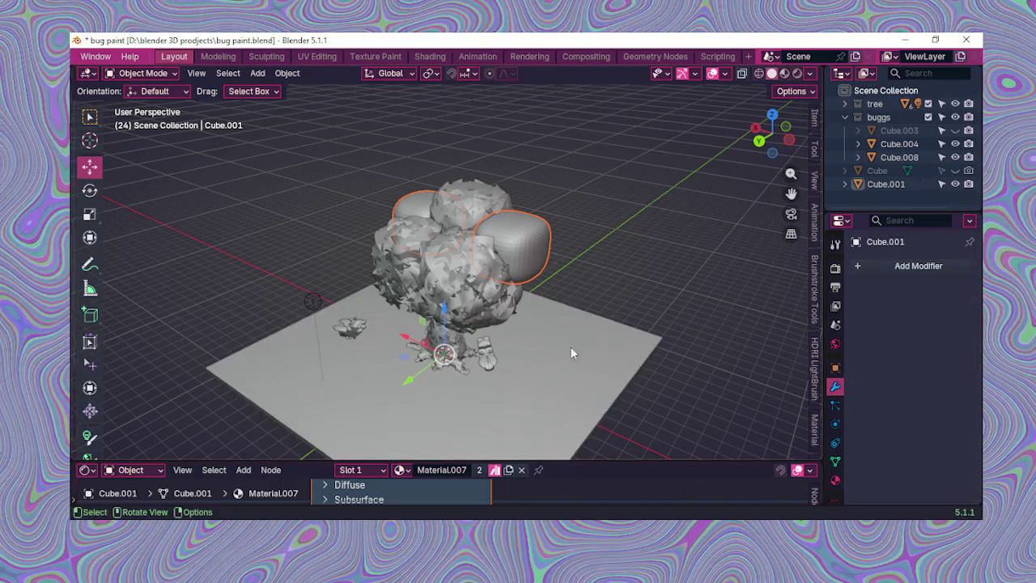
left_click(504, 269)
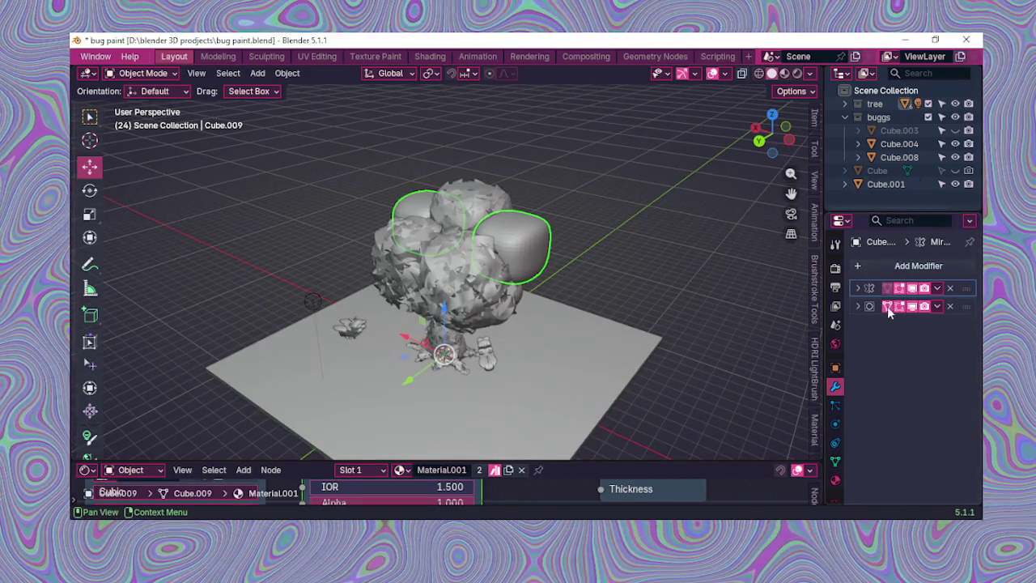
Step: Set the Subdivision modifier's Levels Viewport to 2, then back to 3
left_click(858, 306)
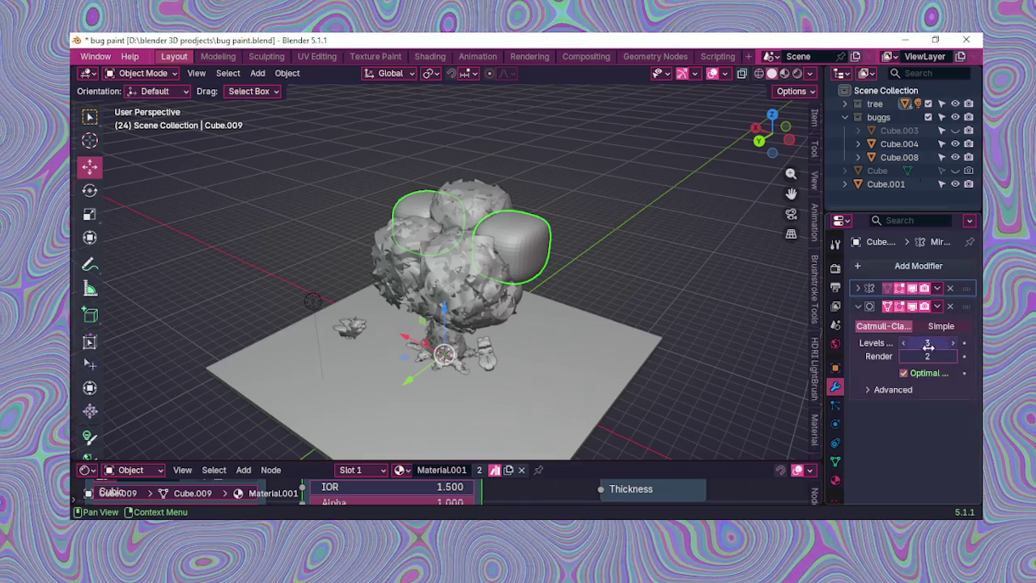
left_click_drag(909, 350, 895, 350)
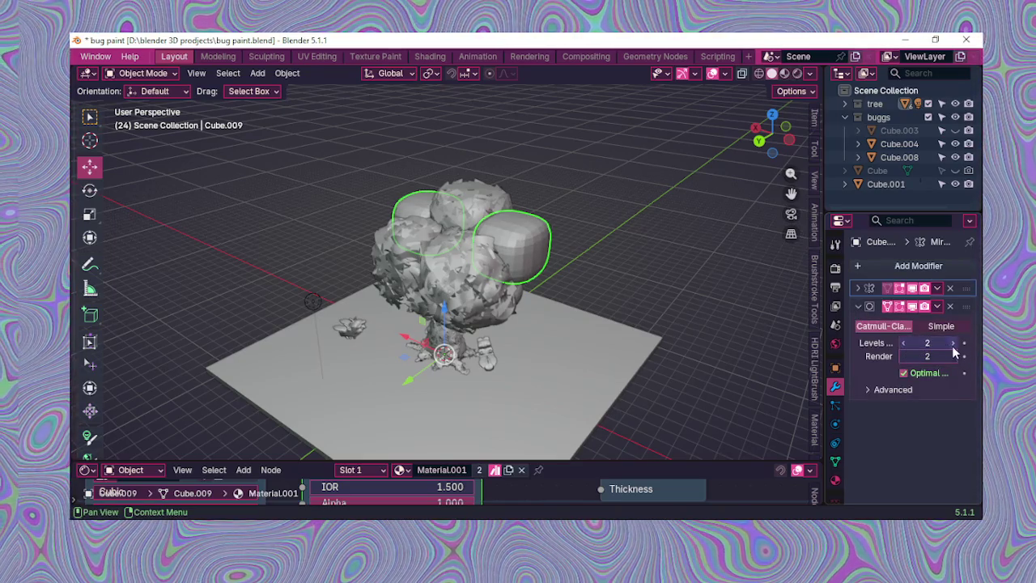
left_click_drag(895, 350, 928, 342)
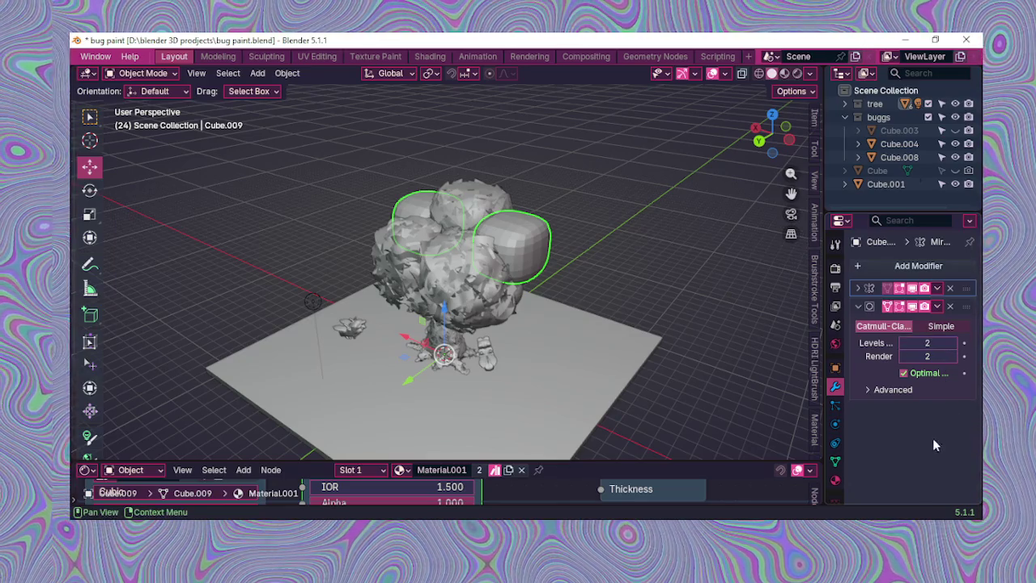
left_click(953, 342)
scroll(725, 340, "up", 1)
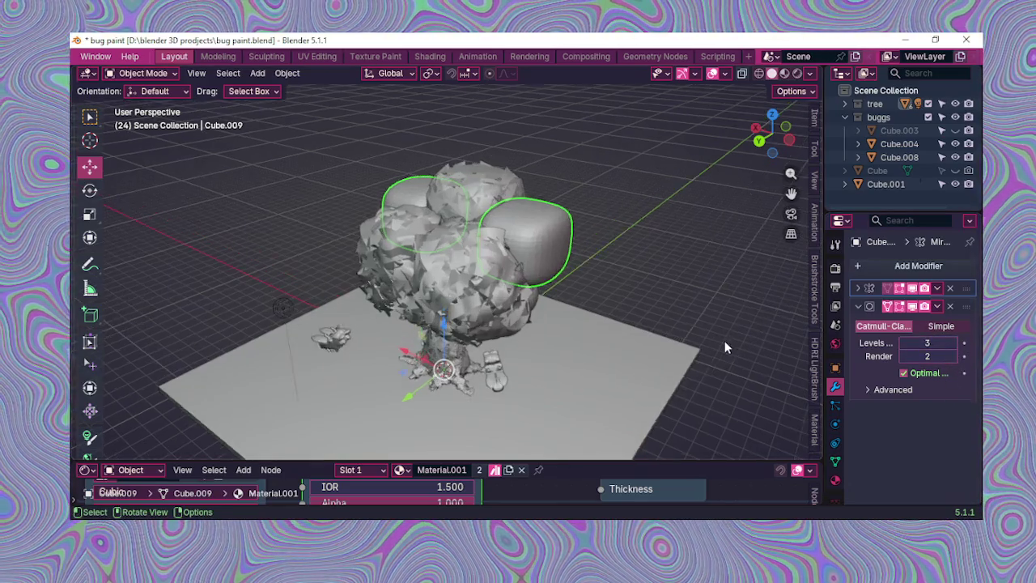
scroll(703, 311, "up", 1)
Step: Save bug paint.blend and switch to the Texture Paint workspace
middle_click_drag(703, 311, 709, 258)
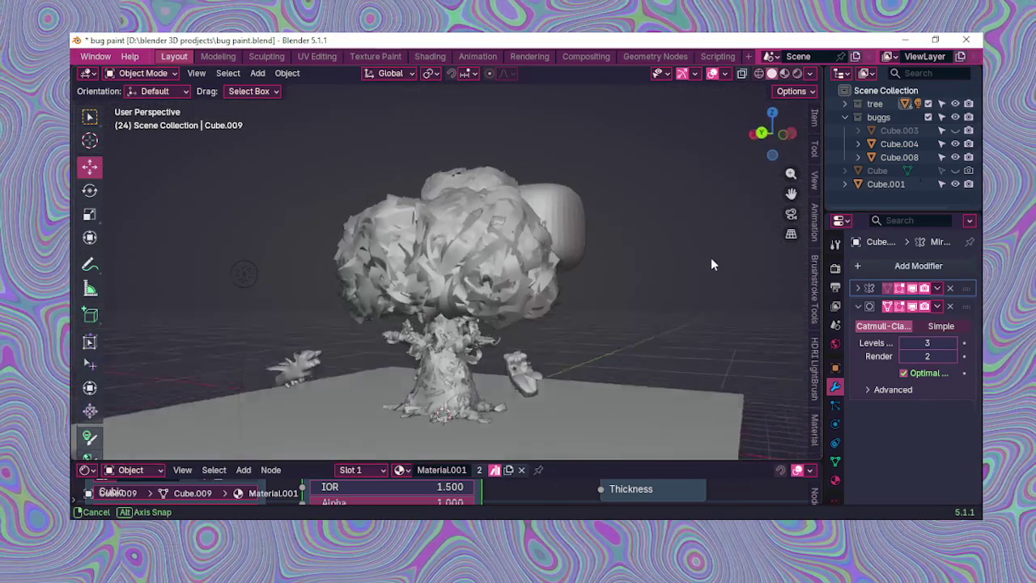
scroll(708, 258, "up", 2)
middle_click_drag(685, 276, 760, 267)
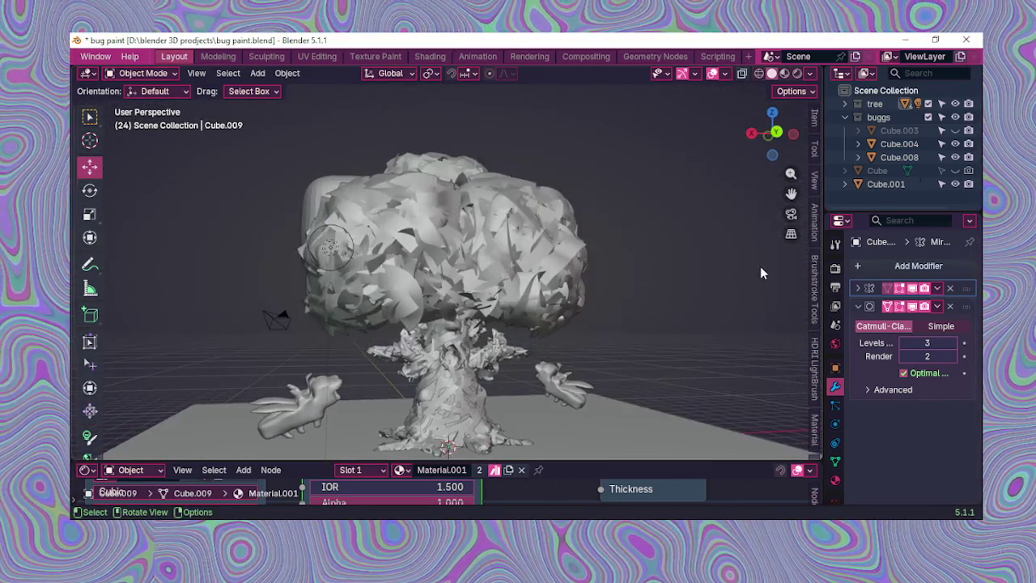
scroll(645, 292, "down", 2)
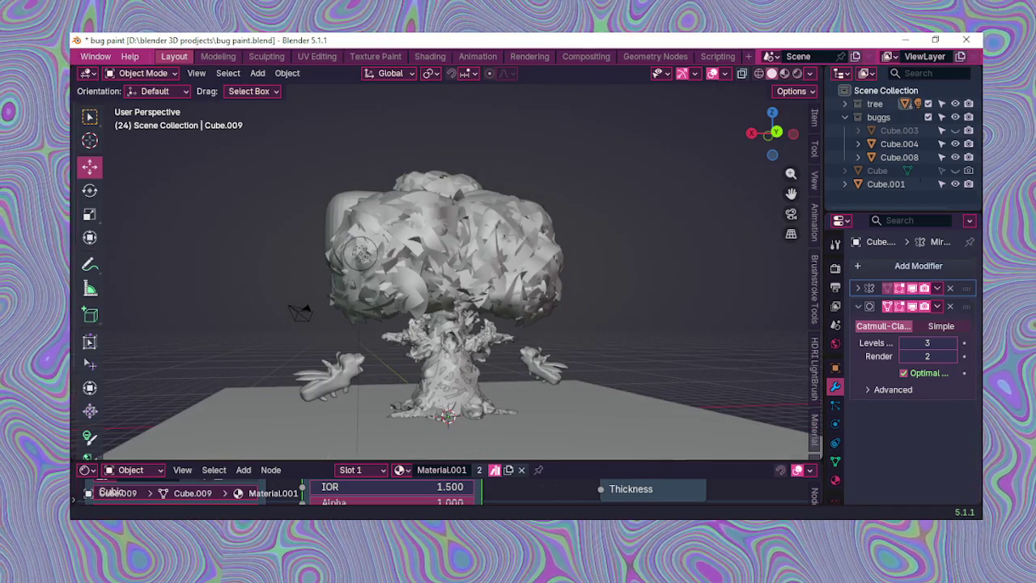
key("ctrl+s")
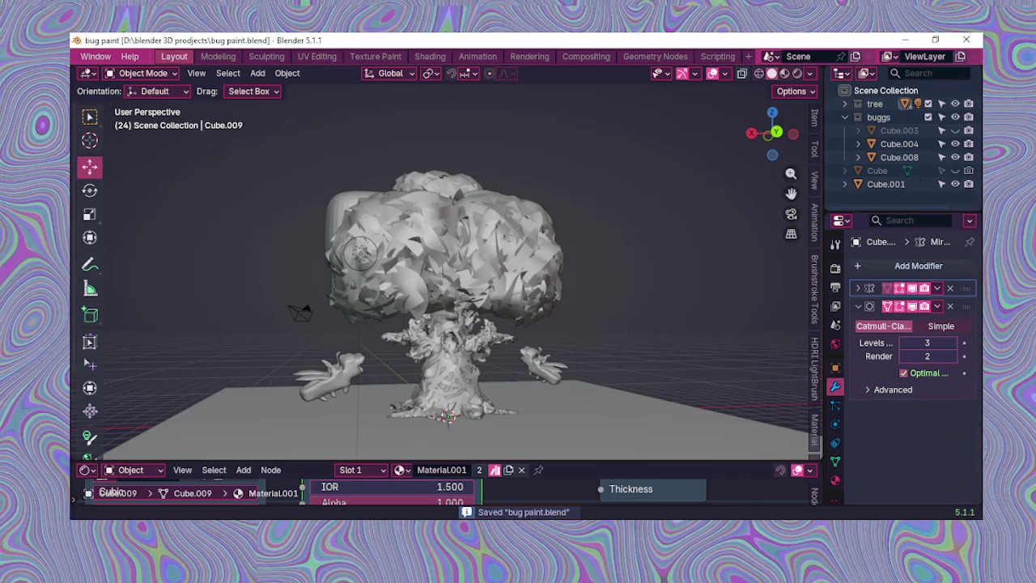
scroll(524, 285, "up", 2)
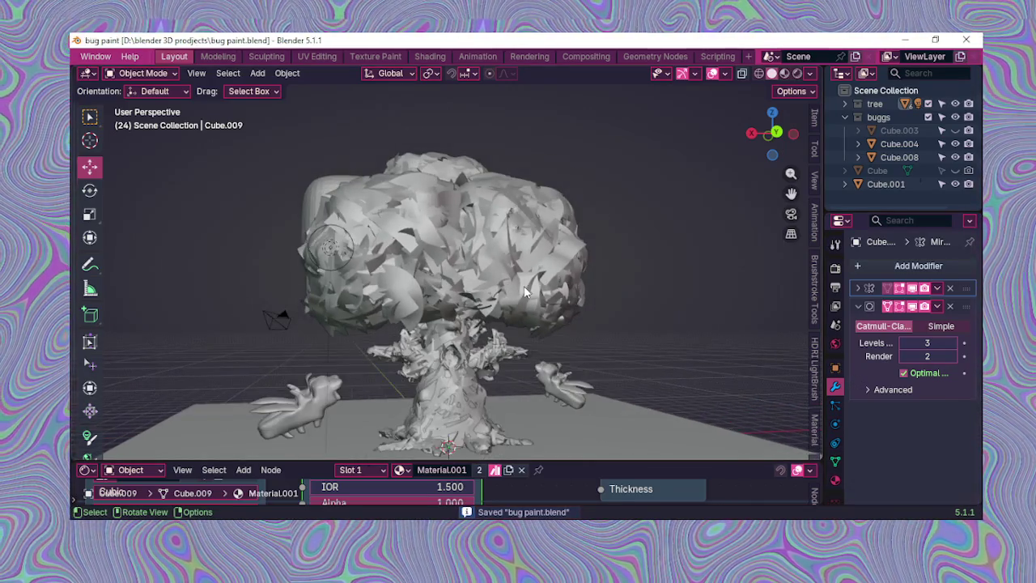
left_click(389, 58)
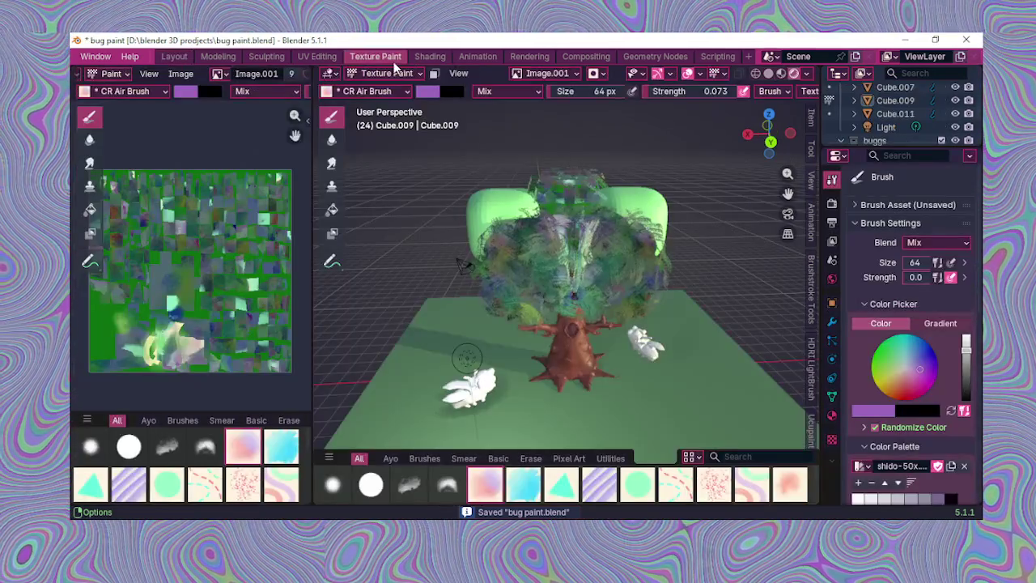
Step: Look over the painted tree and brush asset shelf, then switch to UV Editing
middle_click_drag(616, 308, 577, 324)
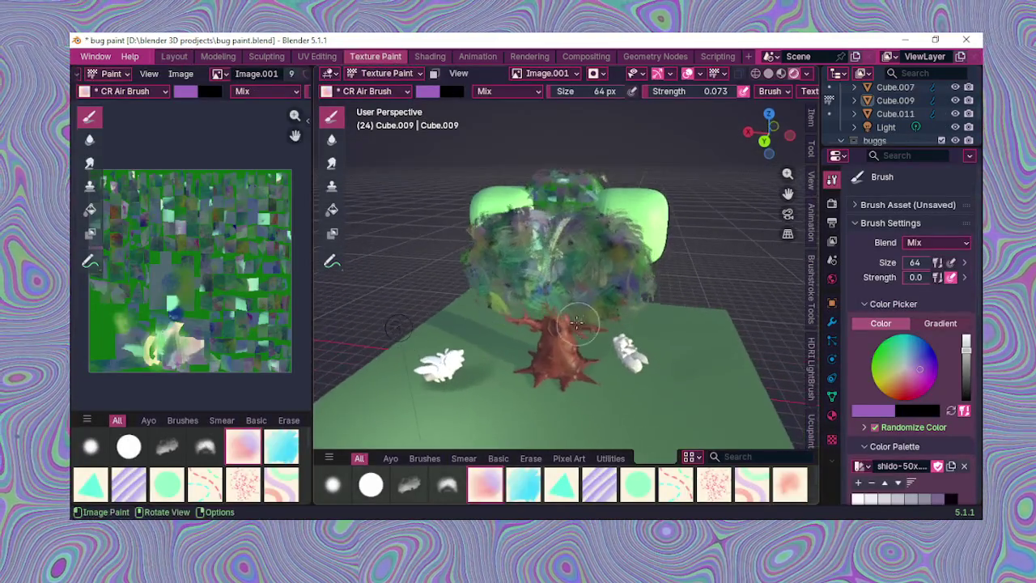
scroll(242, 461, "down", 3)
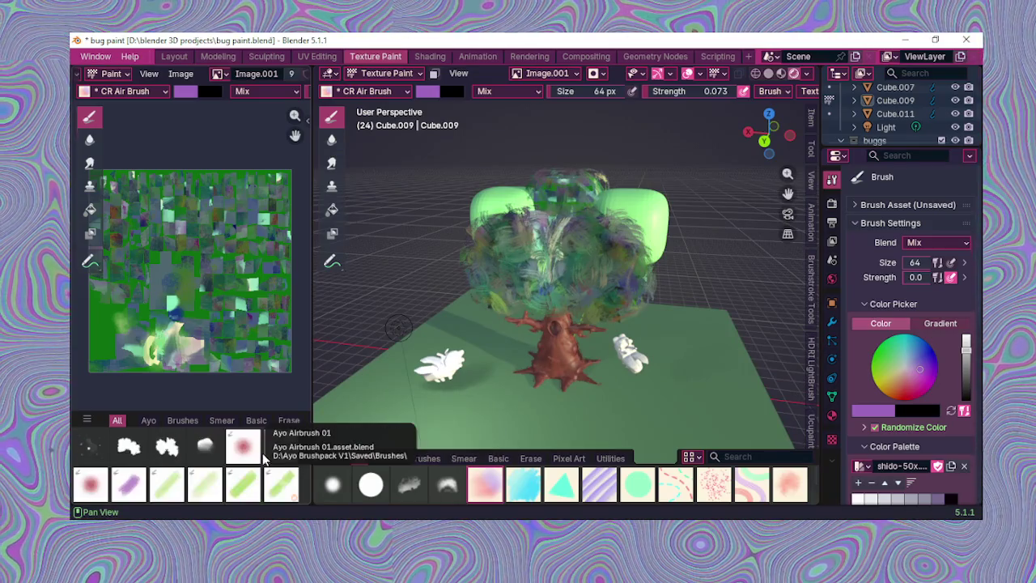
scroll(251, 466, "down", 2)
scroll(243, 470, "down", 2)
scroll(226, 478, "down", 2)
scroll(211, 486, "down", 2)
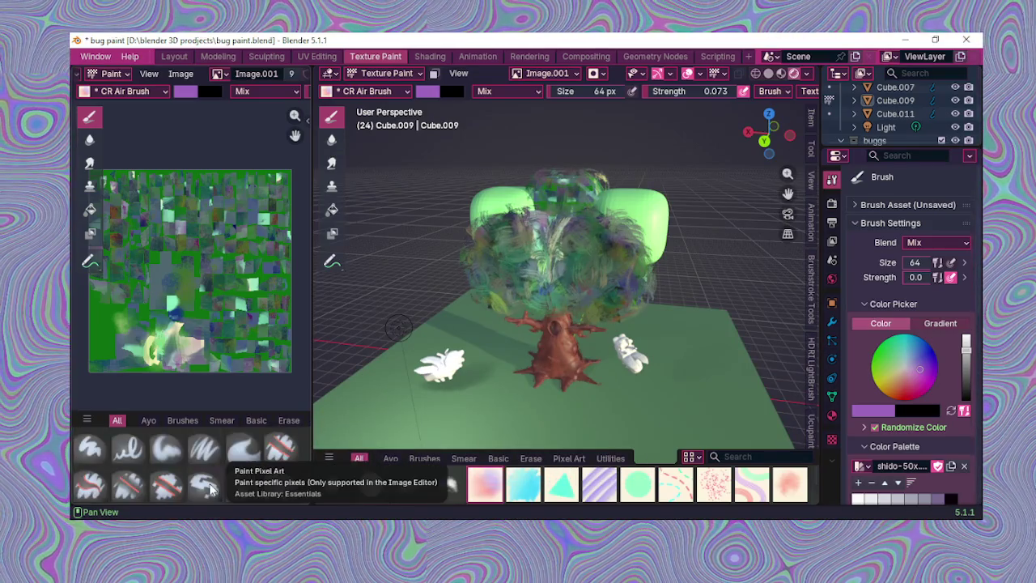
scroll(210, 486, "down", 3)
scroll(227, 462, "down", 2)
scroll(243, 324, "up", 1)
scroll(251, 336, "up", 1)
scroll(253, 340, "up", 1)
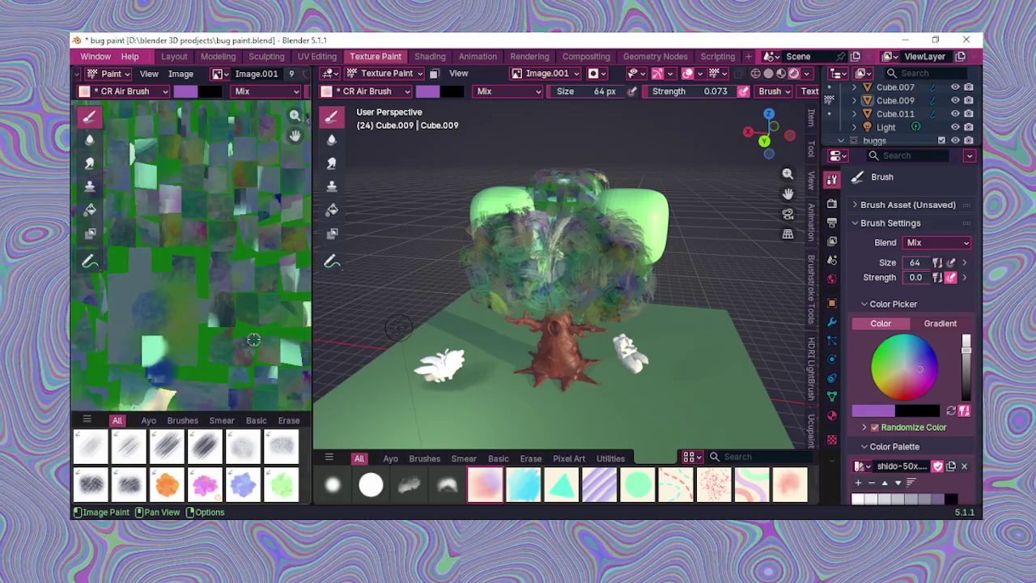
scroll(253, 340, "down", 3)
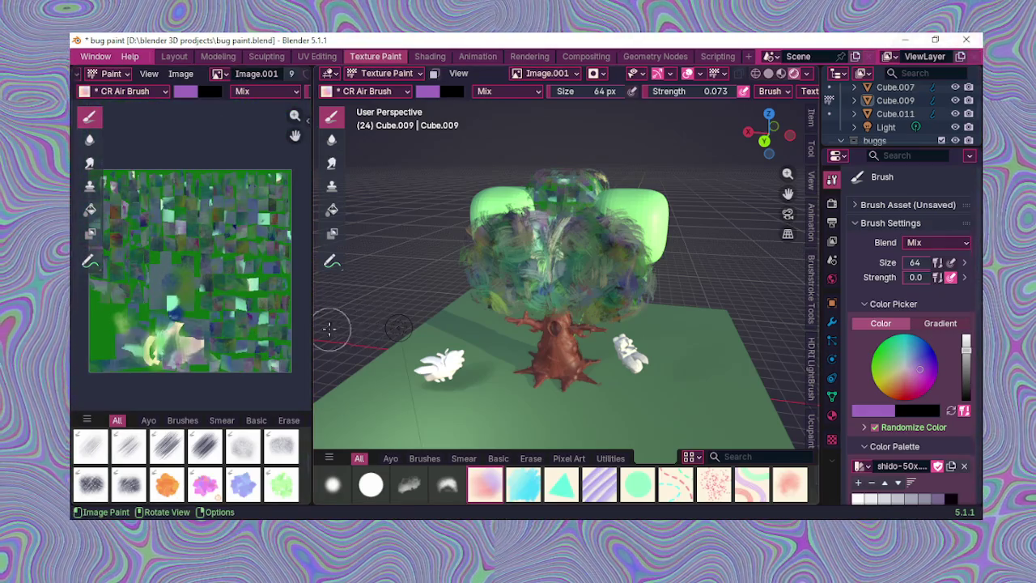
left_click(324, 57)
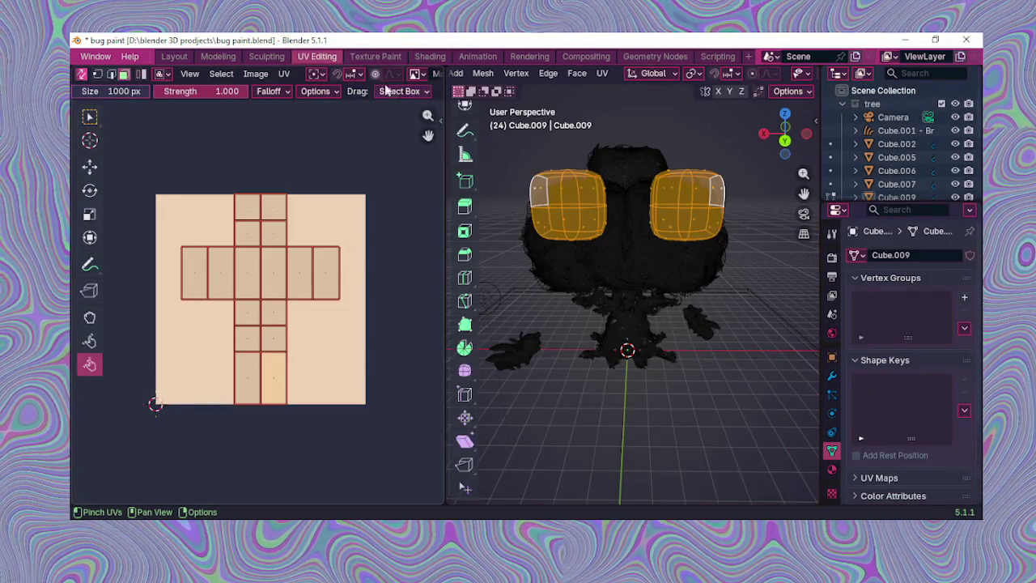
Step: Select the ground plane Cube.001 in Layout and open it in Texture Paint
left_click(174, 57)
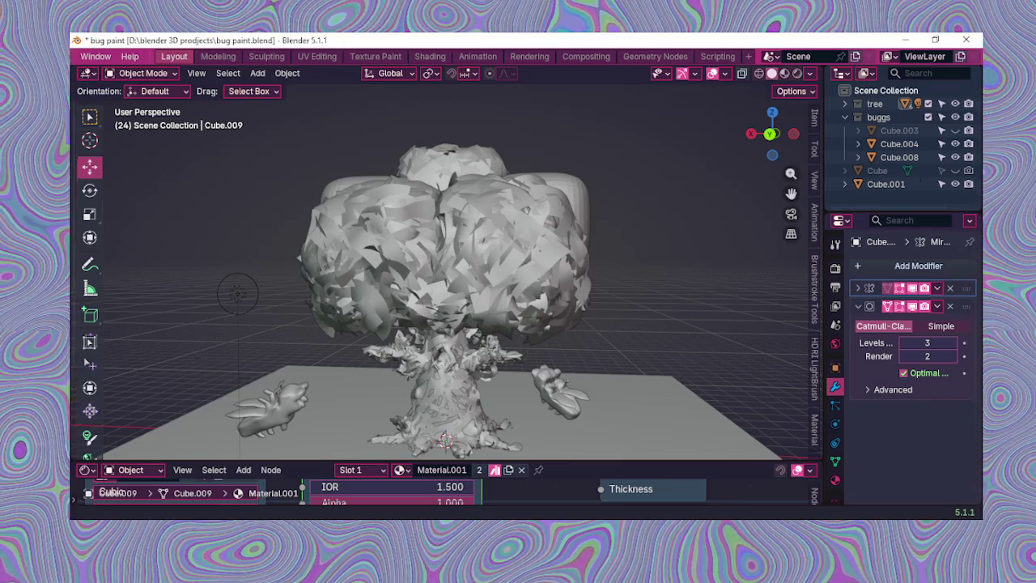
scroll(501, 409, "down", 2)
scroll(479, 354, "down", 2)
mouse_move(487, 365)
middle_mouse_down()
mouse_move(498, 397)
mouse_move(371, 61)
middle_mouse_up()
left_click(497, 389)
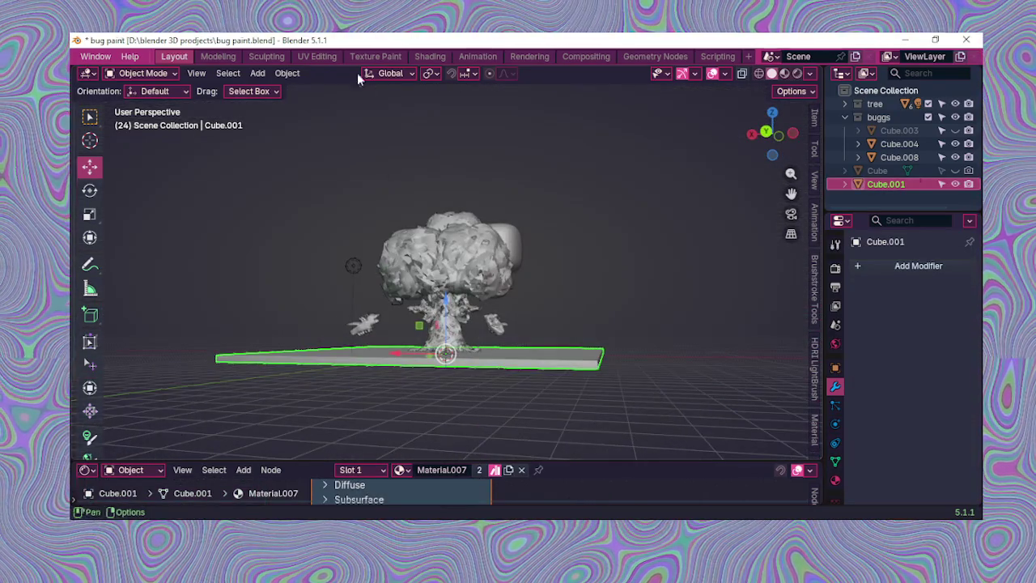
left_click(371, 57)
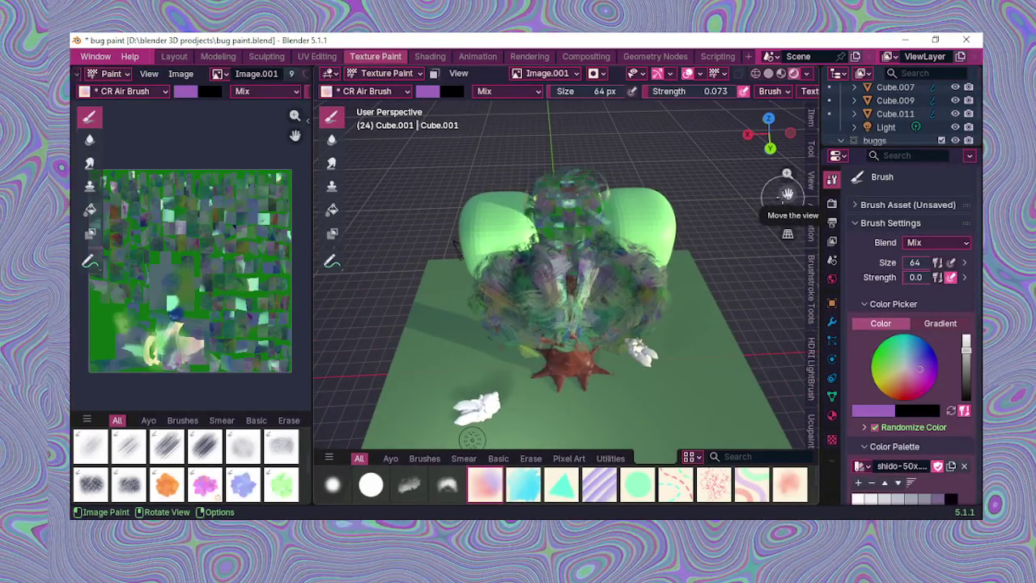
Step: Review the painted scene and Image.001 texture slot, then open UV Editing on Cube.001
left_click_drag(787, 194, 597, 321)
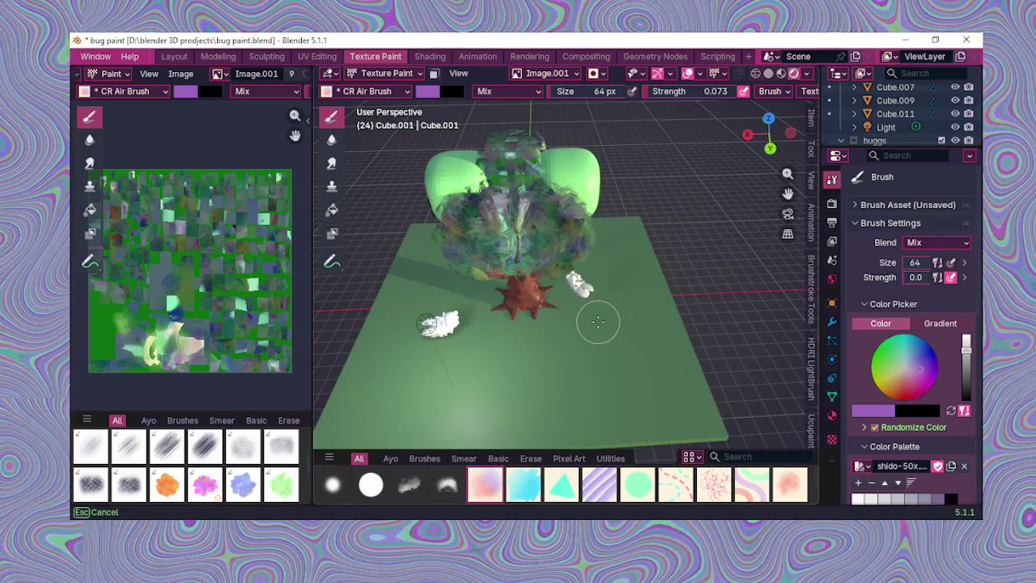
scroll(597, 323, "up", 2)
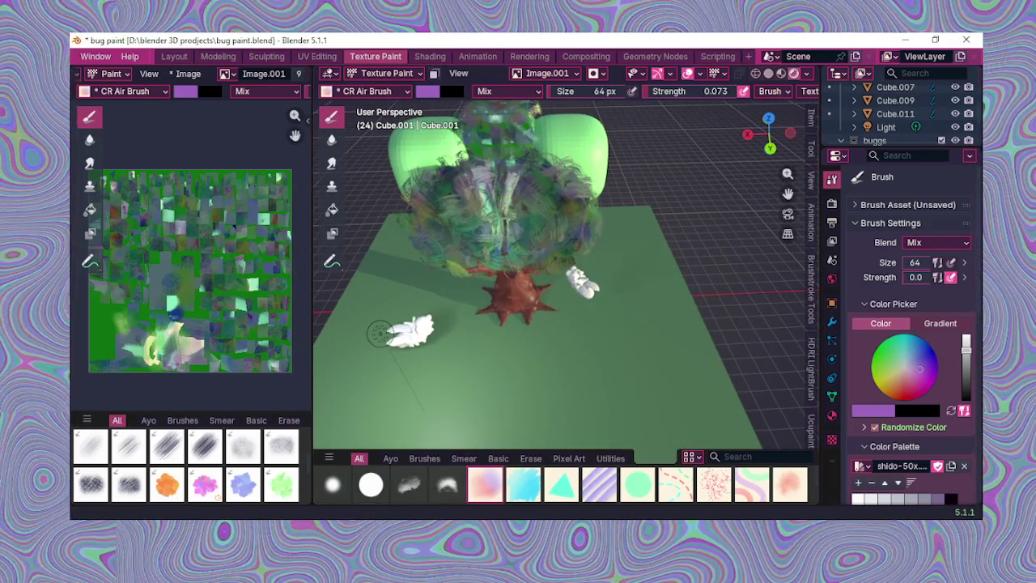
middle_click_drag(576, 240, 577, 258)
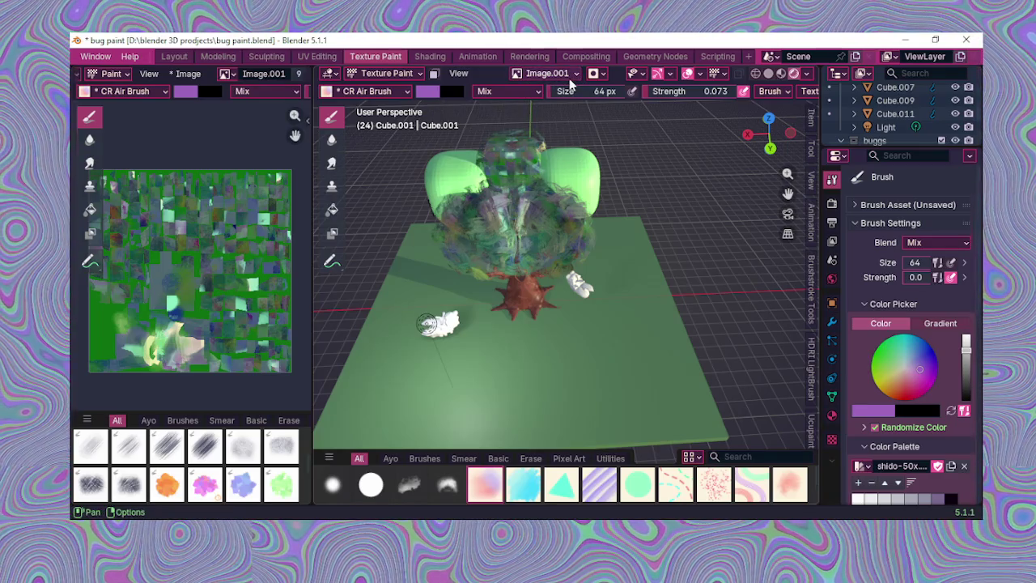
left_click(573, 75)
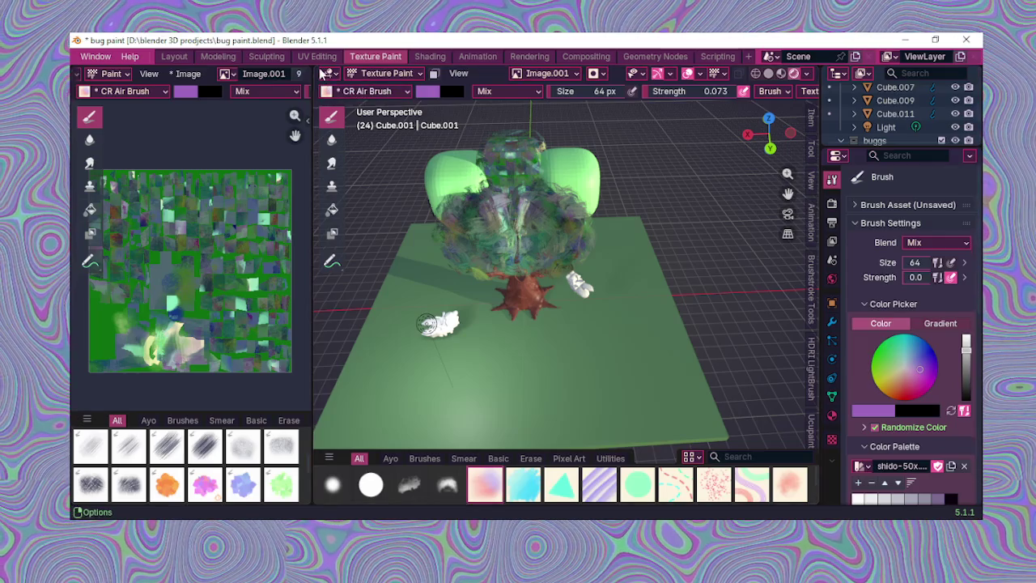
left_click(318, 57)
scroll(542, 255, "down", 3)
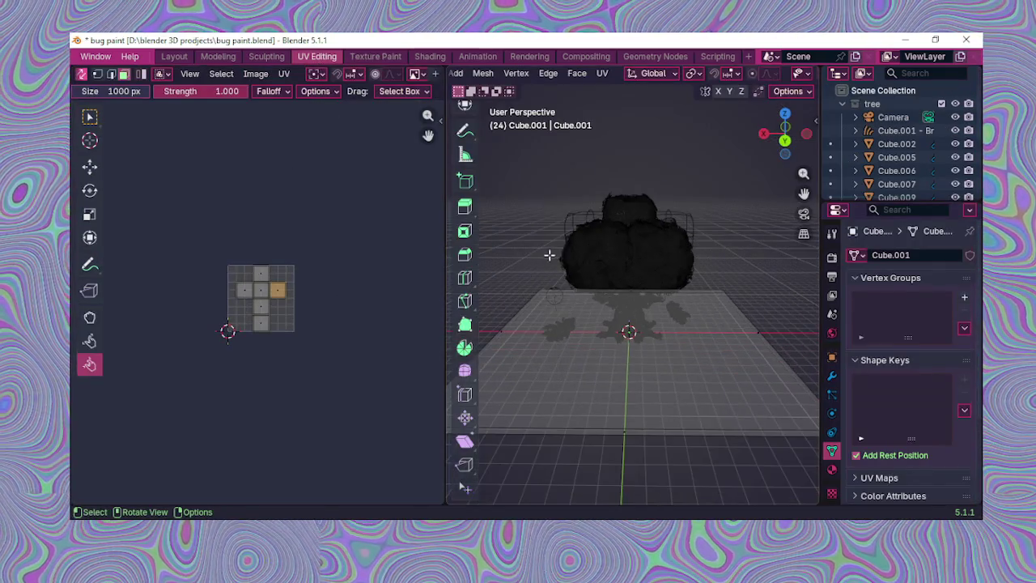
Step: Box-select all of the ground plane's geometry in the UV Editing viewport
scroll(523, 256, "down", 1)
scroll(527, 248, "down", 1)
mouse_move(527, 248)
left_mouse_down()
mouse_move(629, 324)
mouse_move(735, 362)
left_mouse_up()
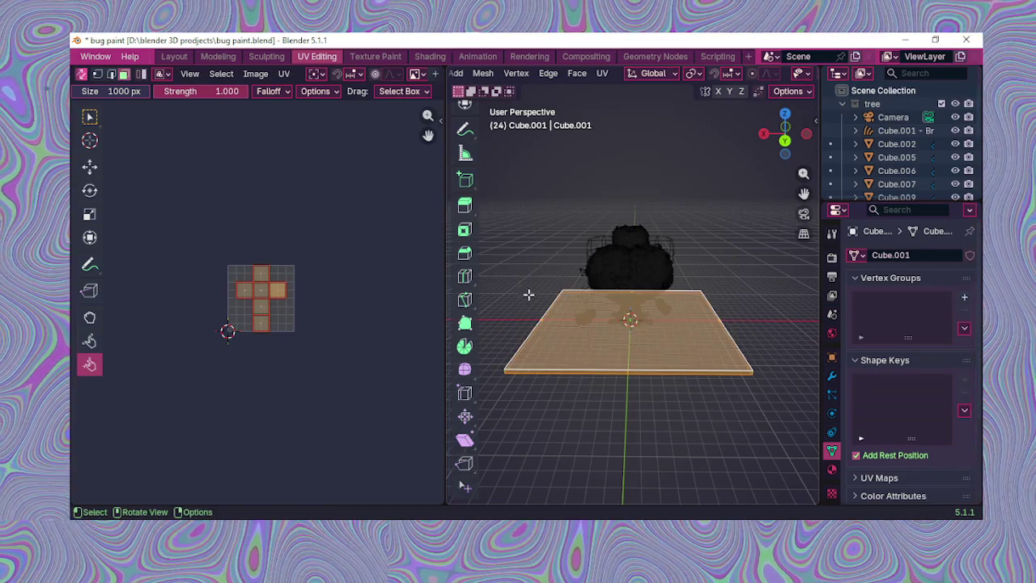
scroll(529, 284, "down", 1)
mouse_move(517, 239)
left_mouse_down()
mouse_move(789, 377)
mouse_move(772, 377)
left_mouse_up()
scroll(720, 407, "up", 1)
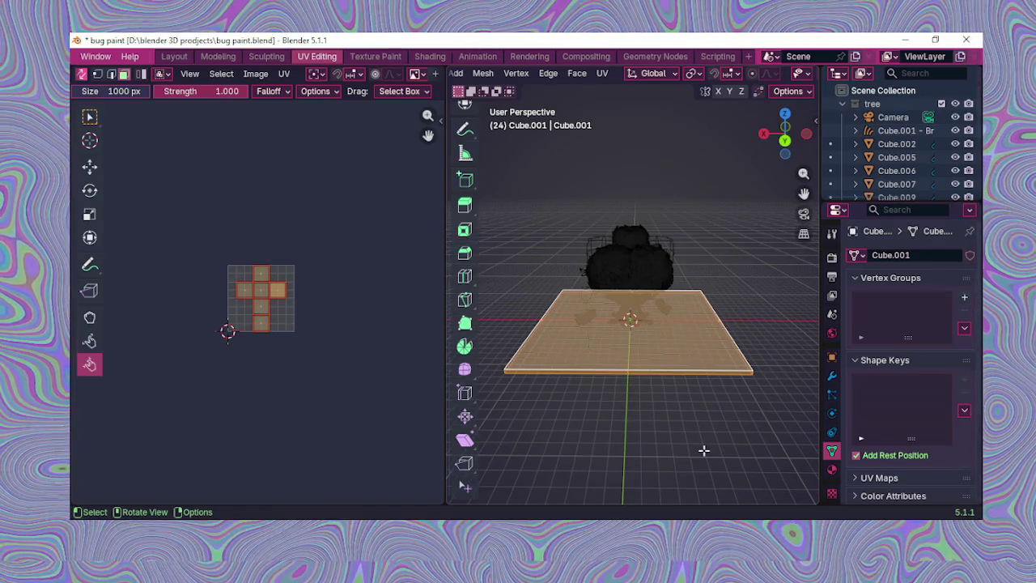
Step: Unwrap the ground plane with Smart UV Project
key("u")
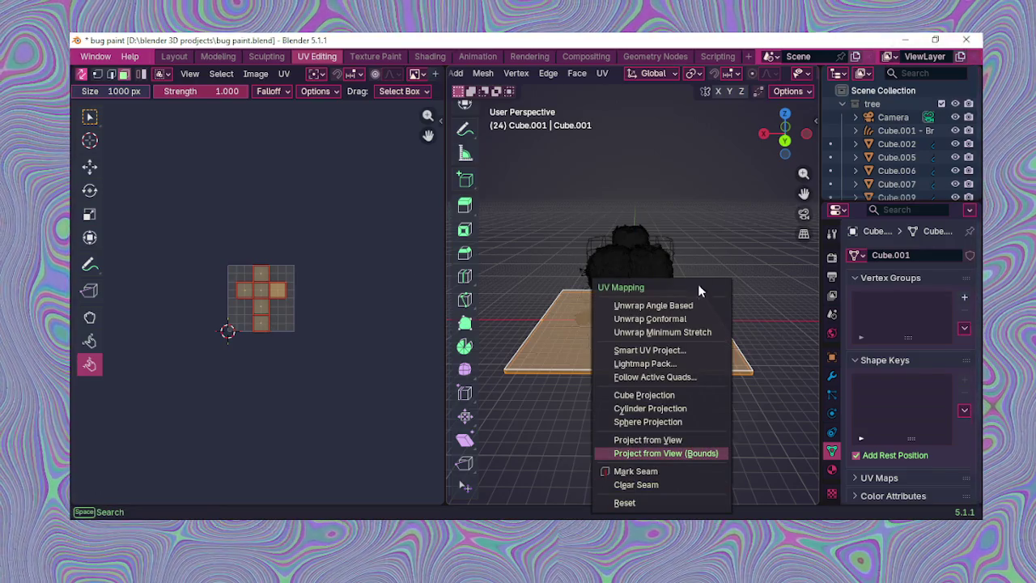
left_click(688, 351)
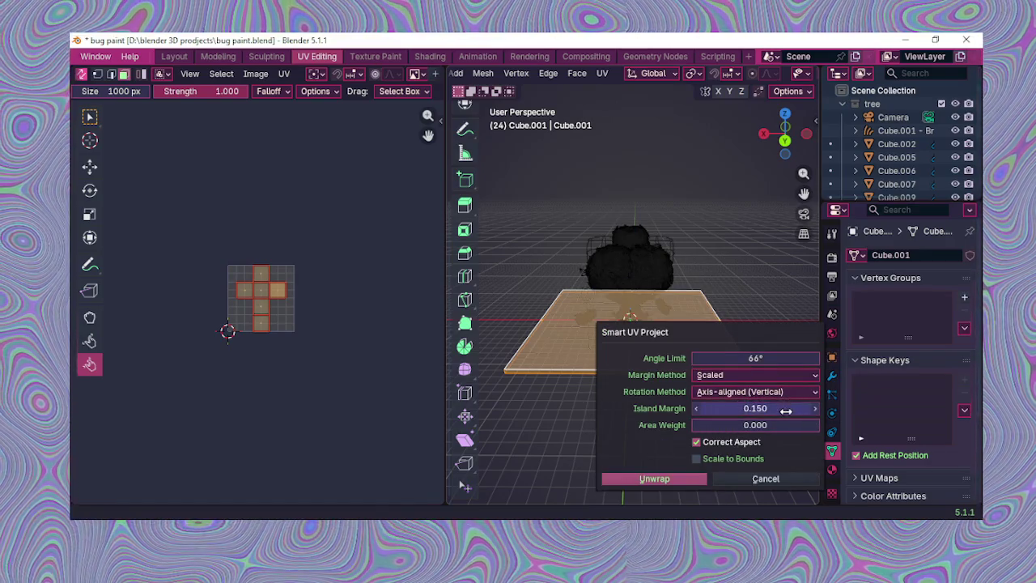
left_click(694, 477)
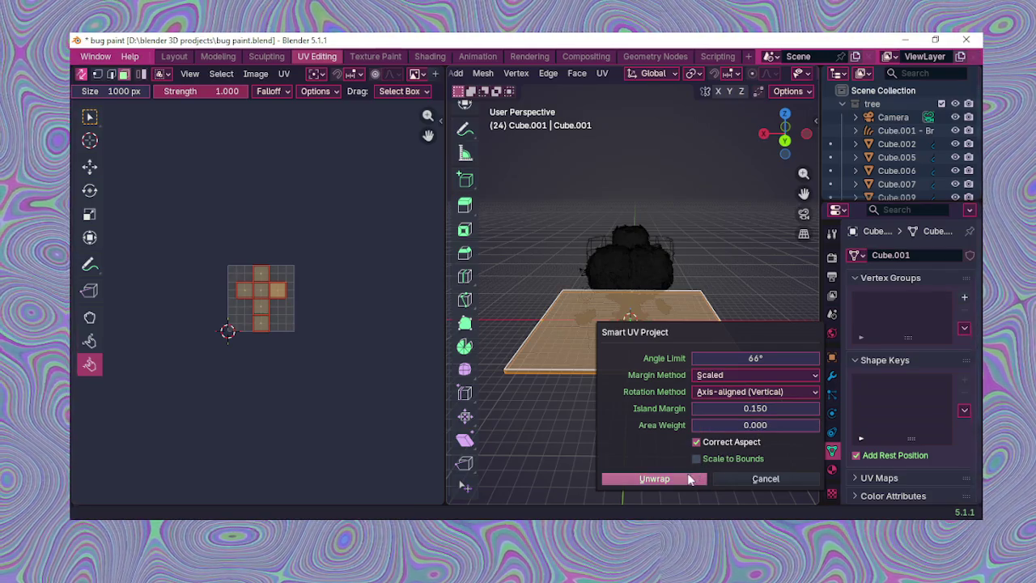
scroll(135, 351, "up", 2)
scroll(294, 276, "up", 3)
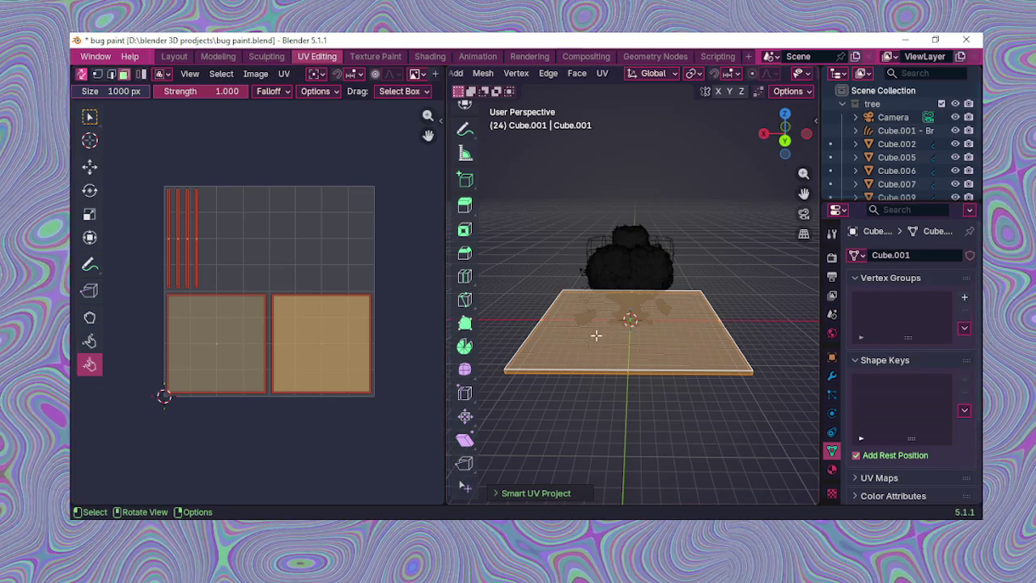
Step: Set the unwrap's Angle Limit to 61.6° and enable Scale to Bounds
left_click(548, 493)
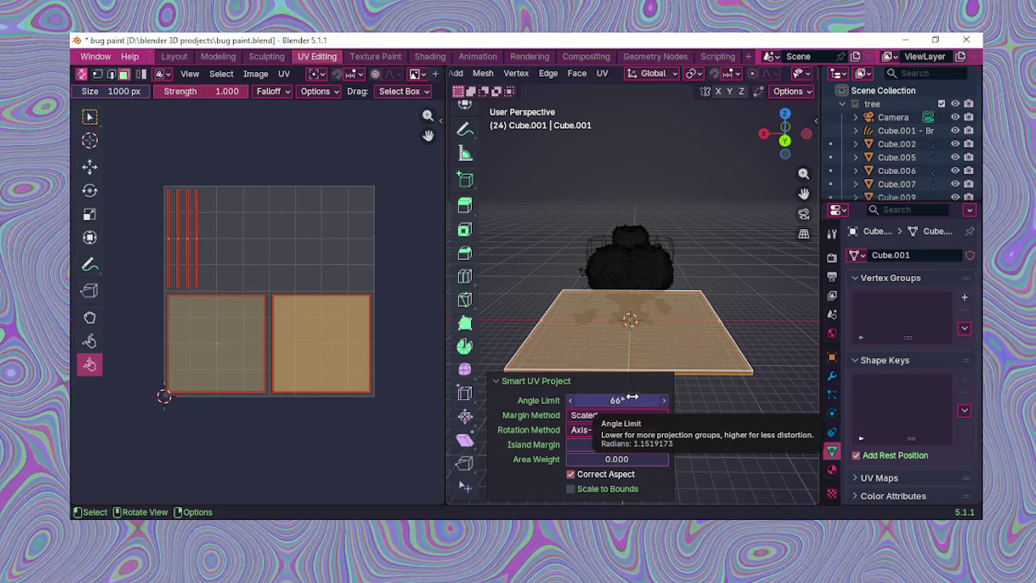
left_click_drag(609, 401, 583, 401)
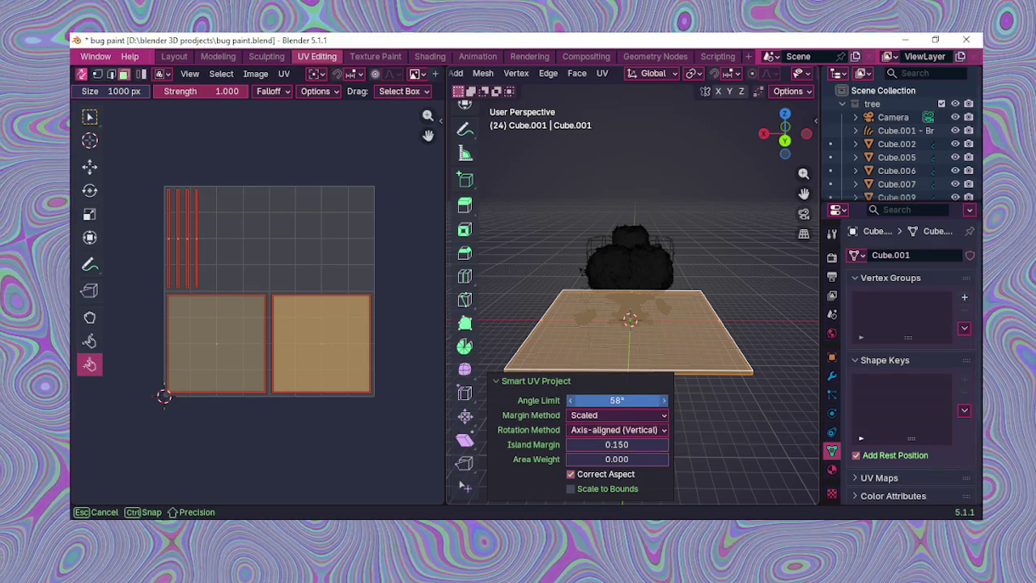
left_click_drag(583, 401, 636, 406)
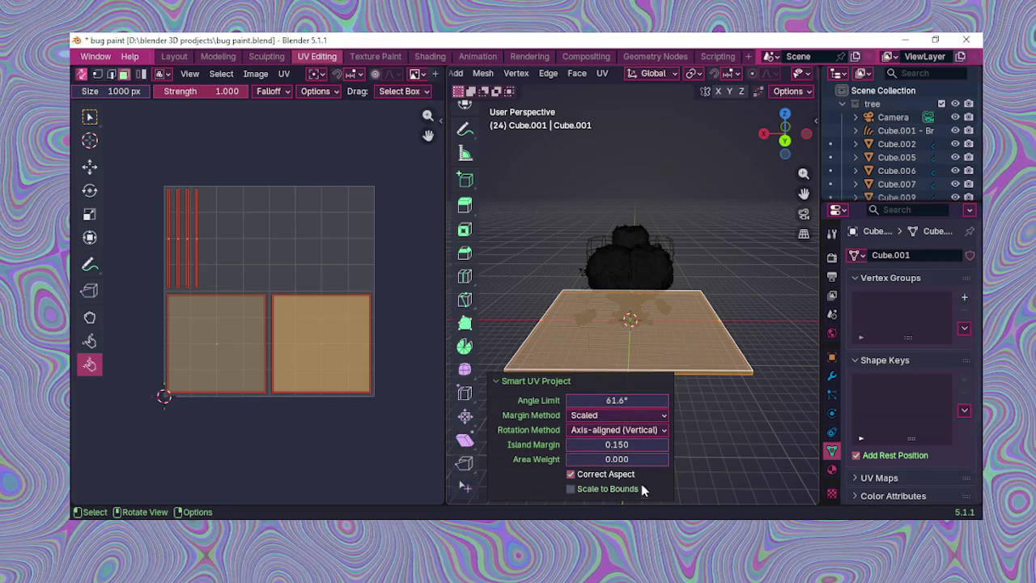
left_click(634, 490)
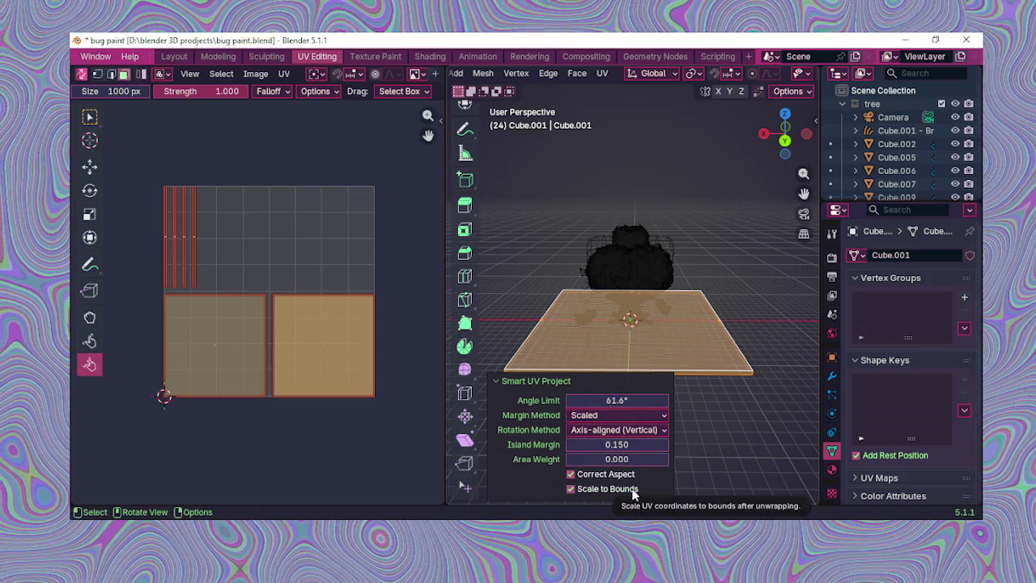
Step: Keep the Scaled margin method and set island Rotation Method to Axis-aligned
left_click(613, 413)
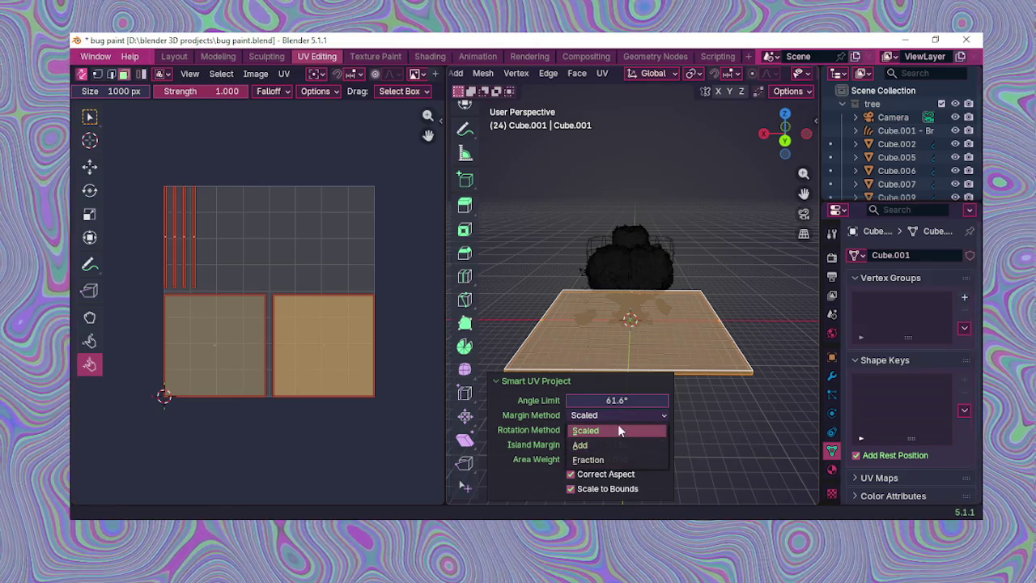
left_click(617, 427)
left_click(620, 430)
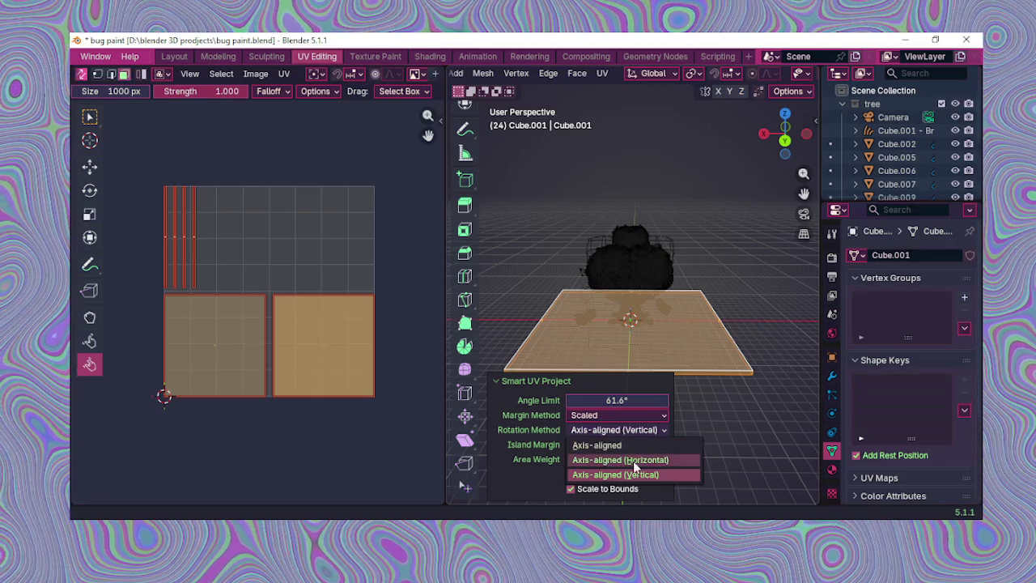
left_click(628, 445)
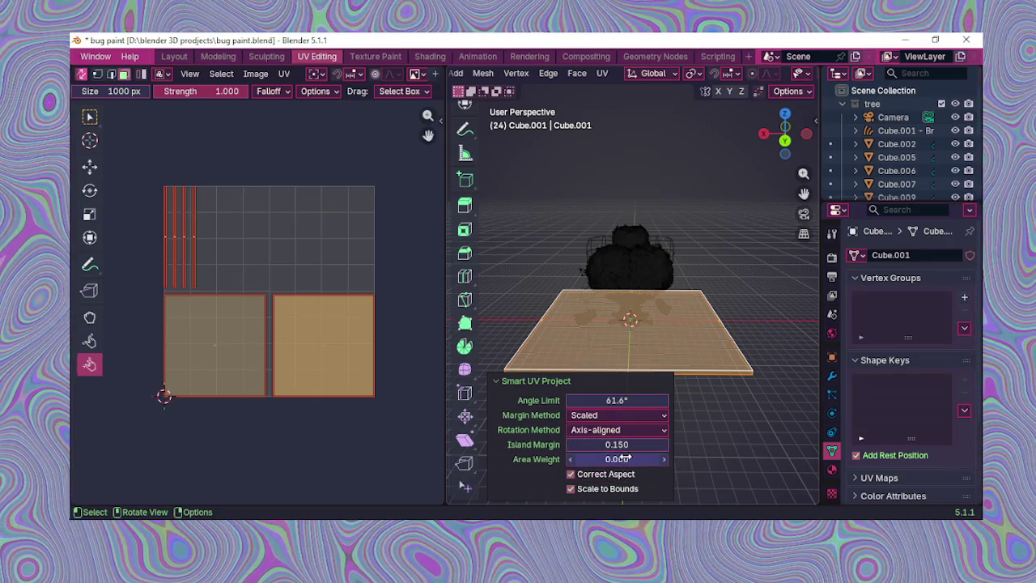
left_click(621, 432)
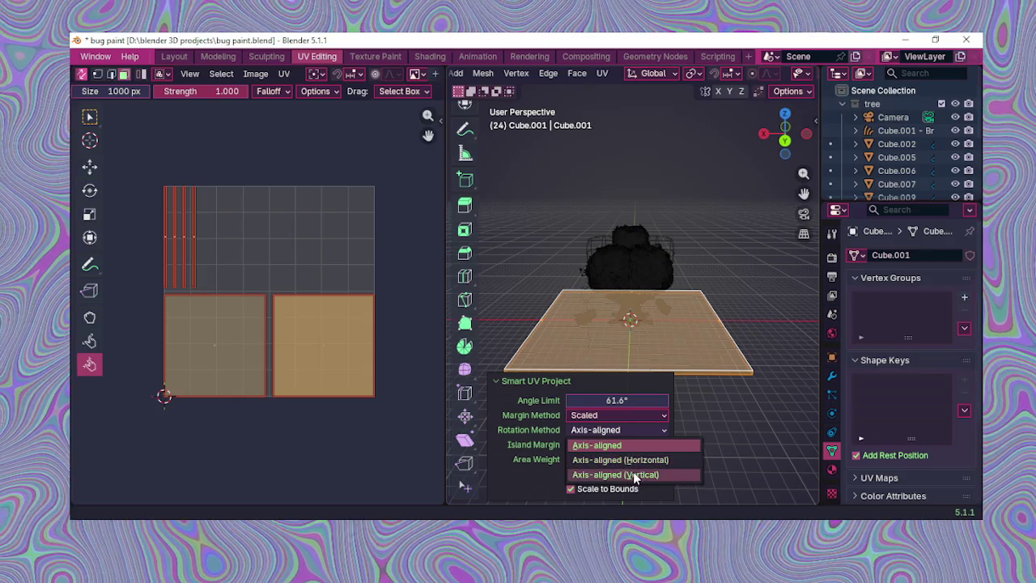
key("Escape")
left_click(620, 430)
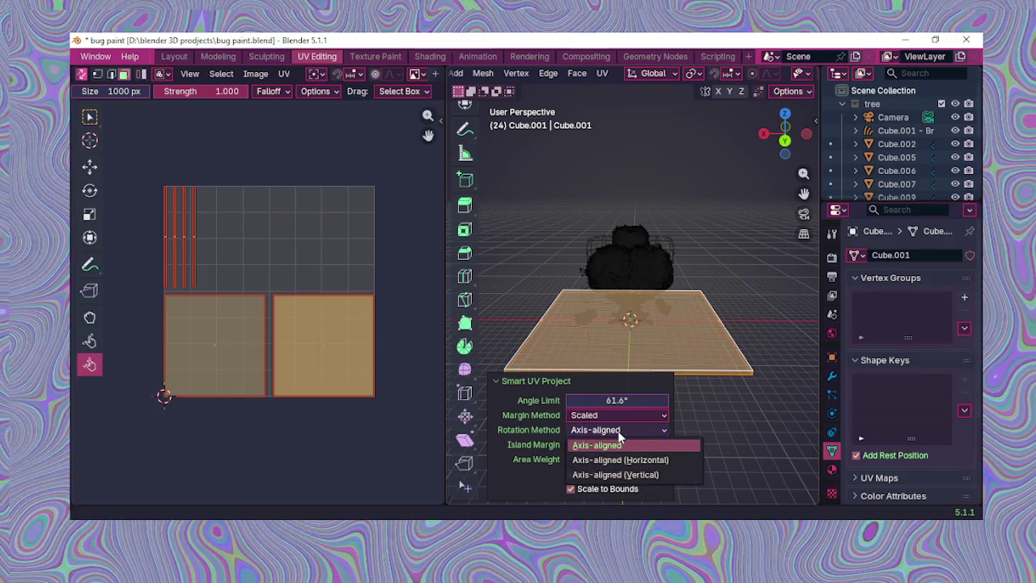
mouse_move(621, 460)
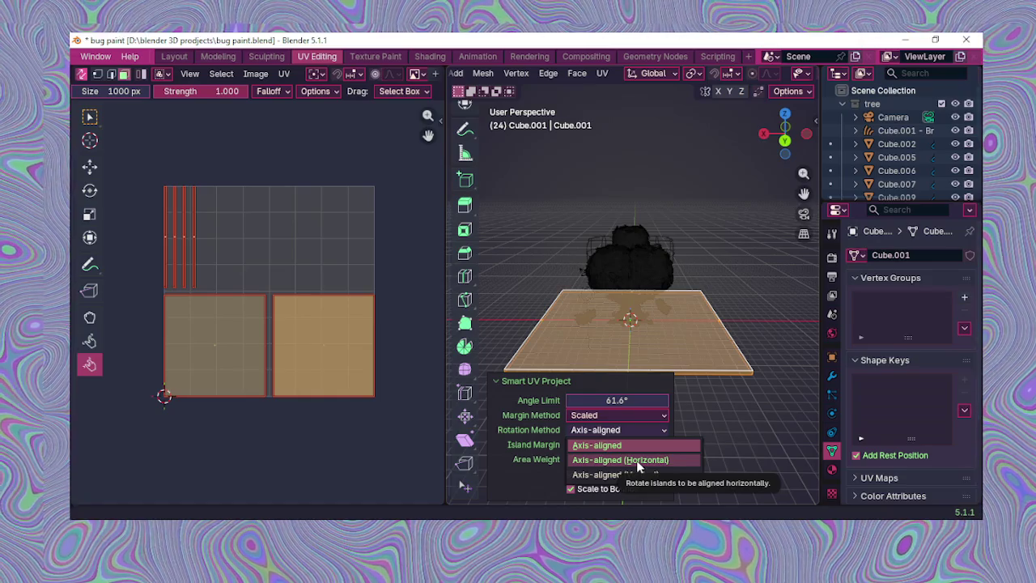
left_click(628, 444)
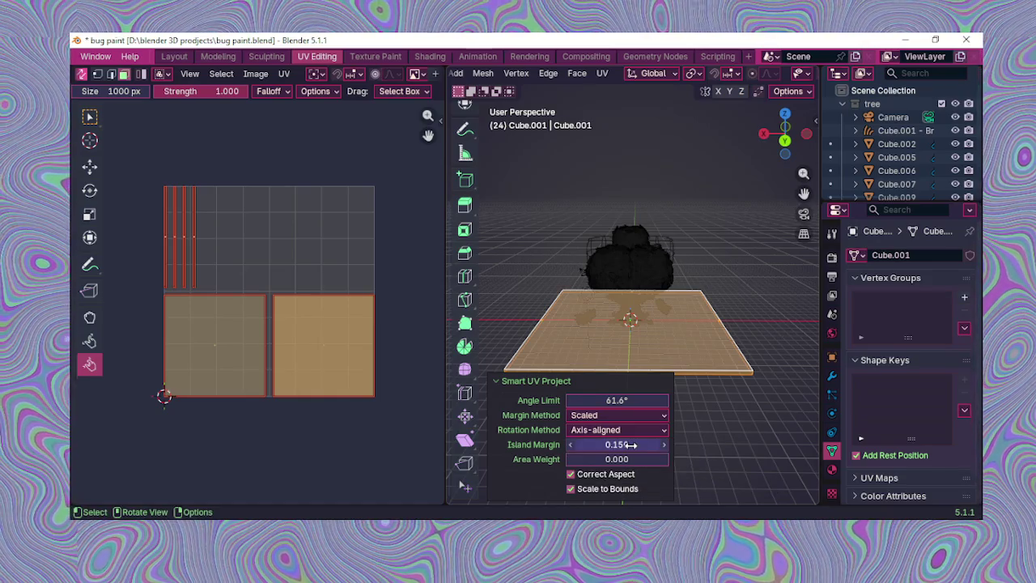
right_click(527, 302)
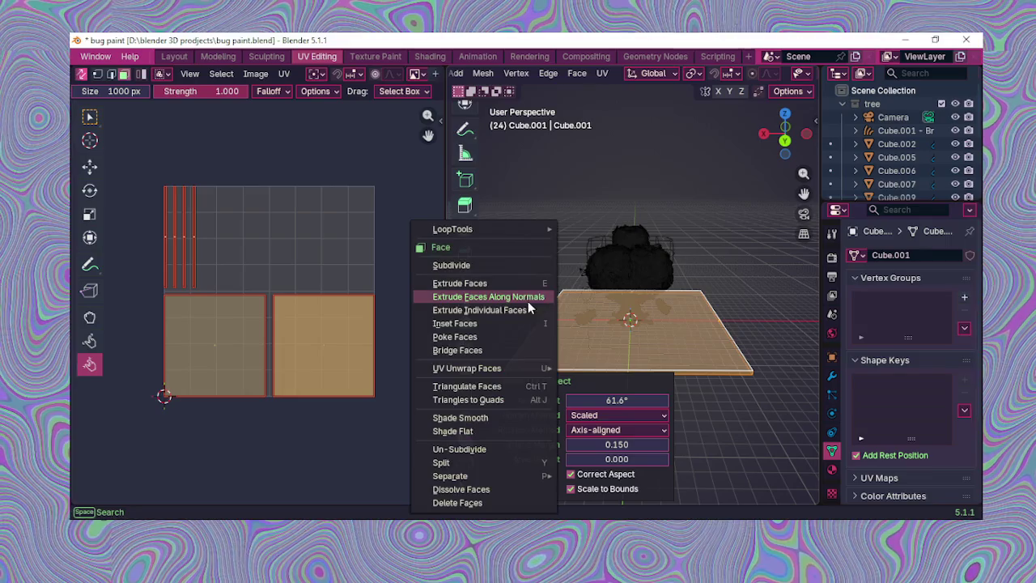
Step: Deselect the plane and pinch its UV islands slightly inward with the Pinch brush
left_click(570, 232)
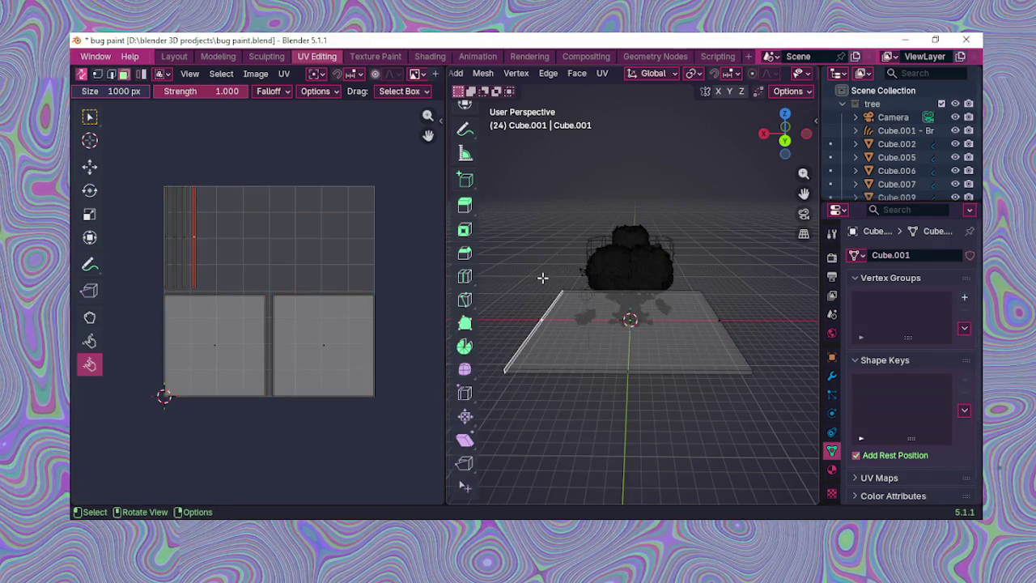
scroll(544, 276, "up", 2)
middle_click_drag(544, 277, 607, 370)
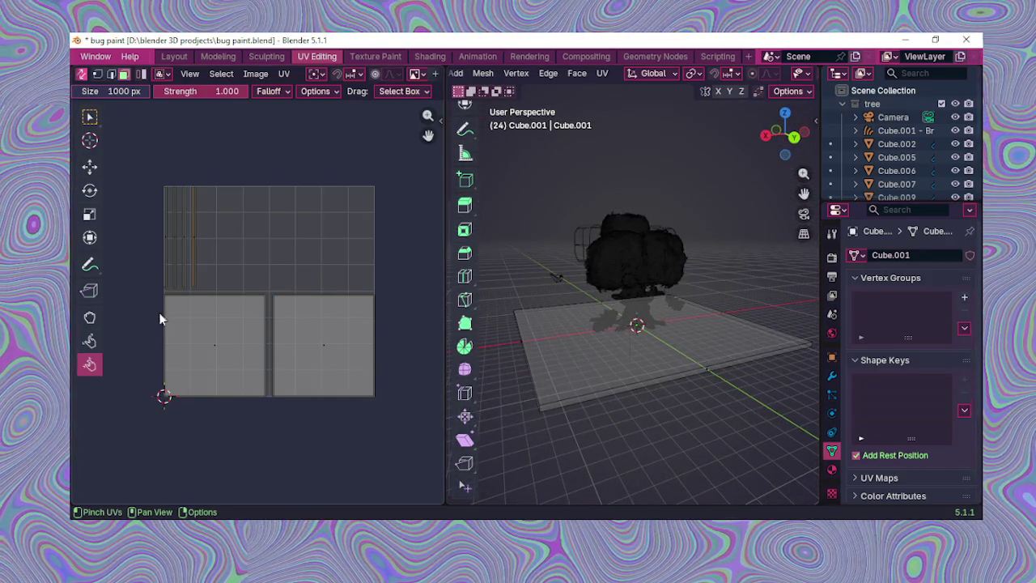
left_click(183, 265)
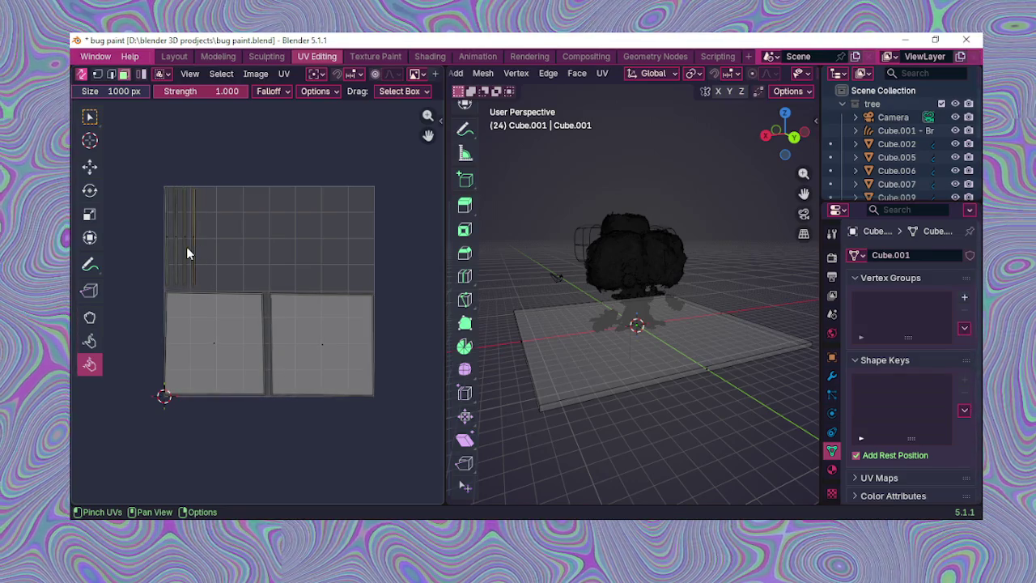
scroll(182, 251, "up", 2)
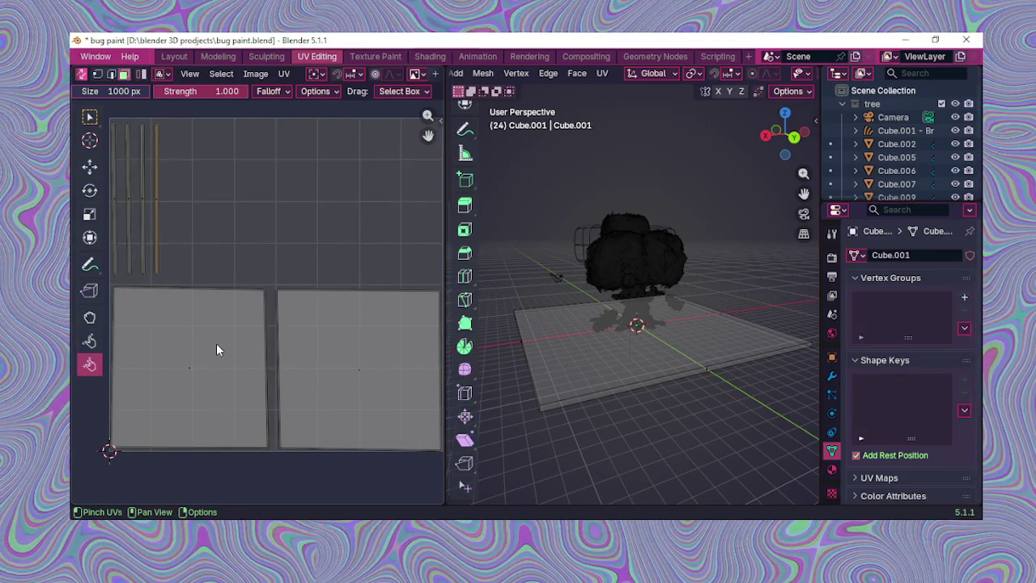
scroll(359, 328, "down", 1)
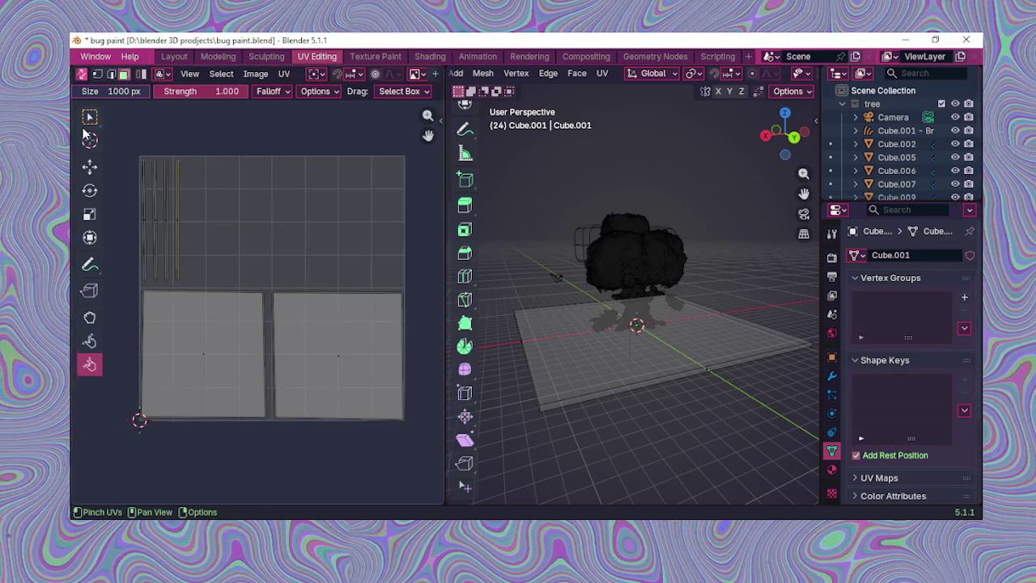
Step: Return to Select Box and box-select every face of the ground plane
left_click(90, 116)
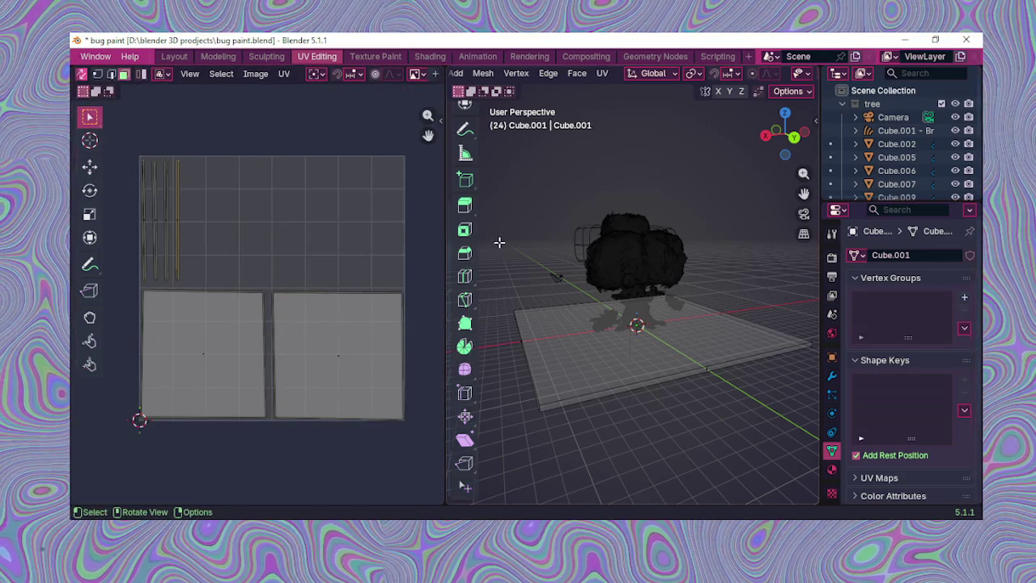
middle_click_drag(493, 241, 533, 237)
left_click_drag(519, 232, 794, 408)
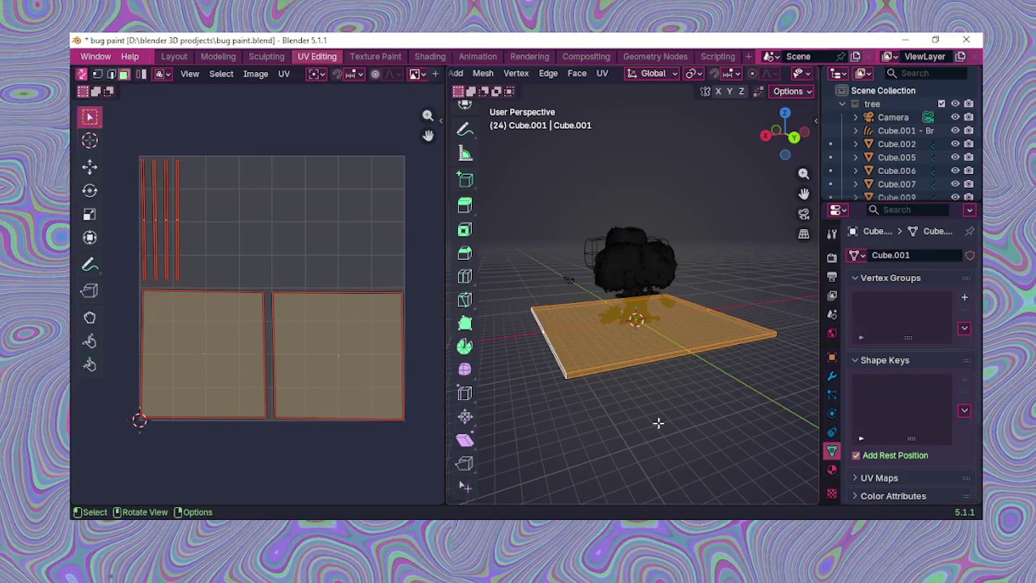
key("u")
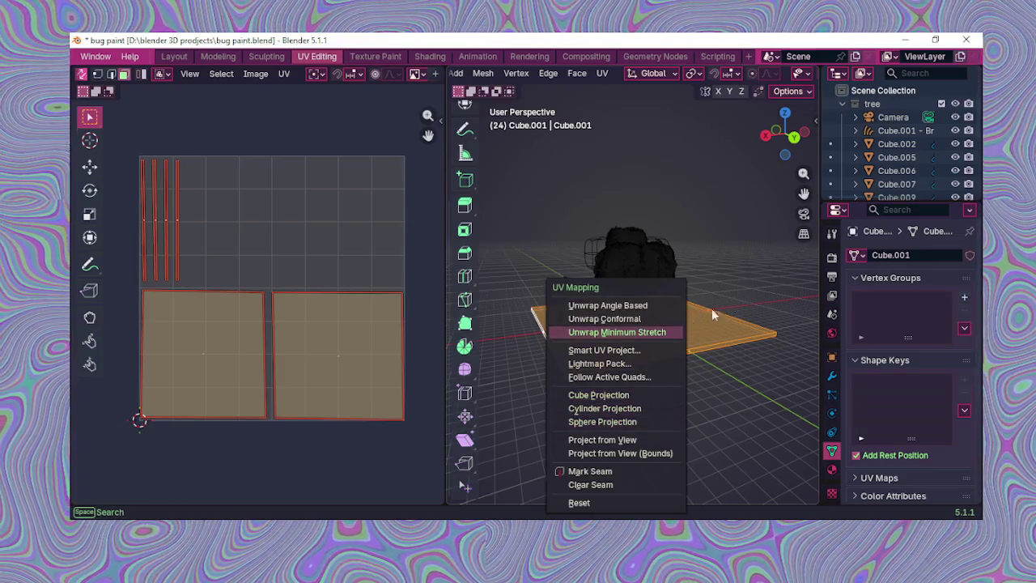
Step: Re-apply the Smart UV Project unwrap to the ground plane
left_click(615, 351)
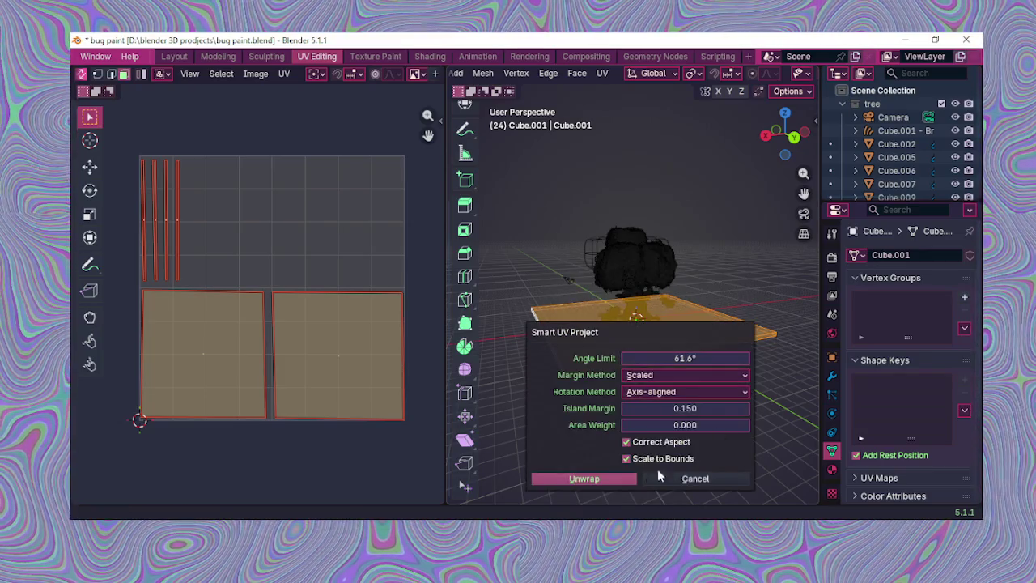
left_click(609, 480)
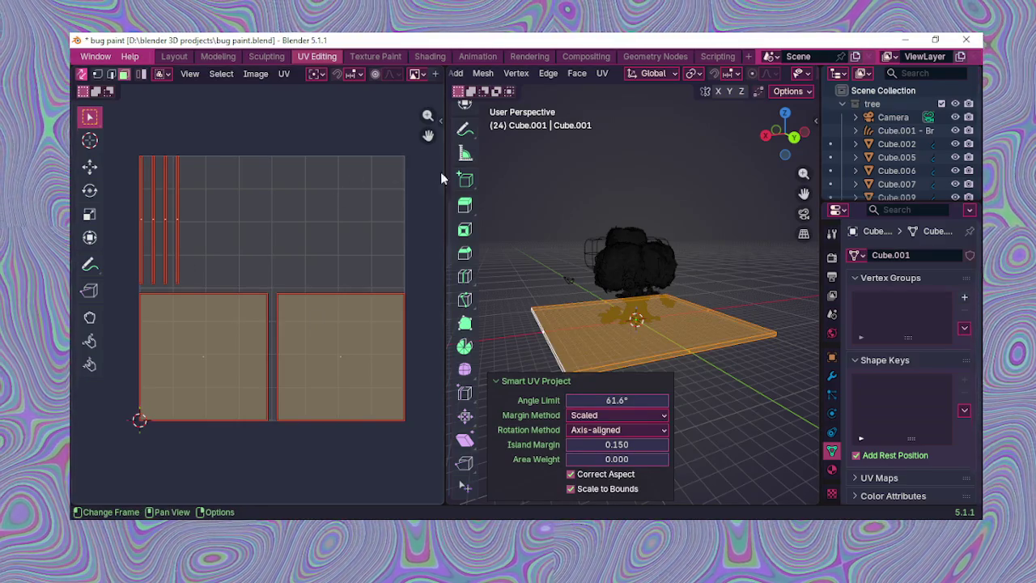
left_click(556, 239)
middle_click_drag(556, 238, 521, 243)
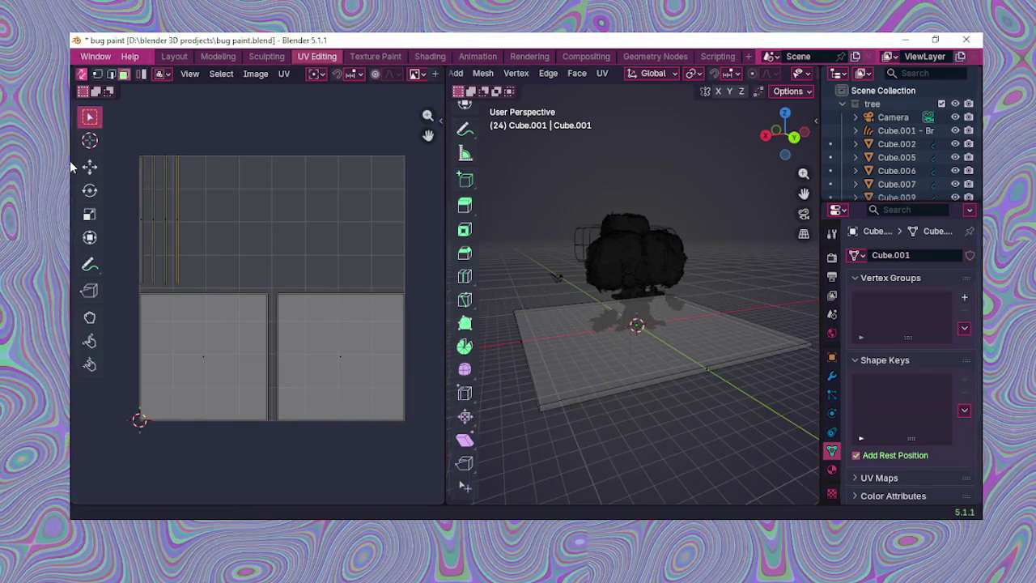
scroll(194, 242, "up", 2)
Step: Select the left, right and thin-strip UV islands to see which plane parts they map
left_click(229, 334)
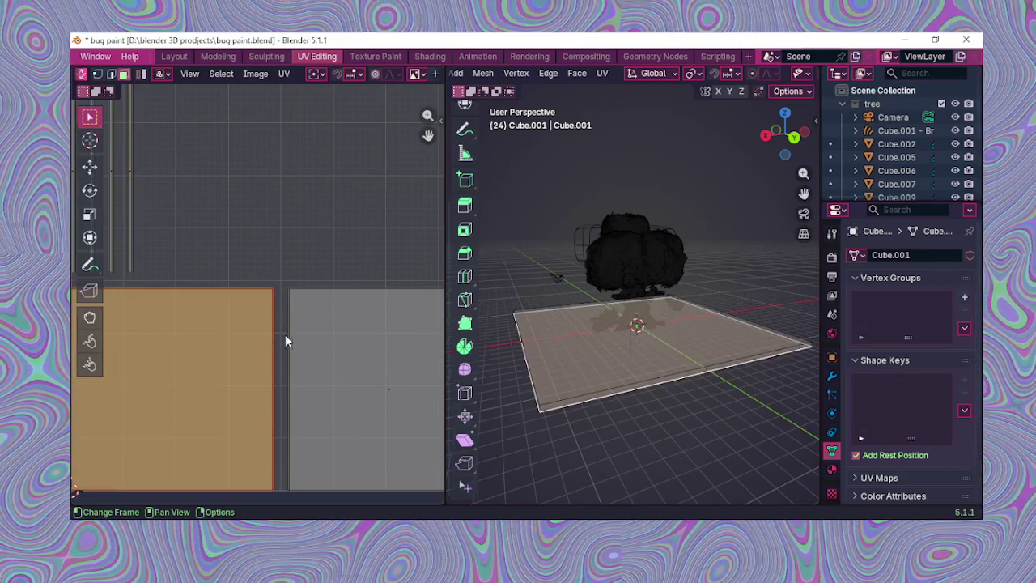
left_click(324, 348)
middle_click_drag(317, 341, 446, 348)
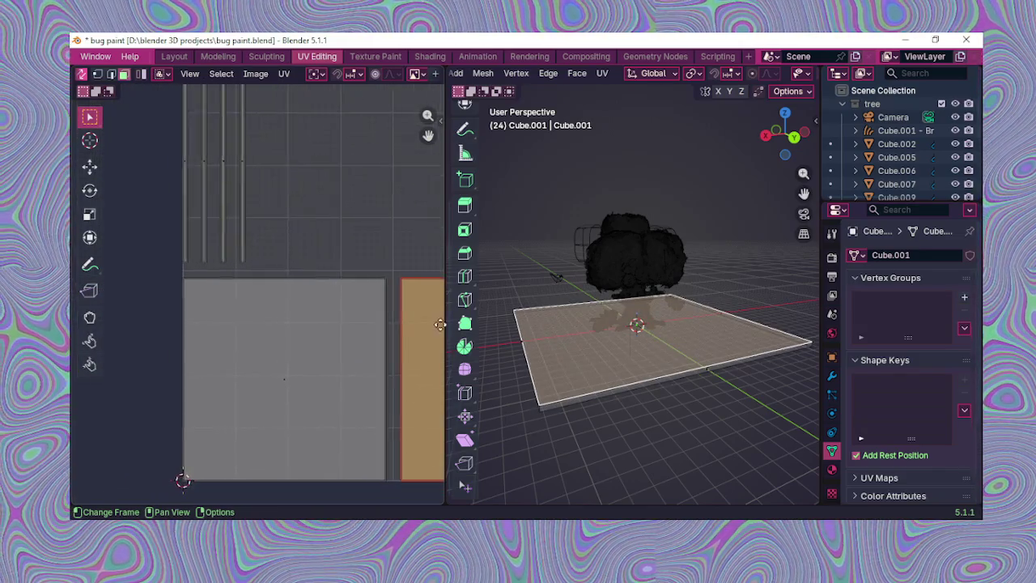
left_click(239, 215)
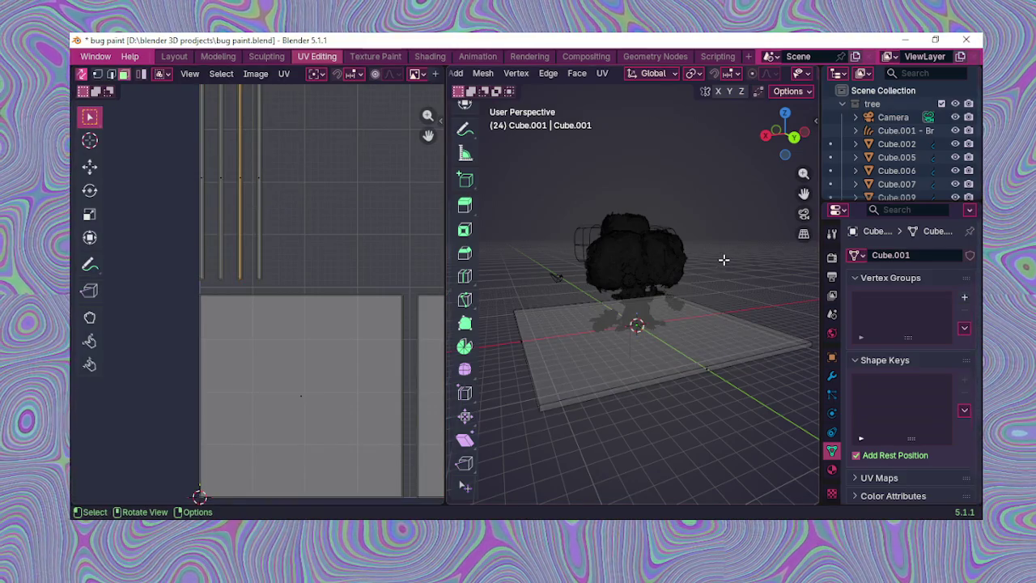
middle_click_drag(724, 260, 565, 224)
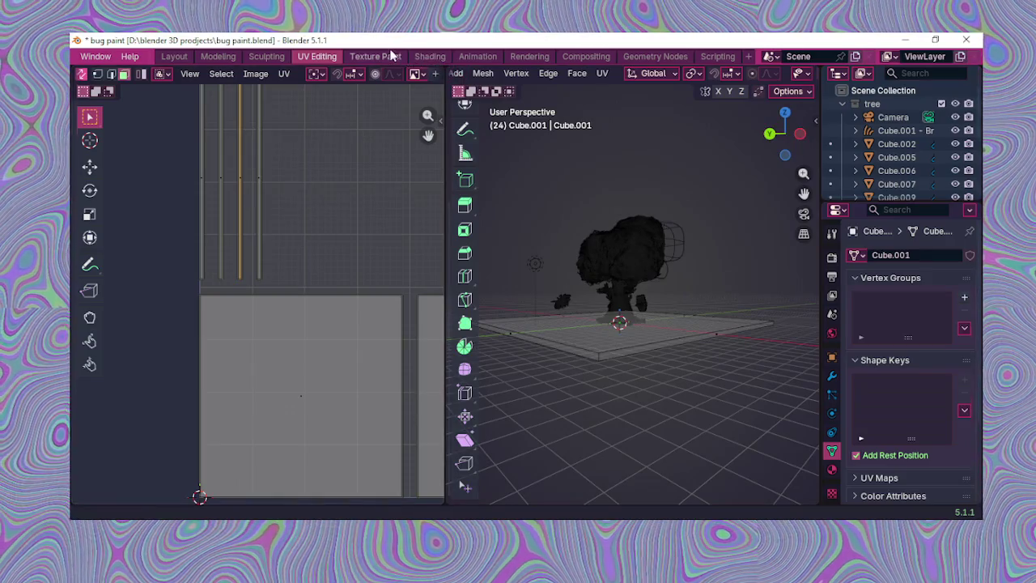
left_click(376, 56)
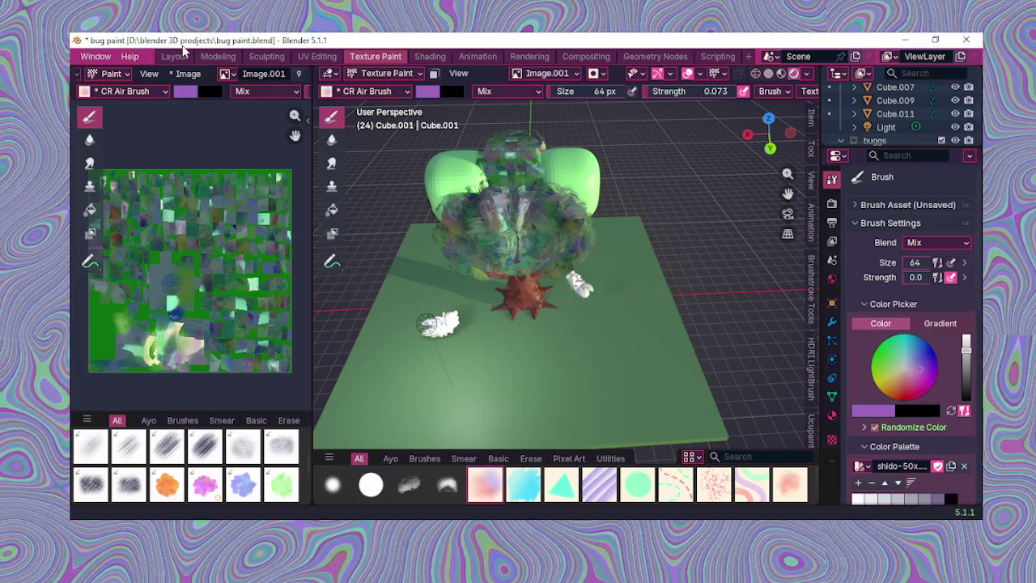
Step: In Layout, orbit above the scene and reselect the ground plane
left_click(176, 56)
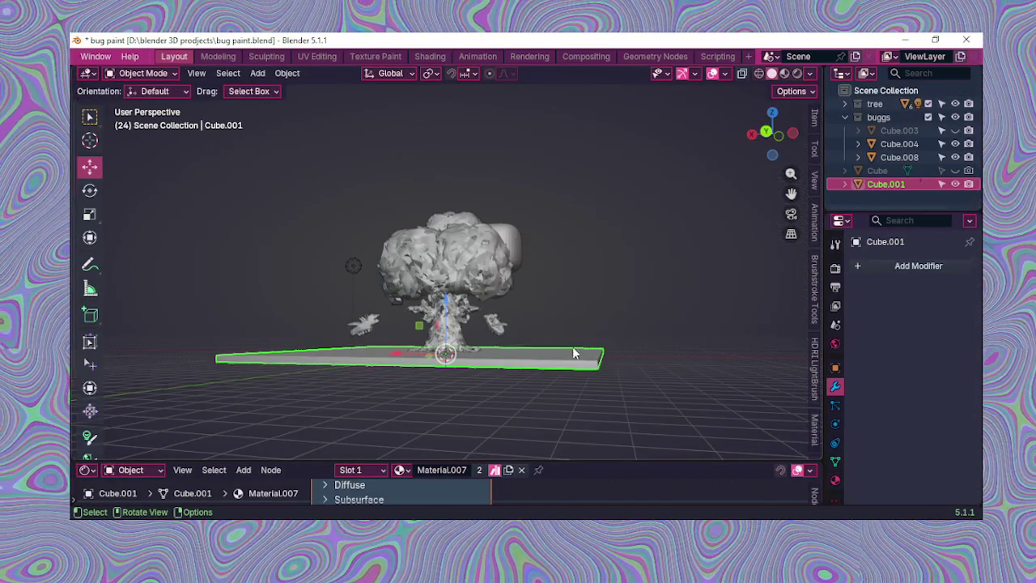
middle_click_drag(566, 343, 593, 388)
left_click(702, 326)
left_click(587, 350)
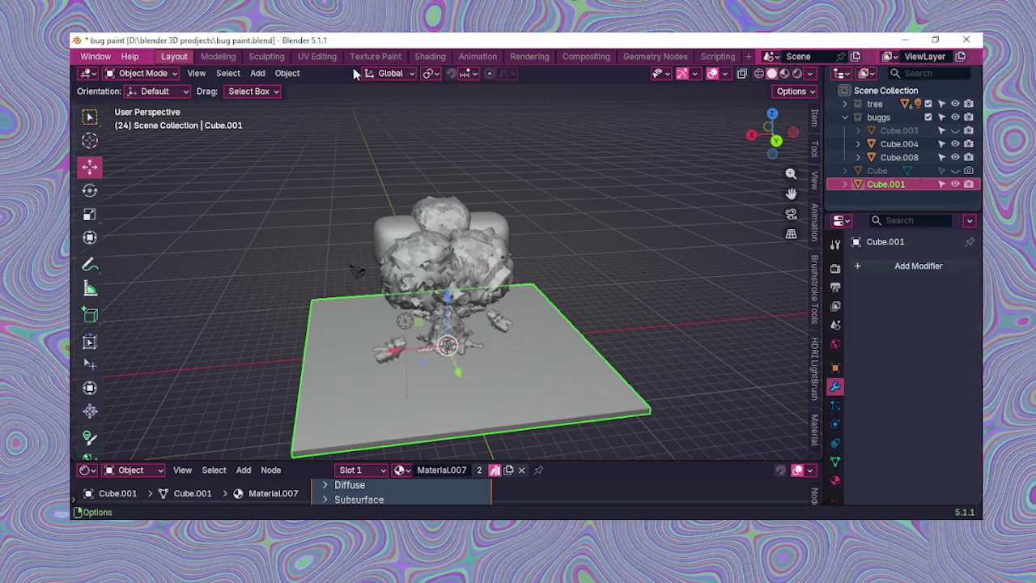
Step: Review the texture in UV Editing and Texture Paint, then finish in the Shading workspace
left_click(333, 59)
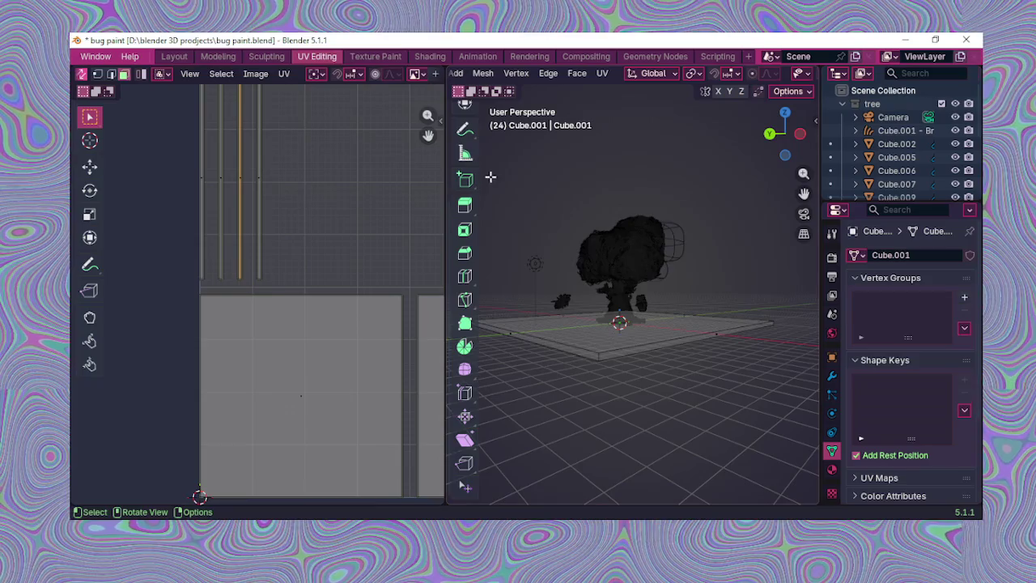
scroll(615, 324, "down", 2)
scroll(347, 334, "down", 3)
middle_click_drag(375, 335, 335, 318)
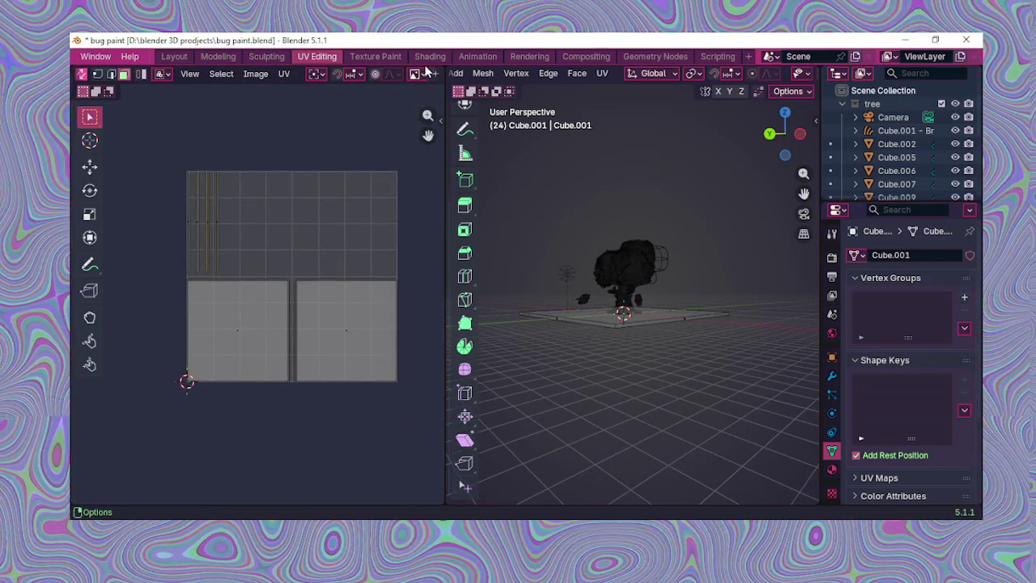
left_click(376, 56)
scroll(520, 208, "up", 1)
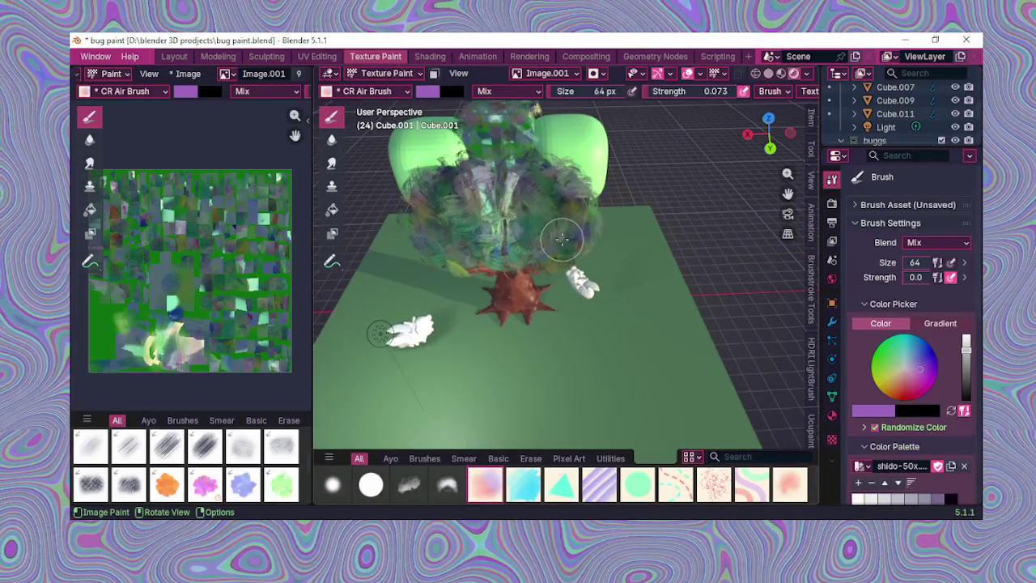
left_click(430, 57)
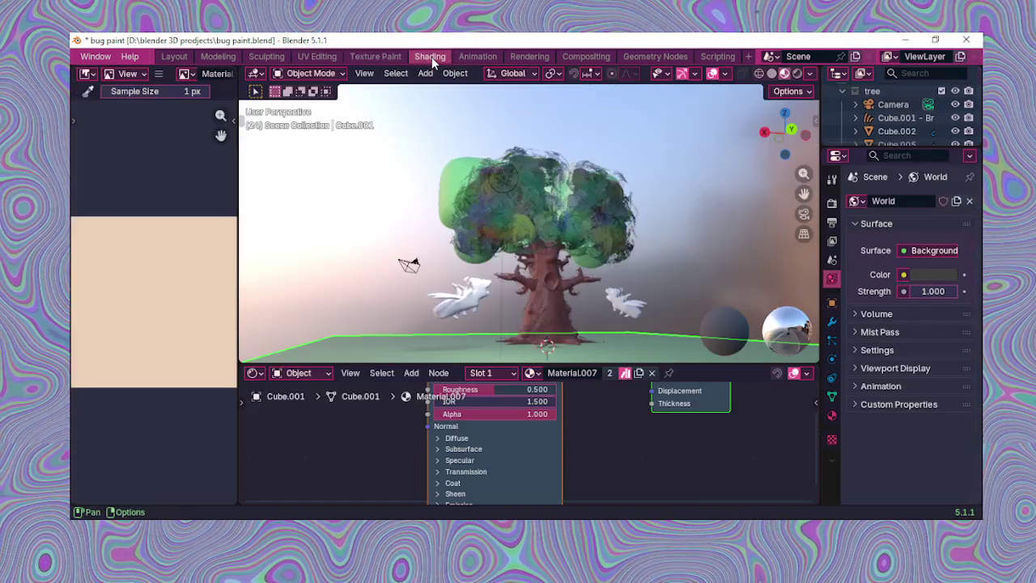
Step: Zoom and orbit around the painted tree and bugs, then move to the Texture Paint workspace
scroll(589, 248, "up", 2)
scroll(616, 243, "down", 3)
scroll(616, 242, "down", 2)
mouse_move(616, 242)
middle_mouse_down()
mouse_move(568, 238)
mouse_move(552, 263)
mouse_move(577, 259)
mouse_move(566, 197)
middle_mouse_up()
scroll(578, 259, "up", 2)
scroll(577, 204, "down", 2)
scroll(578, 204, "up", 1)
scroll(578, 204, "down", 2)
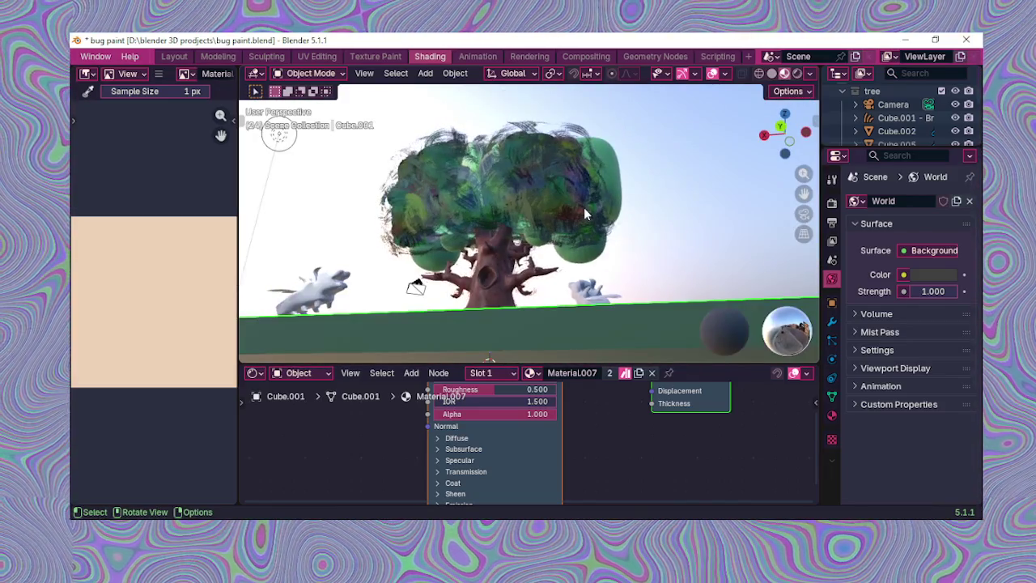
scroll(595, 215, "up", 2)
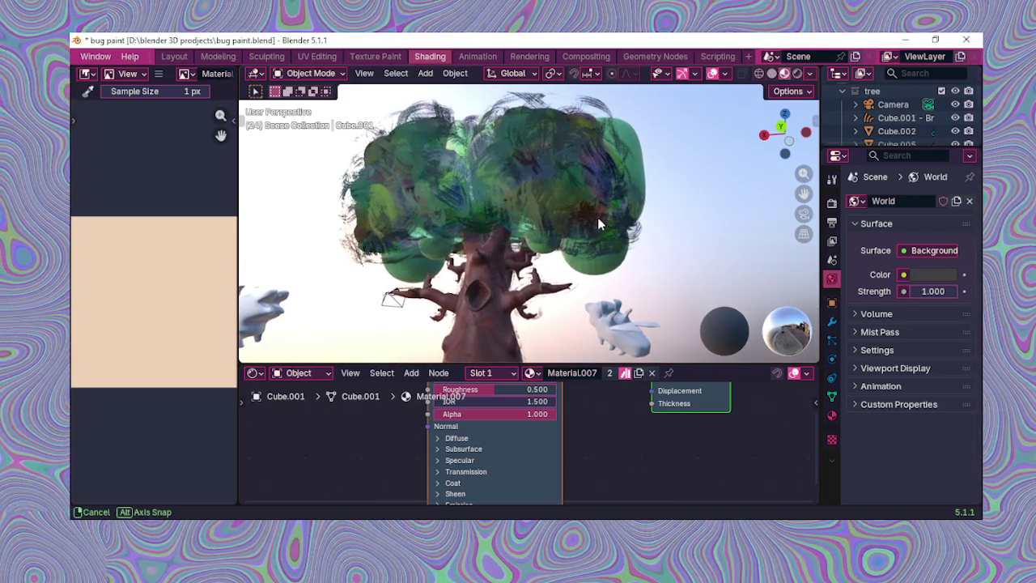
left_click(386, 60)
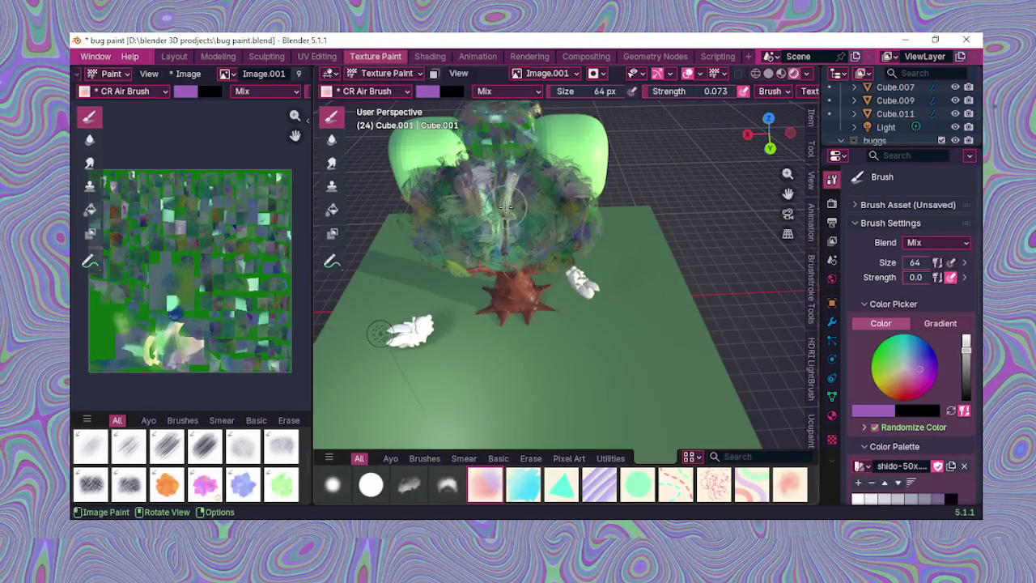
middle_click_drag(551, 323, 556, 180)
scroll(557, 180, "up", 2)
scroll(567, 186, "up", 1)
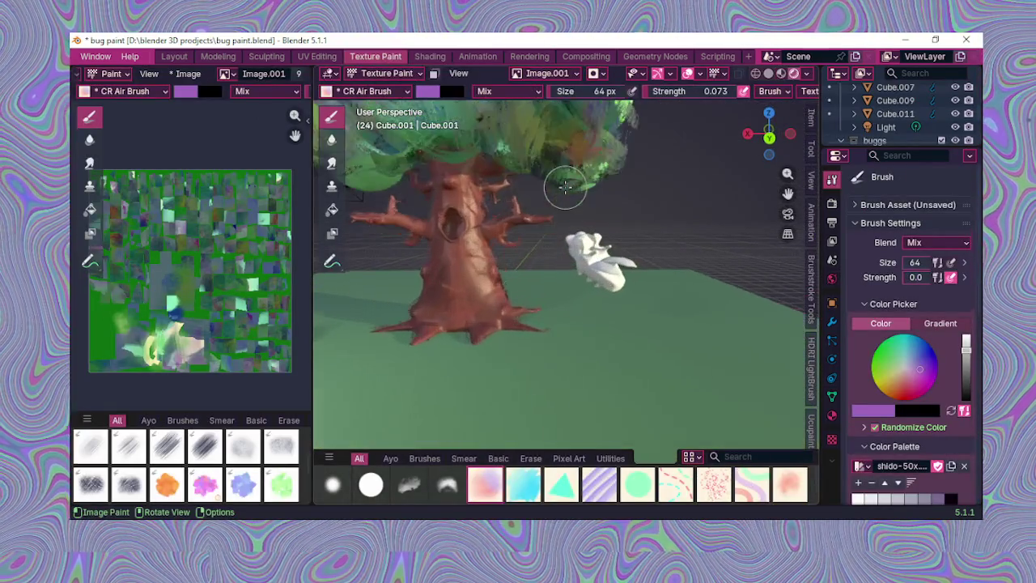
middle_click_drag(787, 194, 687, 227)
scroll(687, 231, "down", 1)
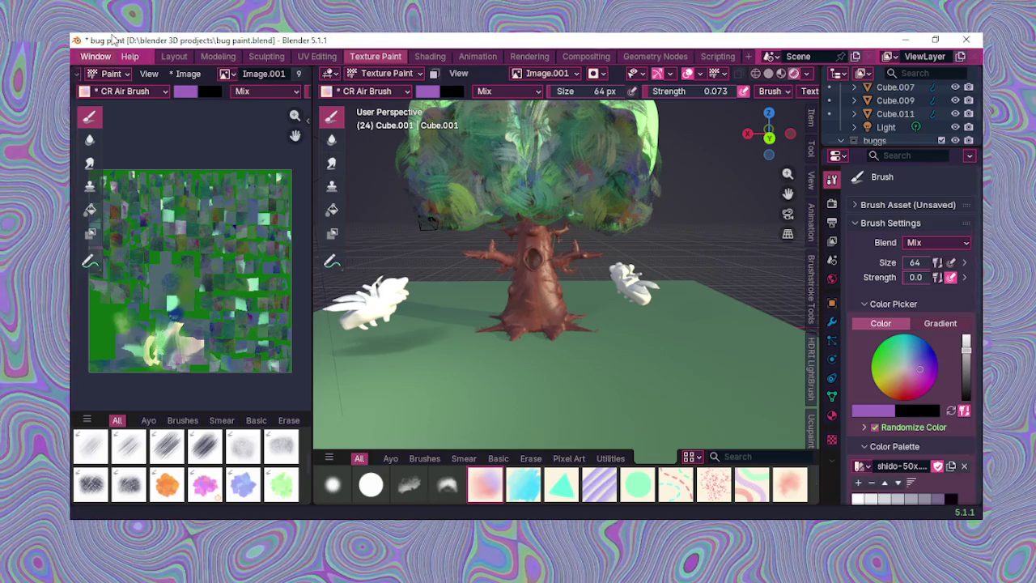
middle_click_drag(475, 404, 481, 422)
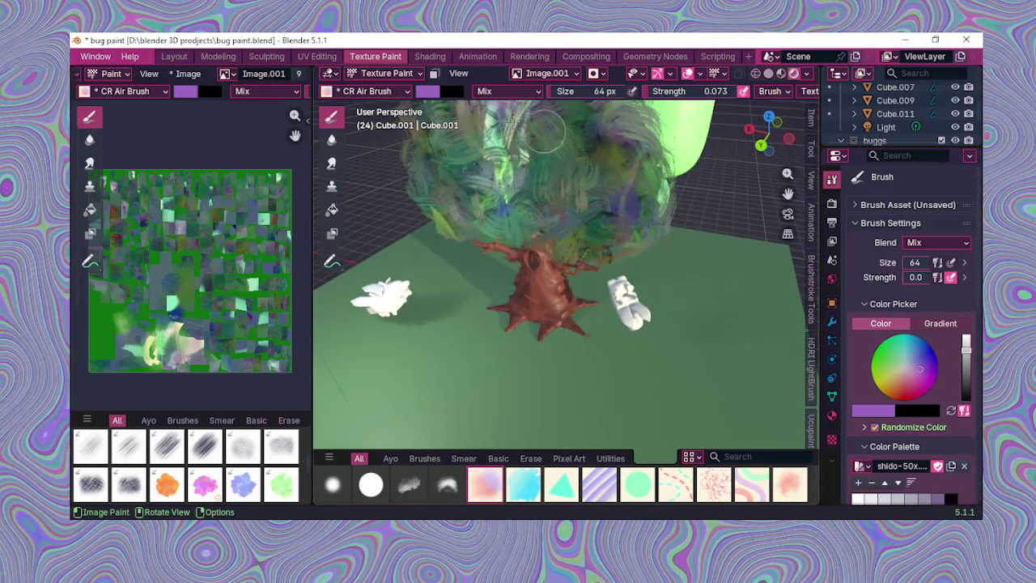
left_click(574, 75)
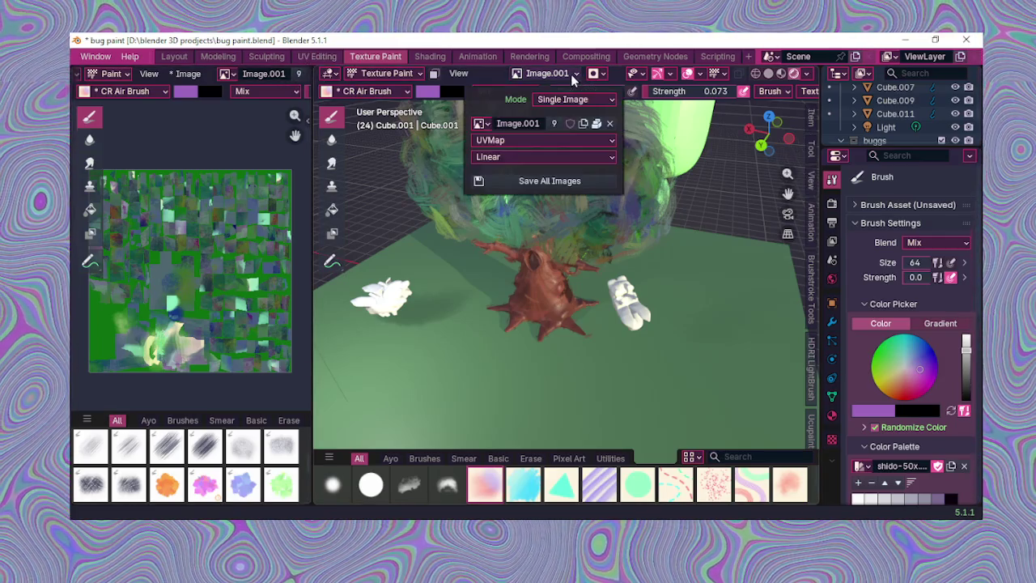
middle_click_drag(545, 154, 451, 300)
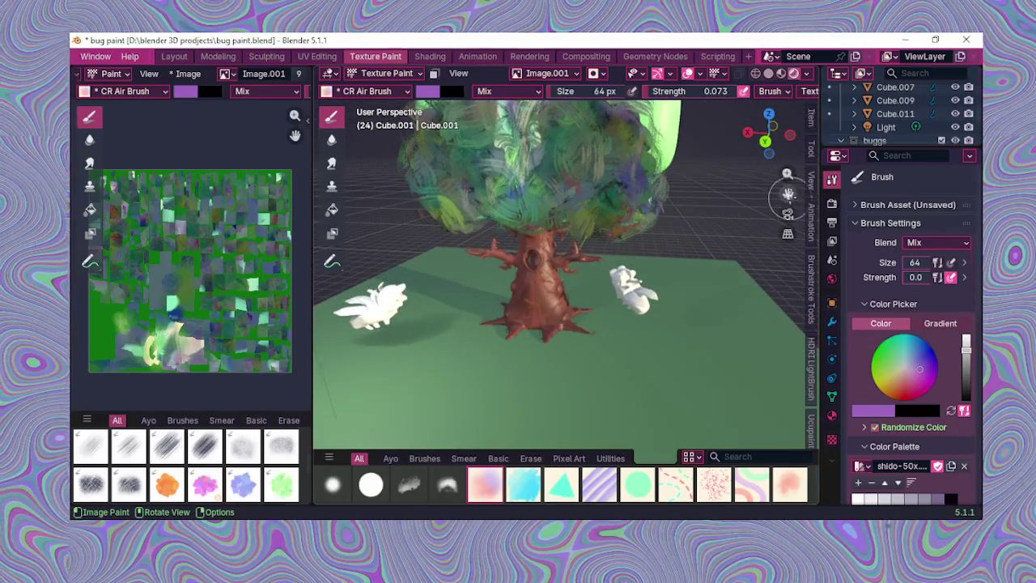
left_click_drag(786, 180, 725, 260)
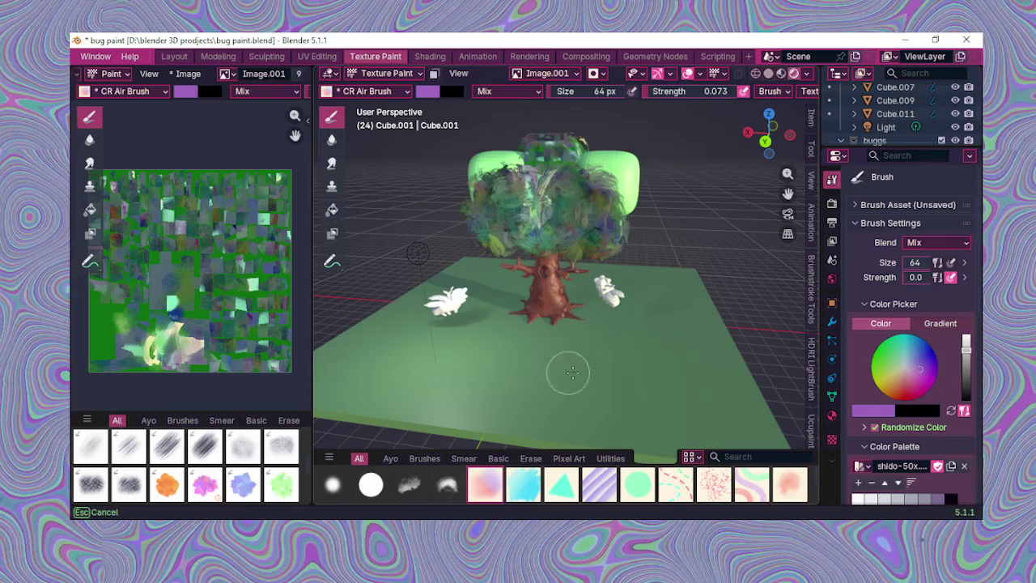
middle_click_drag(558, 401, 481, 379)
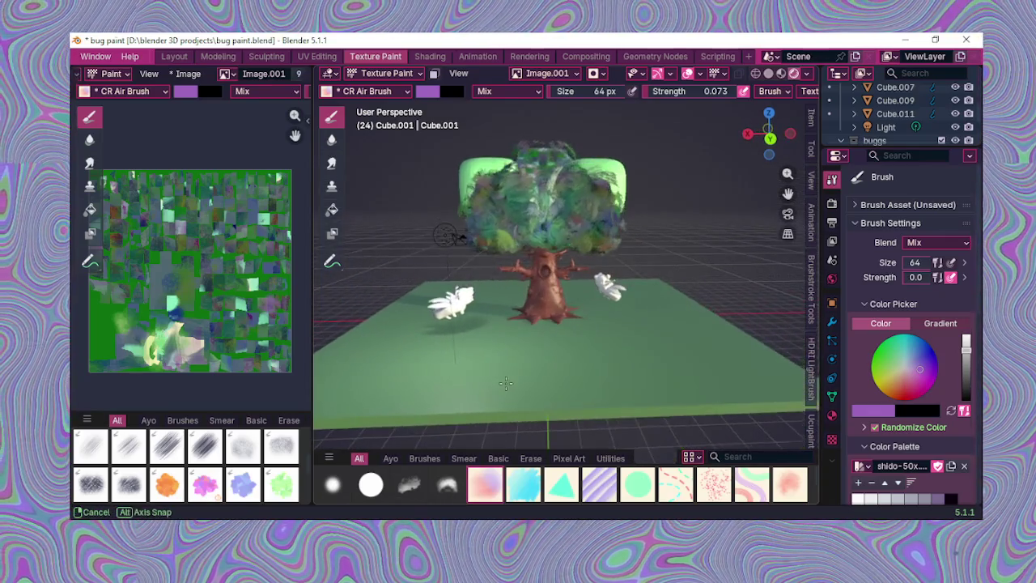
middle_click_drag(481, 379, 451, 398)
middle_click_drag(548, 352, 620, 336)
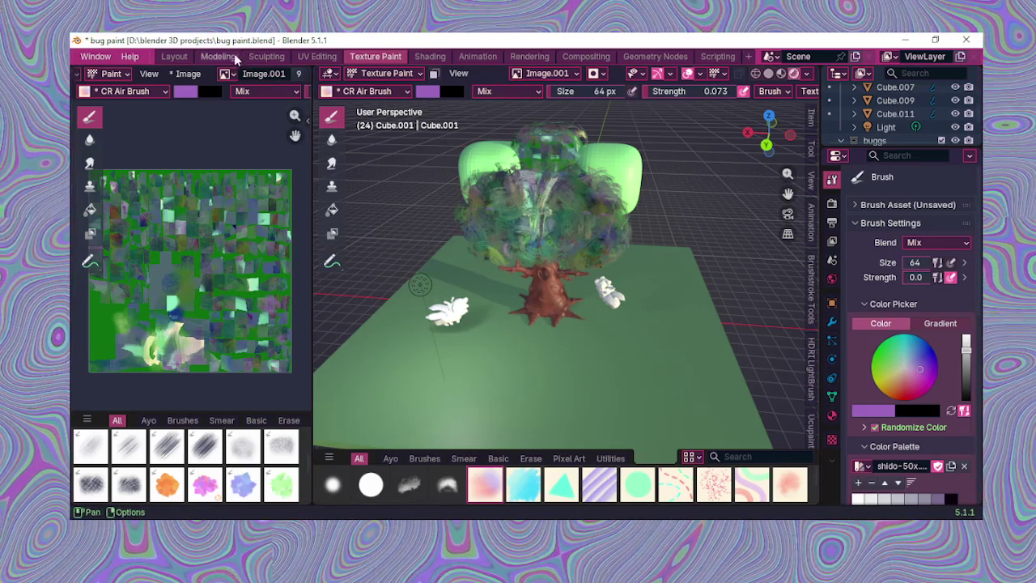
left_click(175, 56)
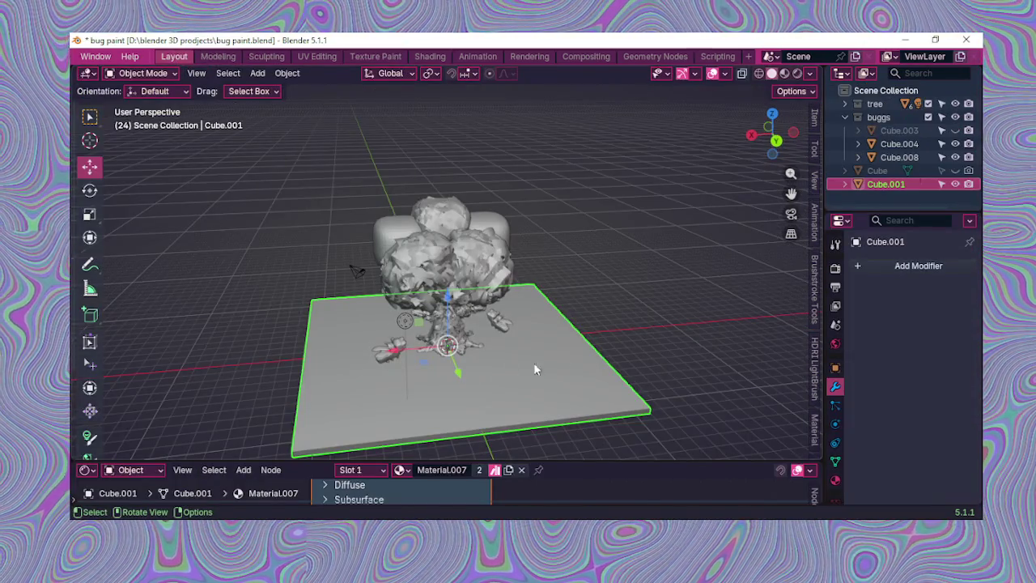
Step: Reselect ground plane Cube.001, orbit to a frontal view, and return to Texture Paint
left_click(625, 347)
left_click(568, 369)
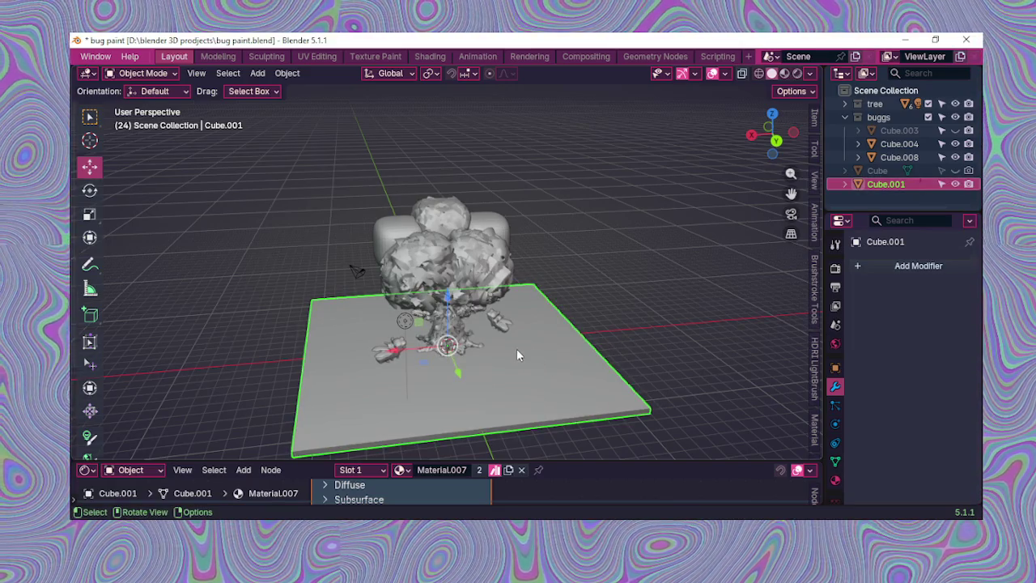
middle_click_drag(519, 352, 489, 356)
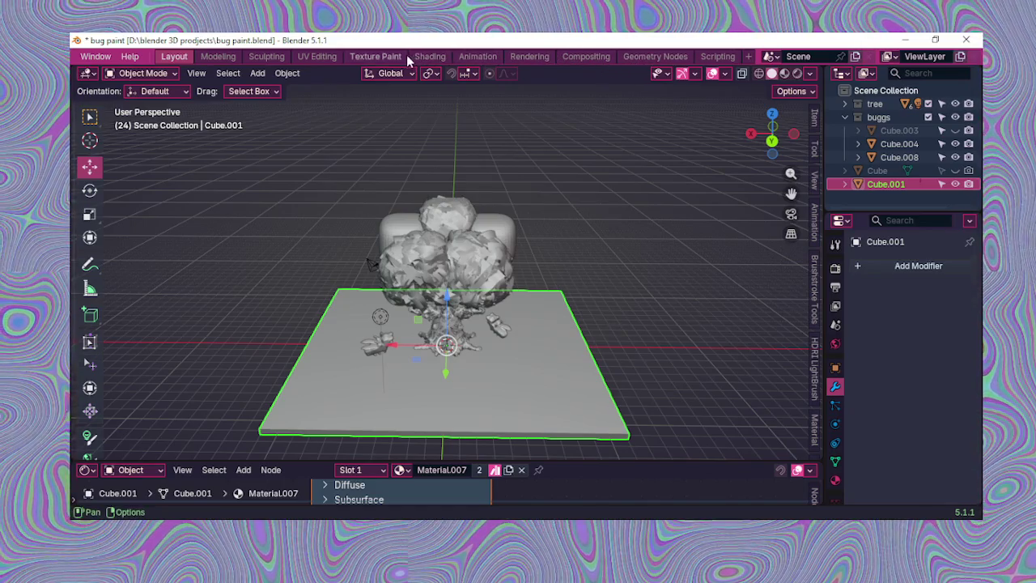
left_click(381, 57)
Step: Orbit and pan around the scene and inspect the texture slot settings
middle_click_drag(606, 333, 775, 239)
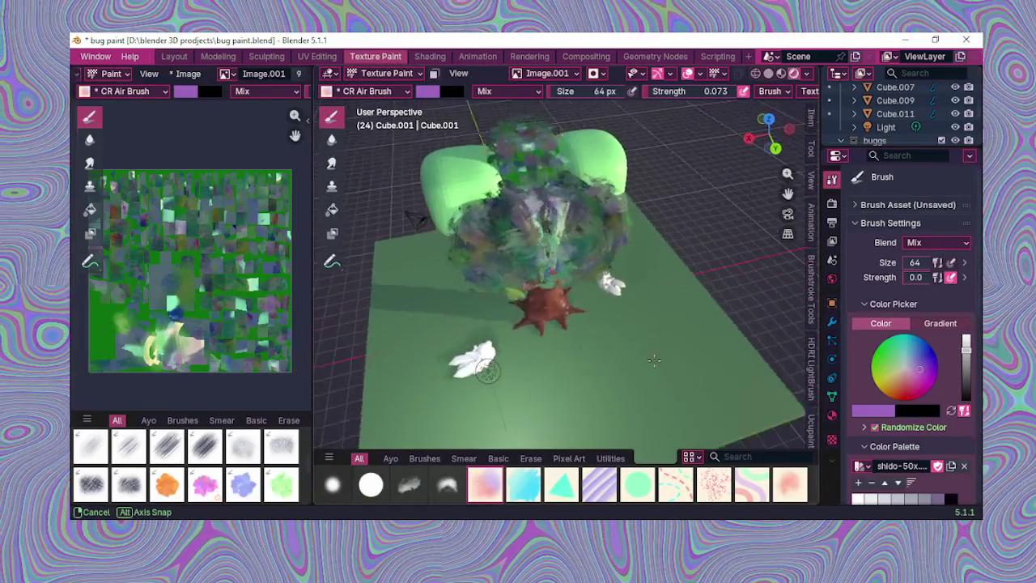
left_click_drag(787, 193, 761, 160)
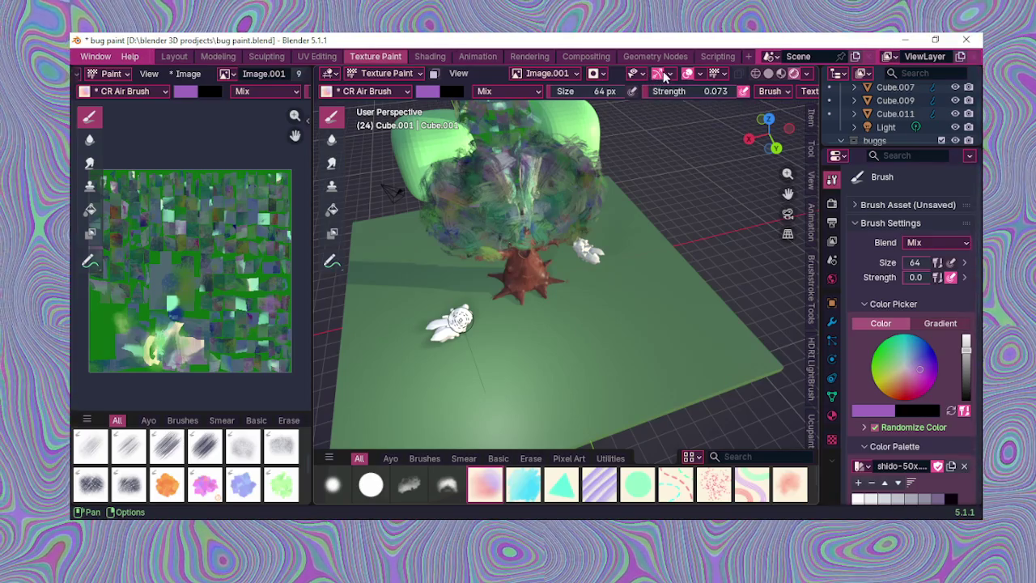
mouse_move(432, 253)
middle_mouse_down()
mouse_move(606, 357)
mouse_move(600, 344)
middle_mouse_up()
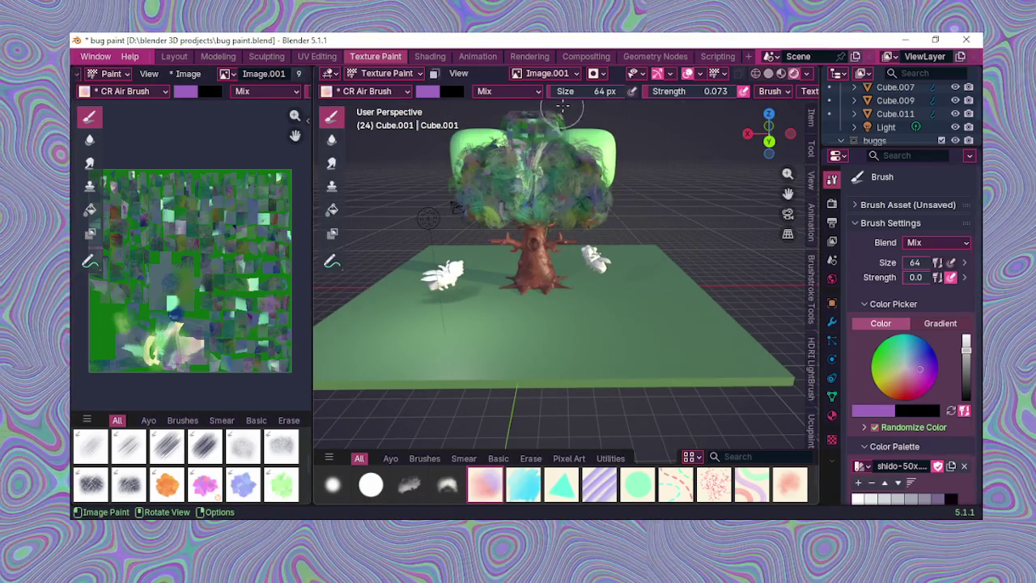
left_click(570, 75)
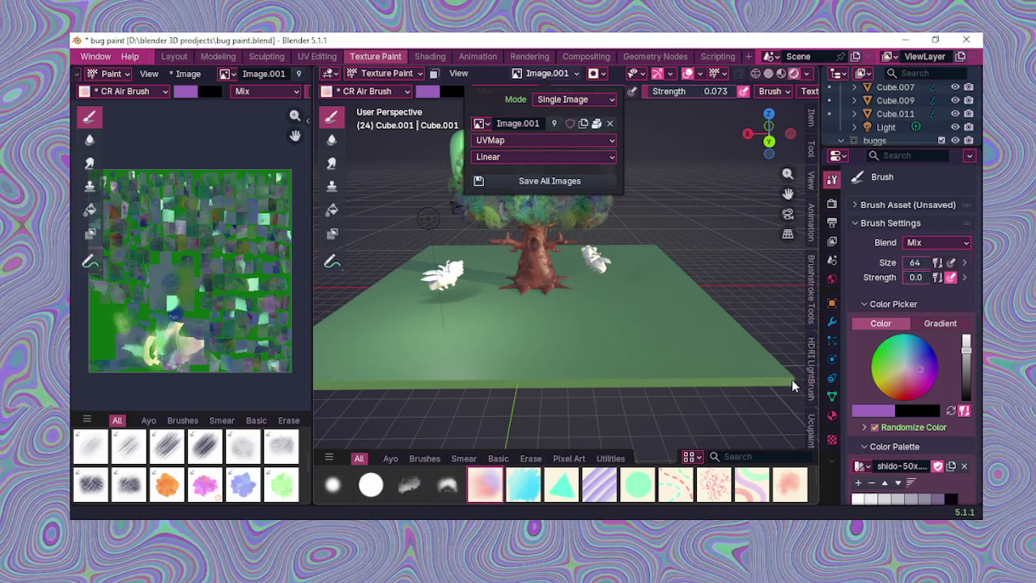
scroll(799, 379, "down", 3)
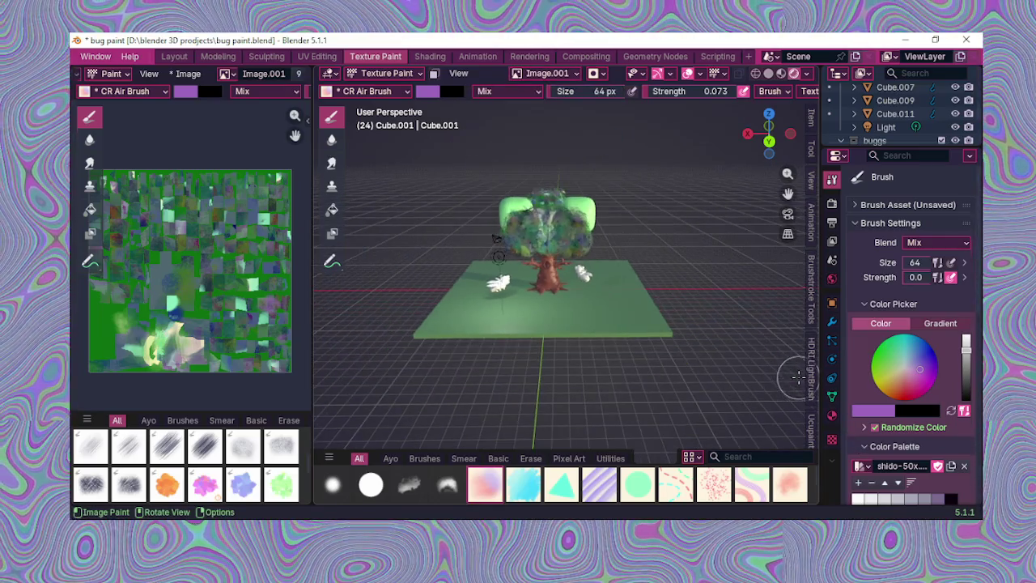
scroll(768, 313, "up", 5)
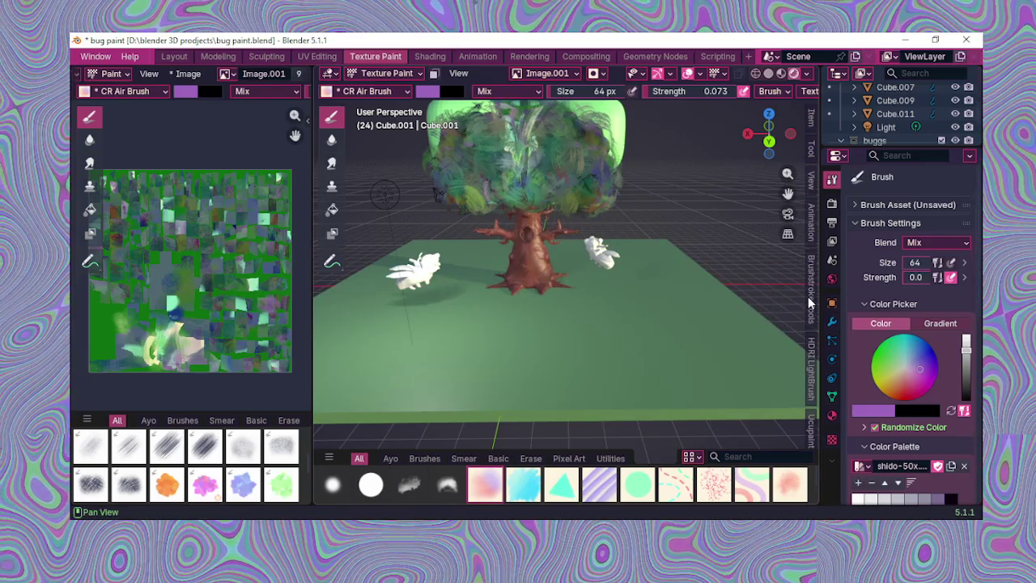
Step: Open the Brushstroke Tools sidebar panel and orbit around the tree
left_click(810, 302)
scroll(706, 264, "down", 3)
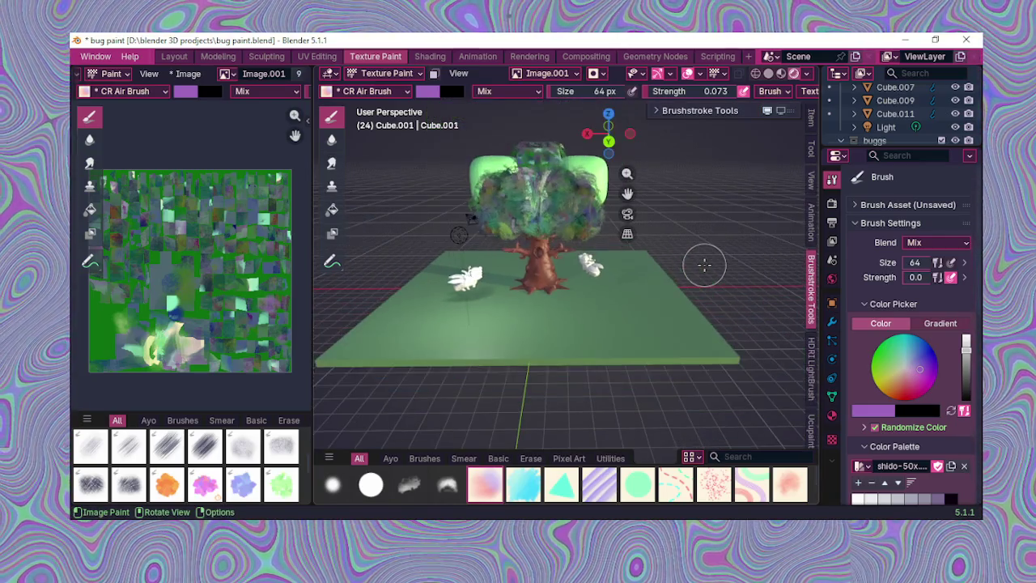
middle_click_drag(701, 261, 702, 212)
scroll(782, 350, "up", 3)
scroll(774, 374, "down", 5)
scroll(729, 374, "up", 3)
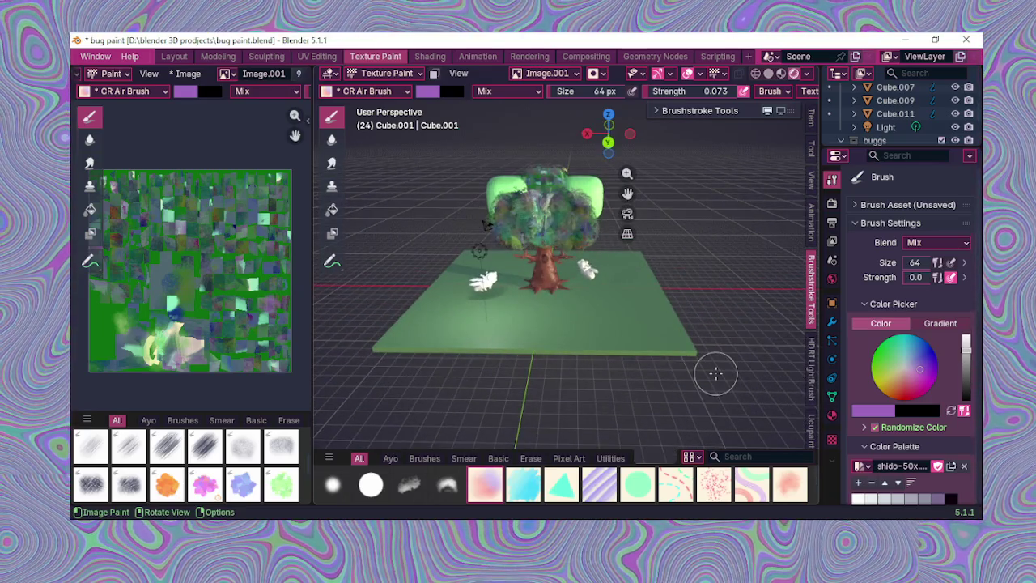
scroll(432, 189, "up", 4)
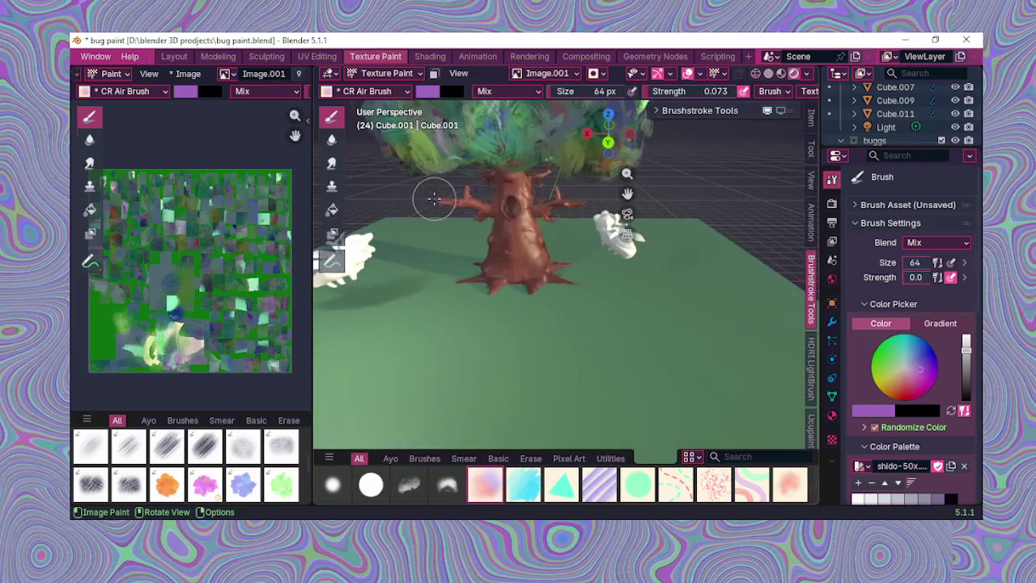
scroll(664, 270, "down", 1)
mouse_move(664, 271)
middle_mouse_down()
mouse_move(631, 261)
mouse_move(599, 330)
middle_mouse_up()
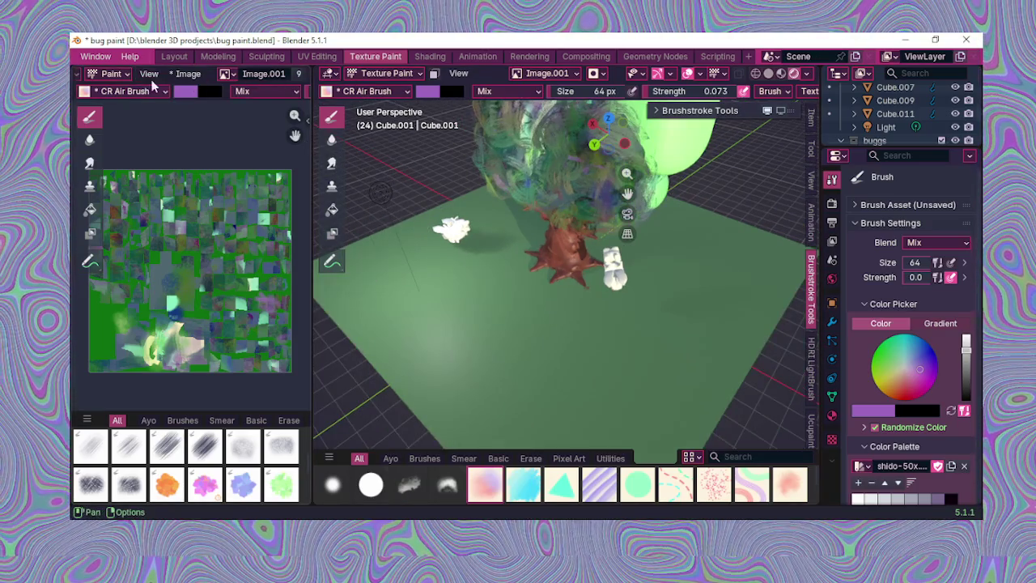
left_click(114, 74)
Step: Switch the Image.001 editor from Paint to View and back to Paint, then inspect the trunk
left_click(127, 103)
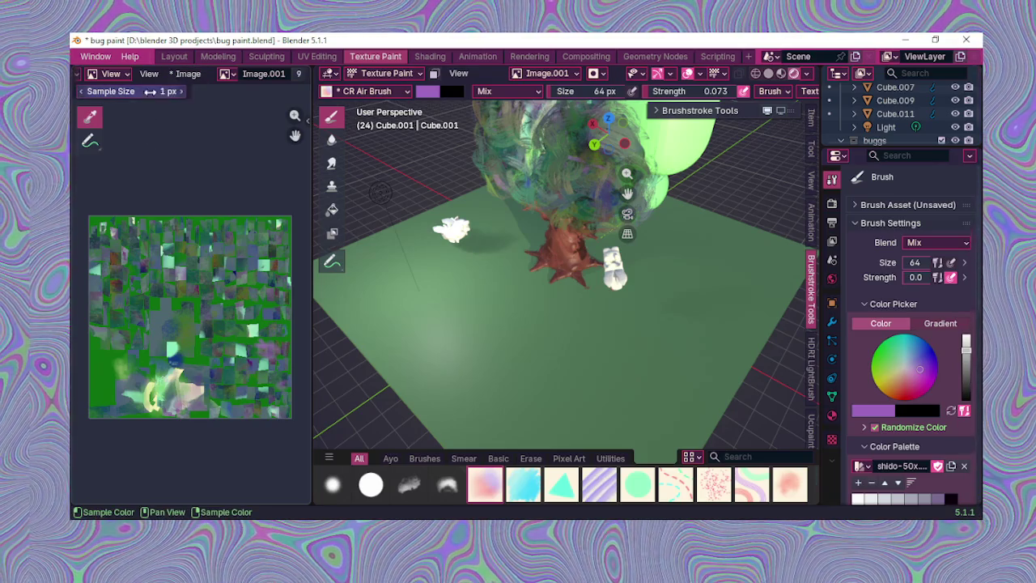
left_click(107, 73)
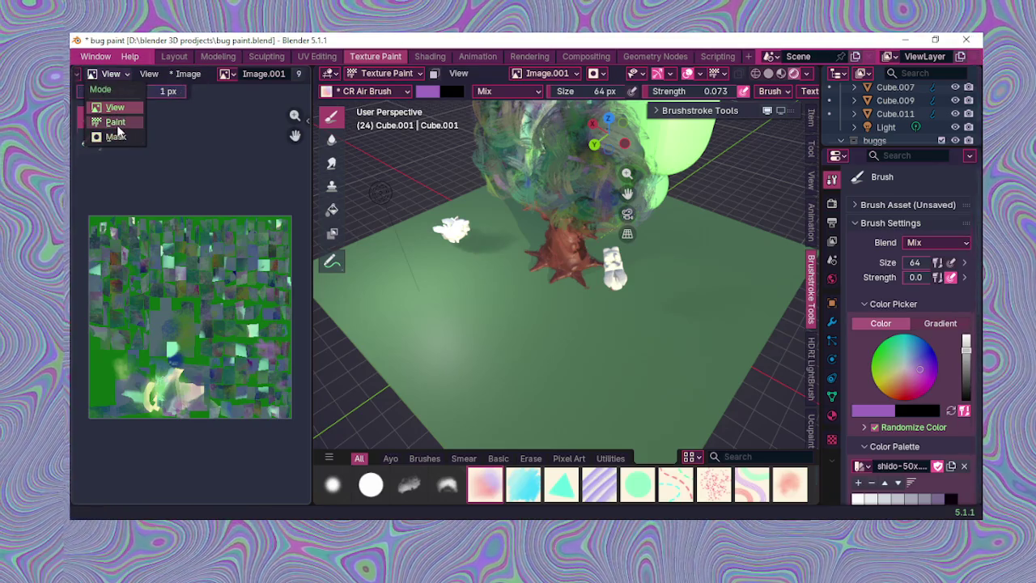
left_click(115, 121)
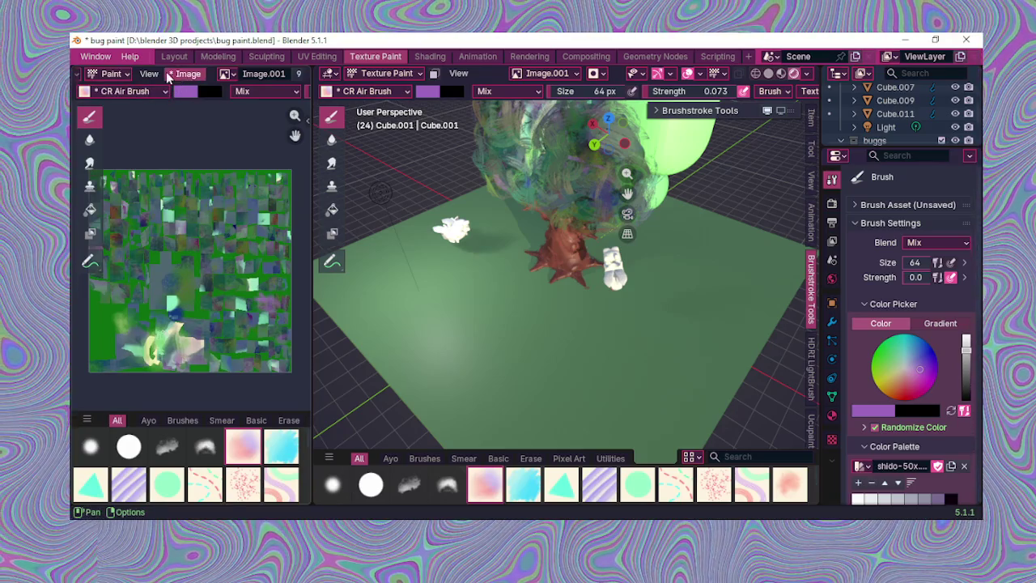
scroll(153, 75, "up", 2)
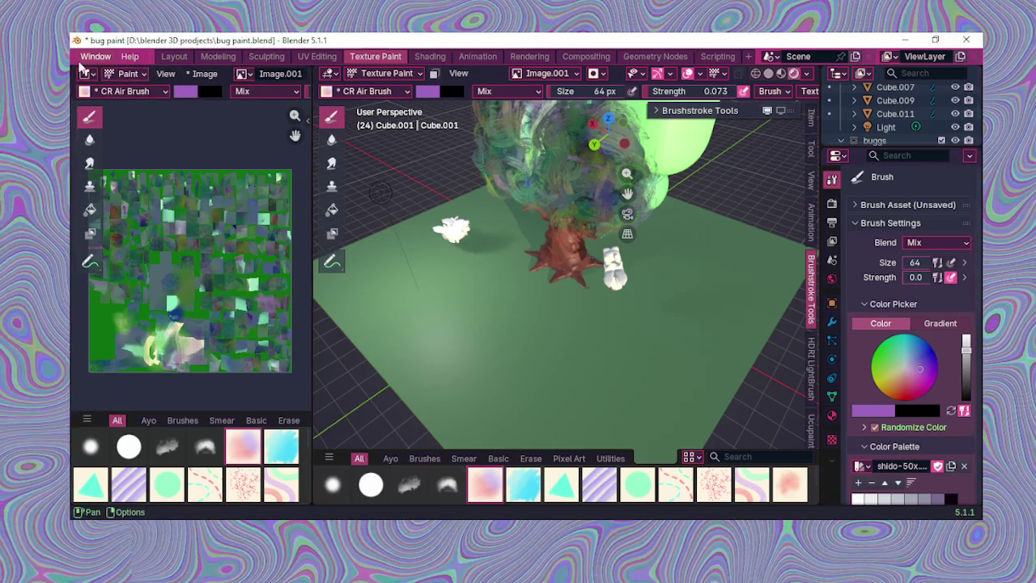
scroll(247, 81, "down", 3)
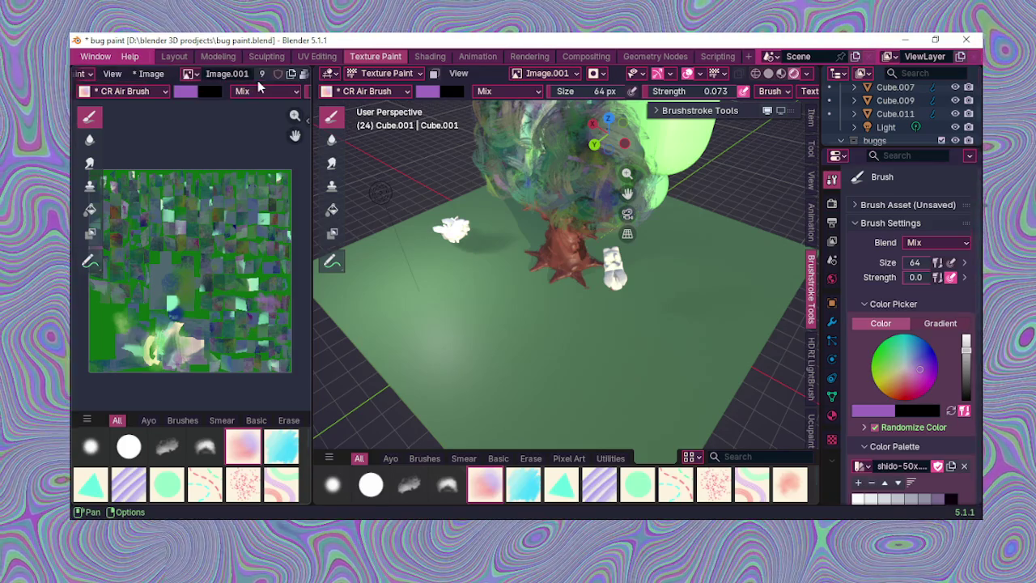
scroll(567, 243, "up", 5)
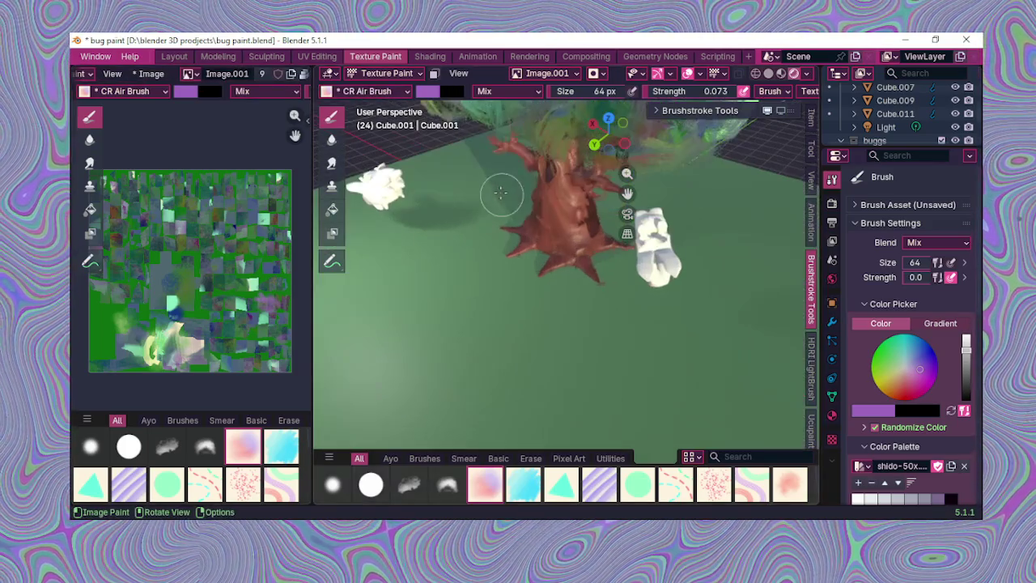
middle_click_drag(583, 251, 628, 249)
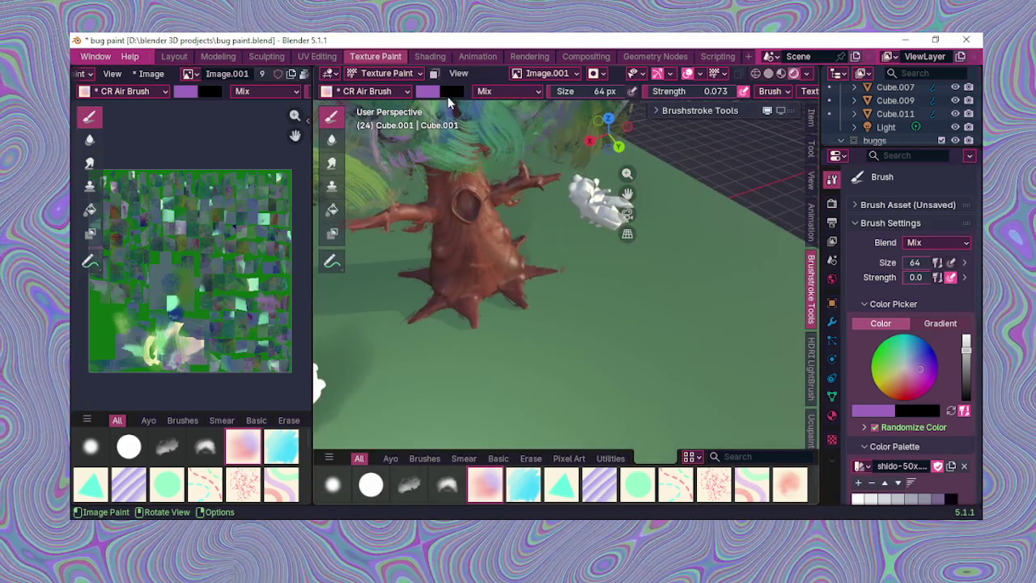
scroll(535, 212, "down", 2)
middle_click_drag(445, 177, 405, 150)
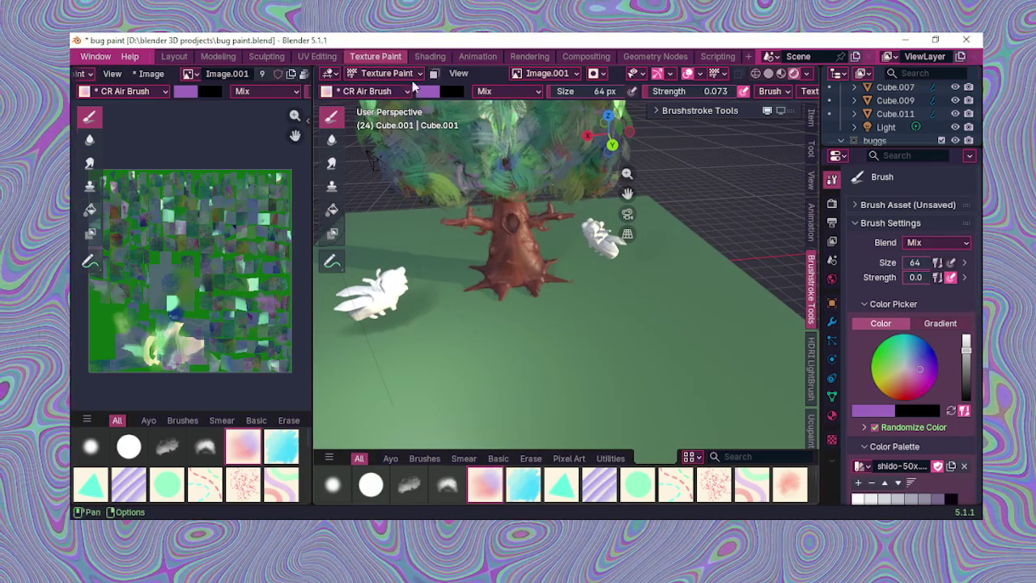
Step: Open the Shading workspace and orbit in closer on the tree and ground
left_click(429, 56)
scroll(490, 256, "down", 3)
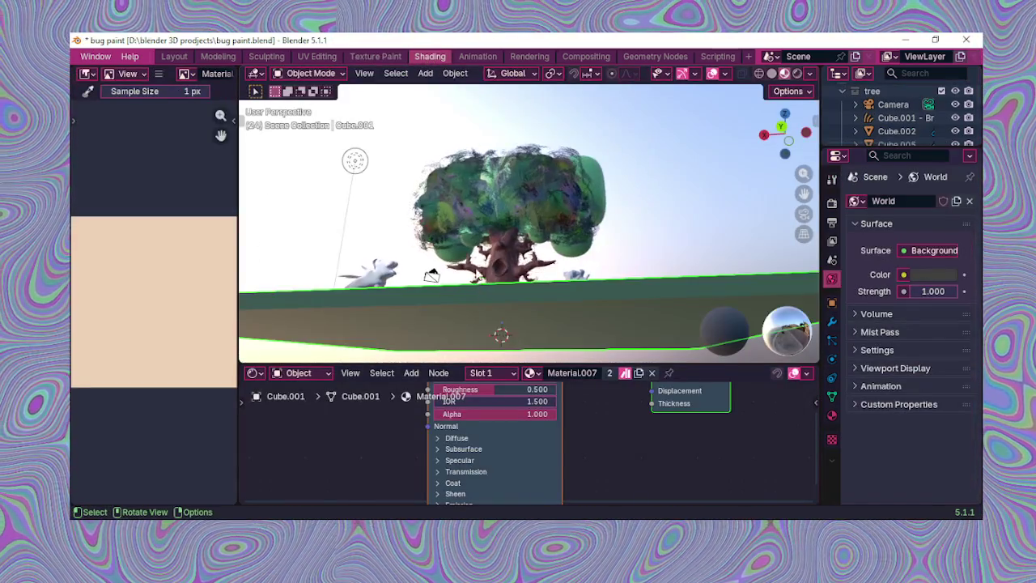
middle_click_drag(490, 256, 531, 289)
mouse_move(739, 235)
middle_mouse_down("shift")
mouse_move(496, 193)
mouse_move(594, 293)
mouse_move(635, 290)
mouse_move(606, 242)
mouse_move(584, 230)
middle_mouse_up("shift")
scroll(596, 213, "up", 4)
Step: Zoom in and out and orbit to look down on the tree from above
scroll(603, 393, "down", 2)
scroll(606, 395, "down", 2)
scroll(593, 404, "up", 2)
scroll(579, 397, "up", 2)
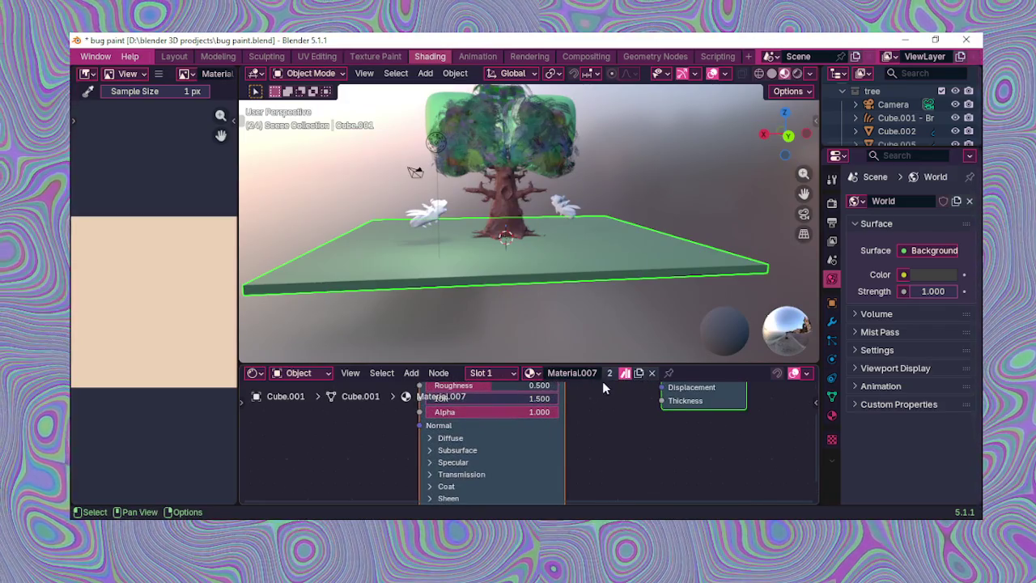
scroll(529, 251, "up", 2)
scroll(555, 289, "down", 2)
scroll(528, 252, "up", 2)
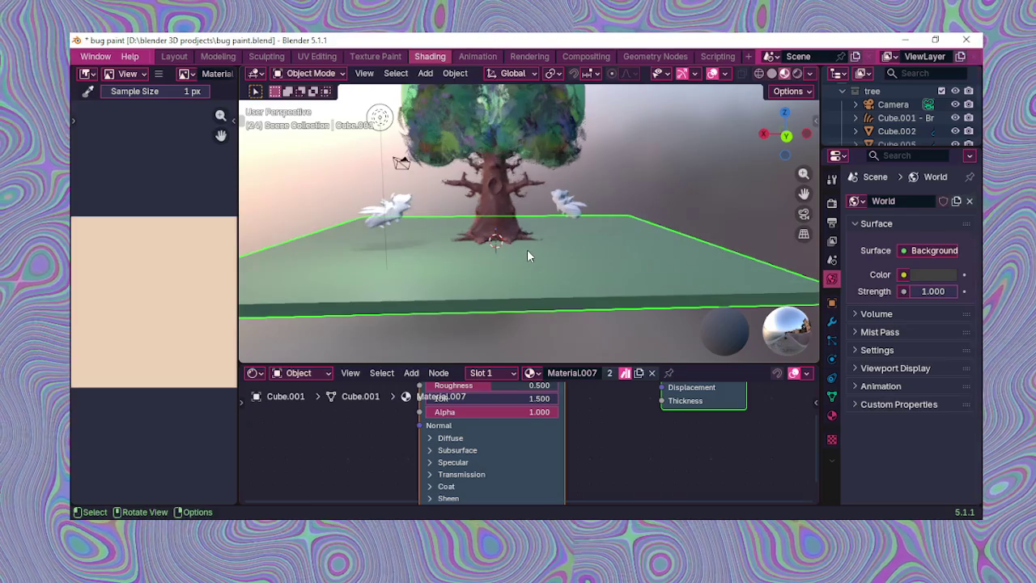
scroll(527, 250, "up", 2)
mouse_move(530, 254)
middle_mouse_down()
mouse_move(533, 225)
mouse_move(532, 259)
mouse_move(521, 230)
mouse_move(596, 267)
mouse_move(563, 237)
mouse_move(478, 237)
mouse_move(567, 159)
mouse_move(528, 187)
middle_mouse_up()
scroll(544, 175, "down", 2)
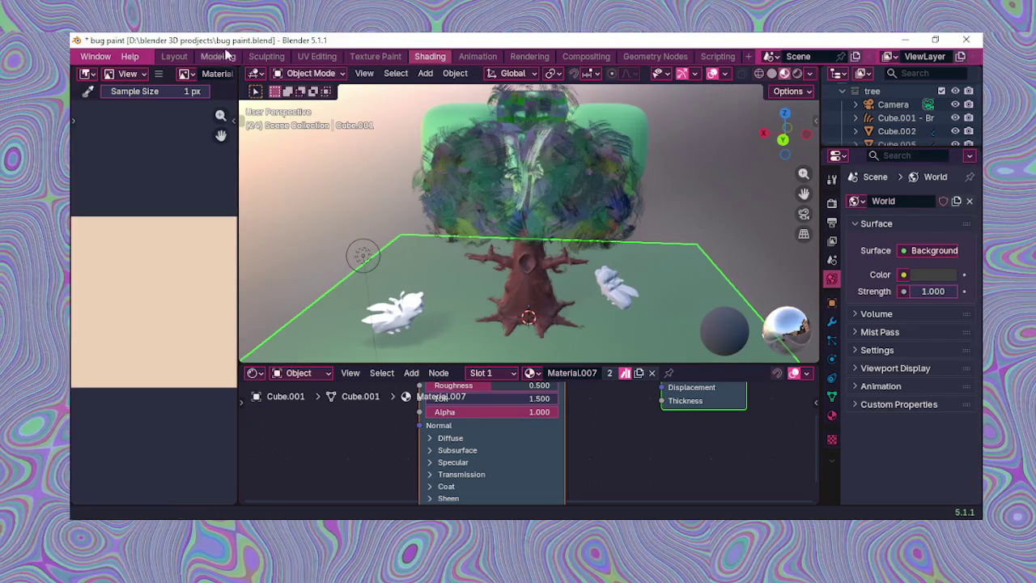
left_click(218, 56)
Step: Switch to the Layout workspace and orbit to a high view over the tree
left_click(177, 58)
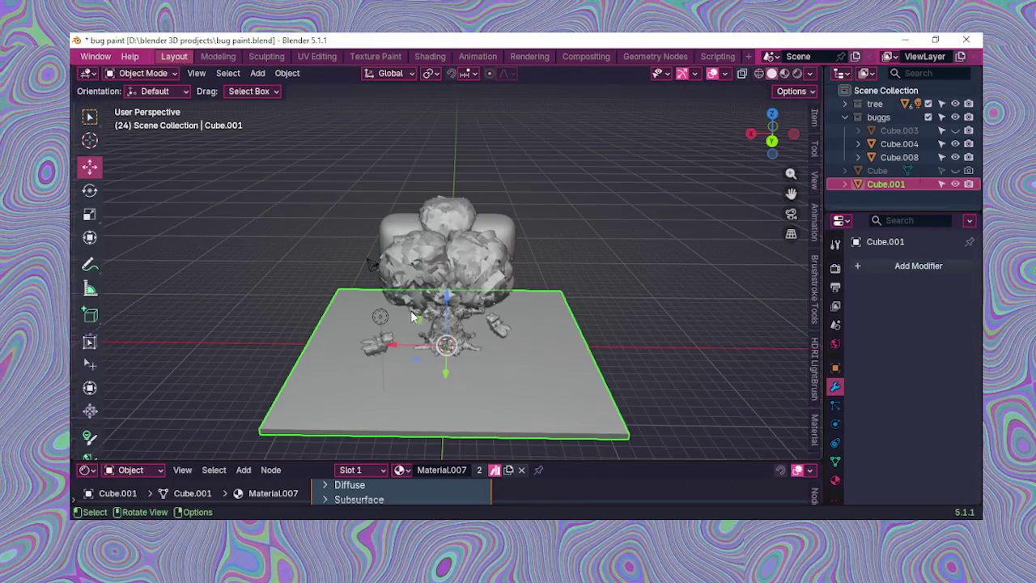
mouse_move(615, 331)
middle_mouse_down()
mouse_move(460, 277)
mouse_move(407, 320)
mouse_move(487, 348)
mouse_move(603, 355)
mouse_move(613, 329)
mouse_move(369, 281)
mouse_move(361, 295)
middle_mouse_up()
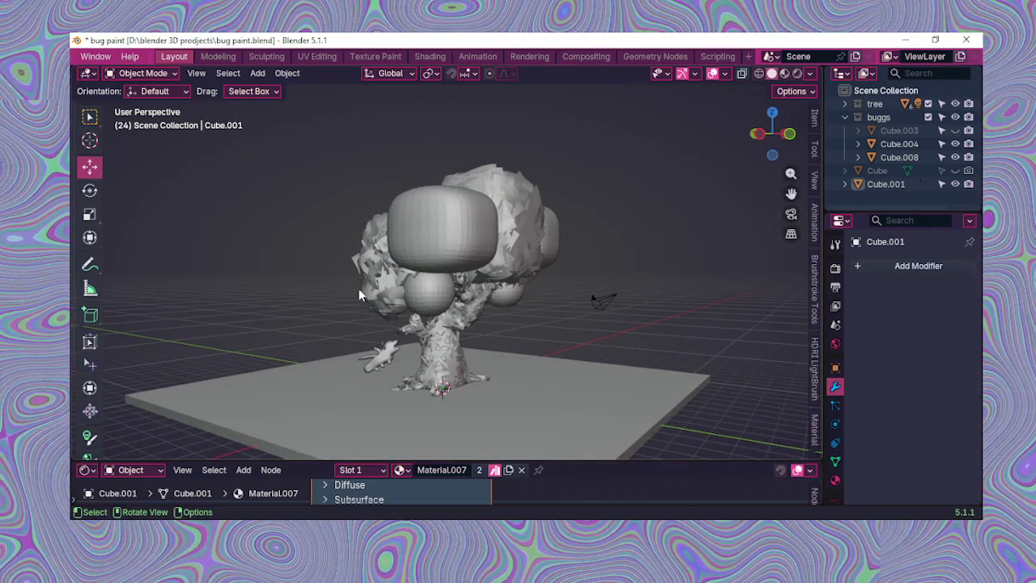
mouse_move(335, 270)
middle_mouse_down()
mouse_move(332, 249)
mouse_move(406, 299)
mouse_move(520, 350)
mouse_move(541, 290)
middle_mouse_up()
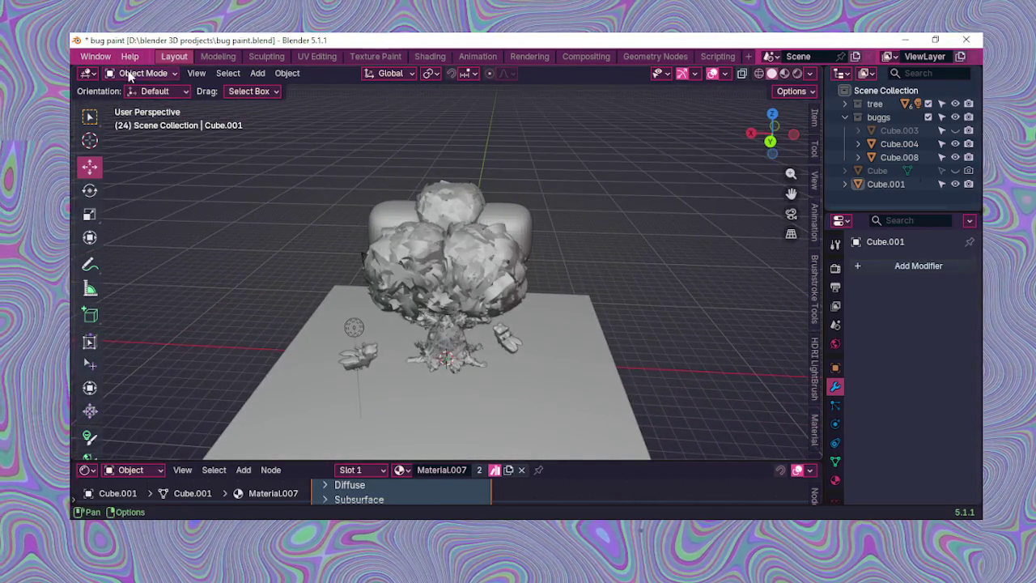
left_click(130, 76)
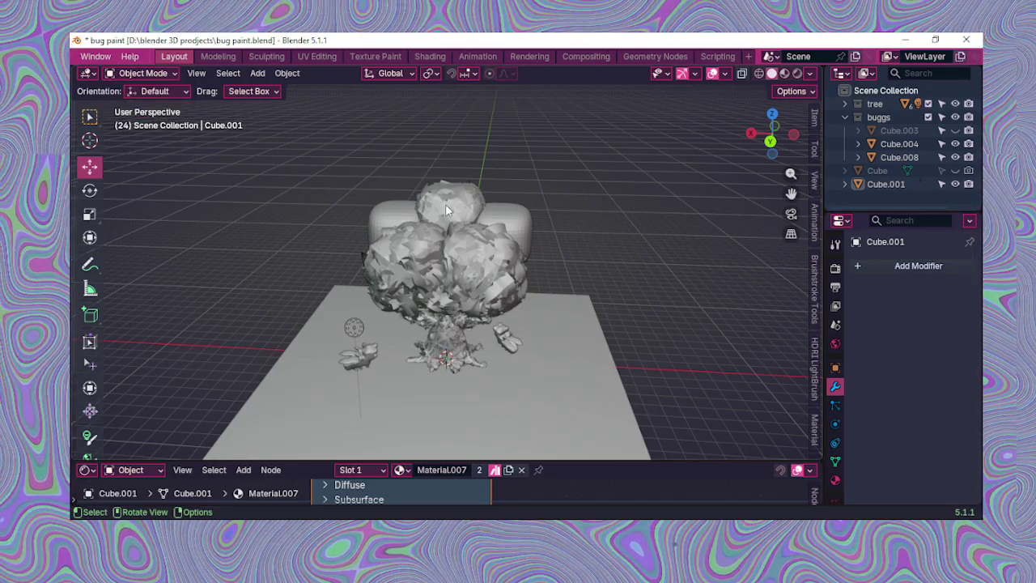
Step: Click through the overlapping treetop objects until the Cube.011 block is selected
left_click(445, 204)
left_click(445, 204)
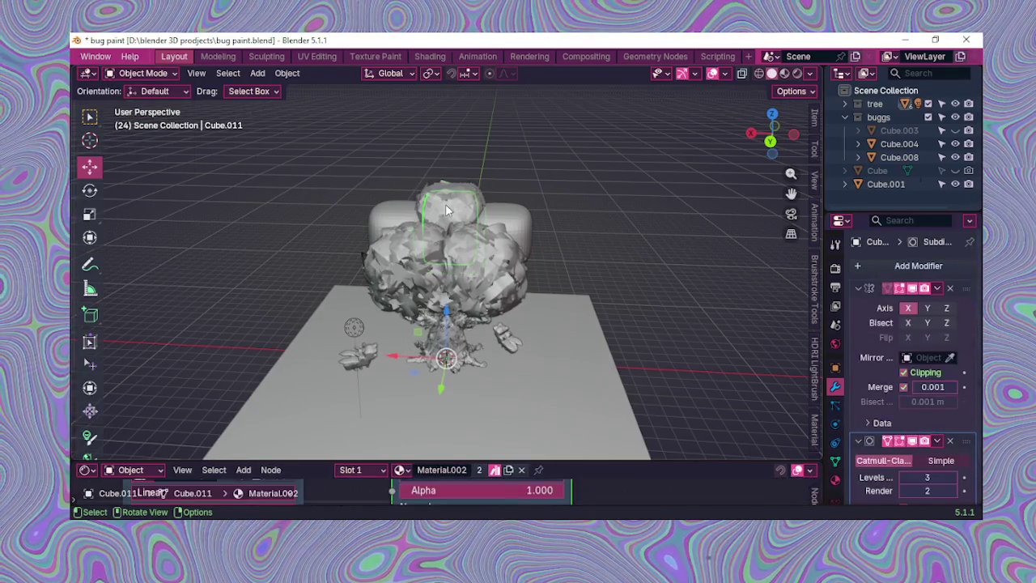
left_click(446, 204)
left_click(445, 204)
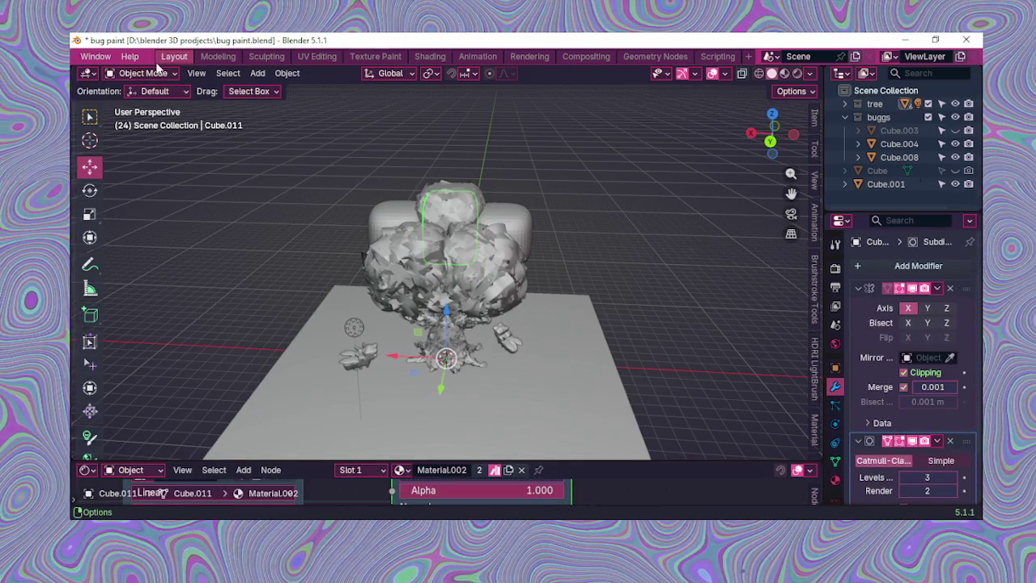
left_click(160, 75)
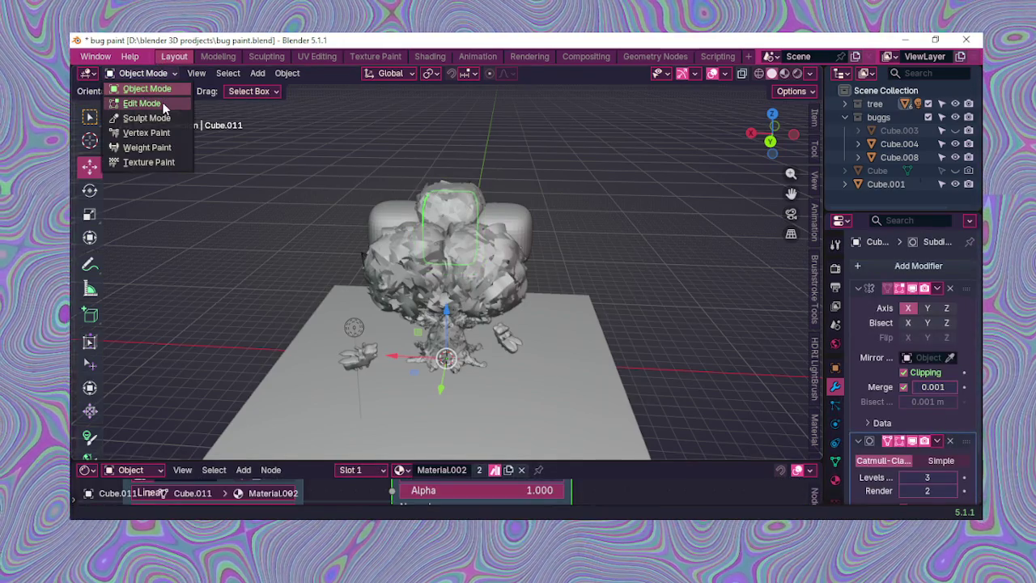
Step: In Edit Mode with X-ray on, box-select all of Cube.011 and rotate it 90 degrees
left_click(164, 105)
middle_click_drag(672, 391, 501, 363)
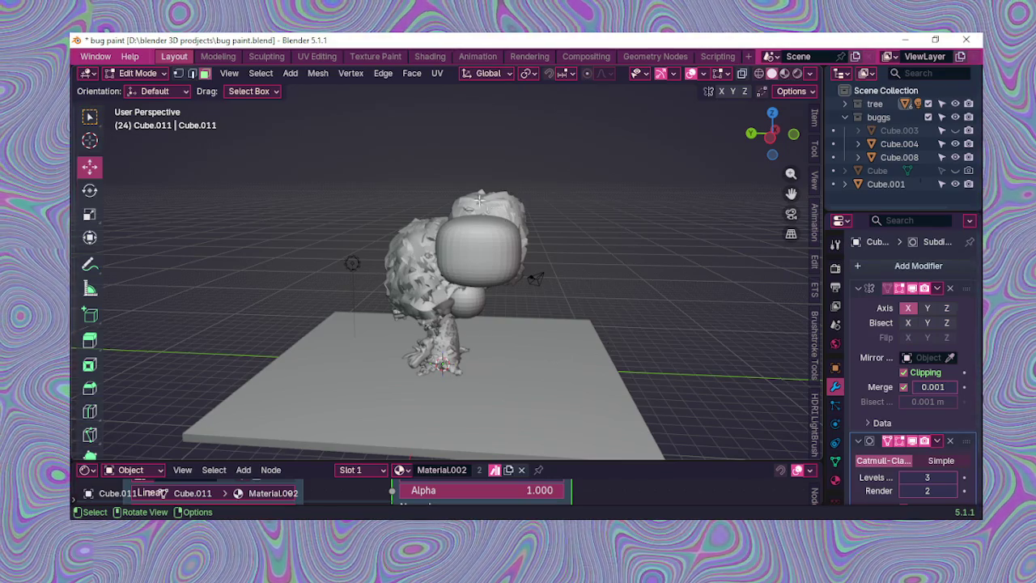
left_click(740, 74)
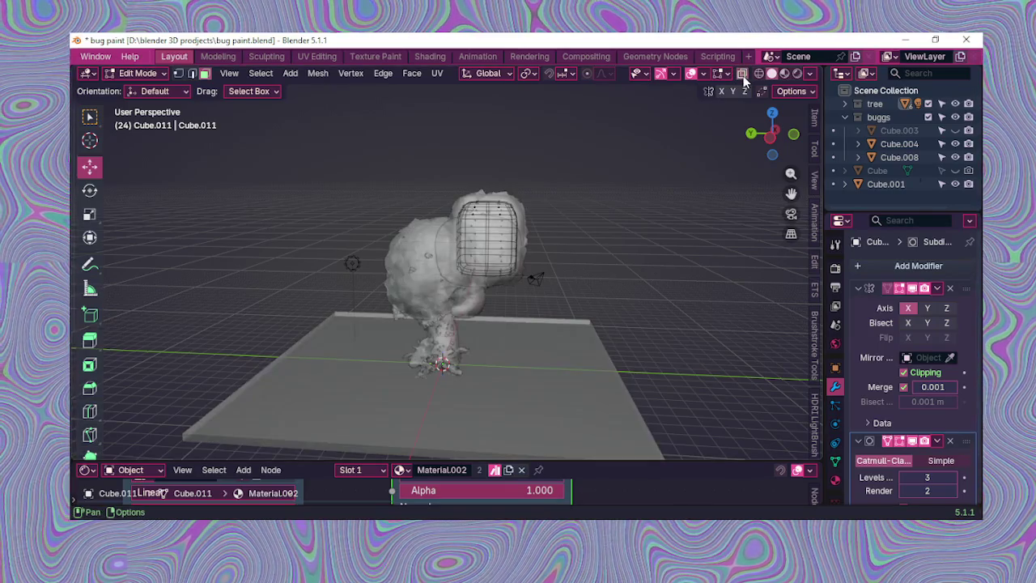
left_click_drag(440, 178, 587, 352)
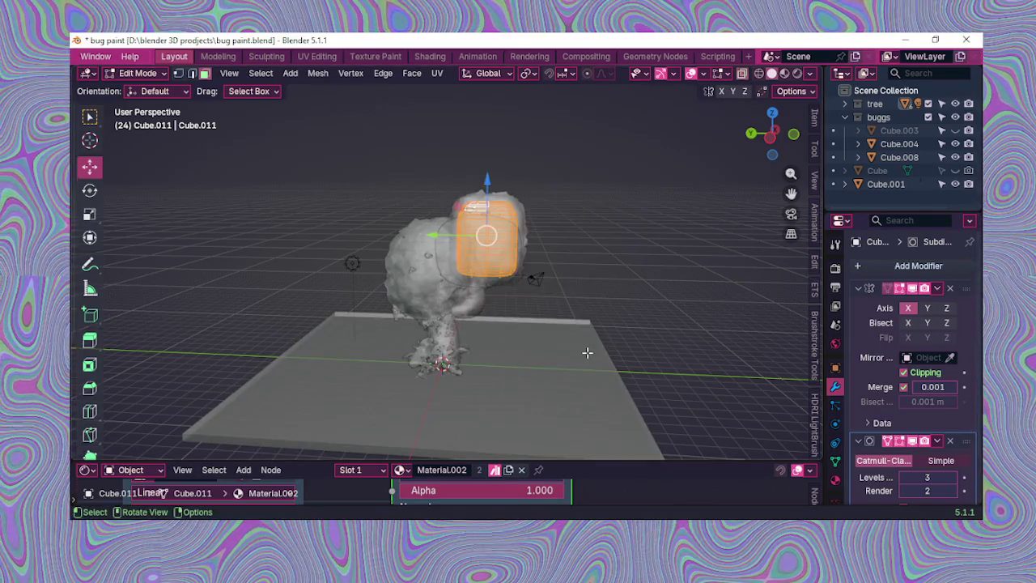
scroll(583, 351, "up", 1)
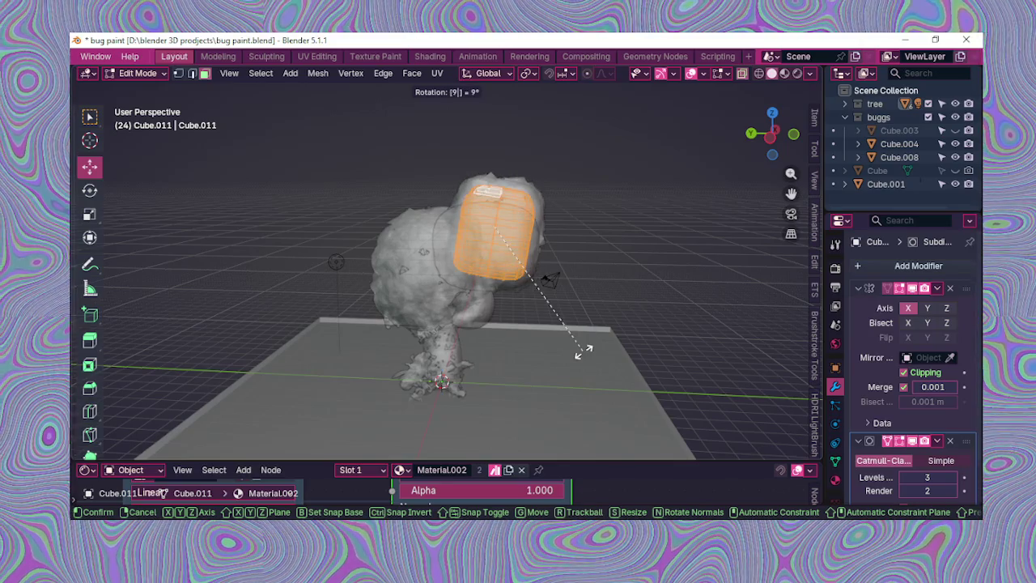
type("0")
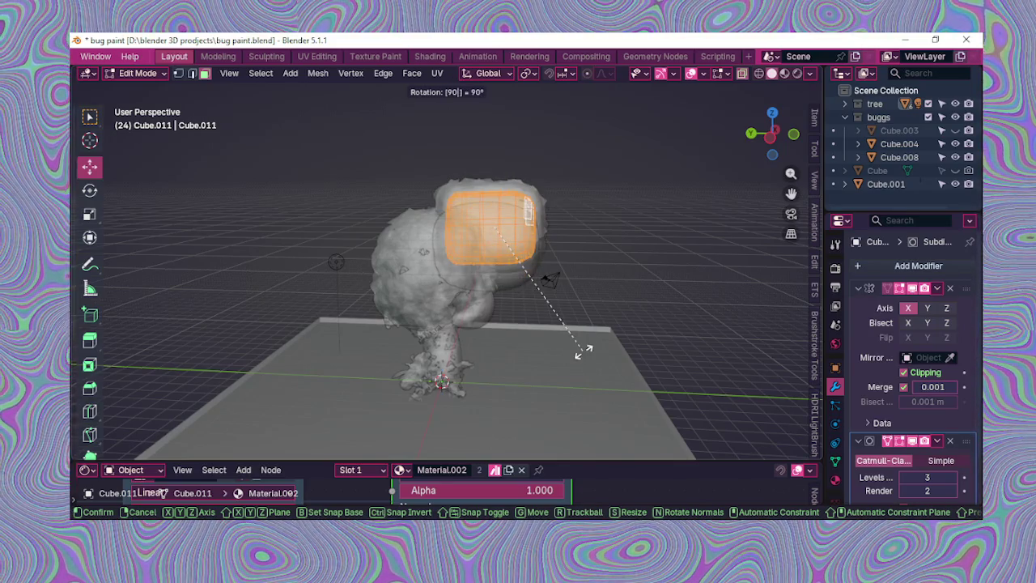
key("Return")
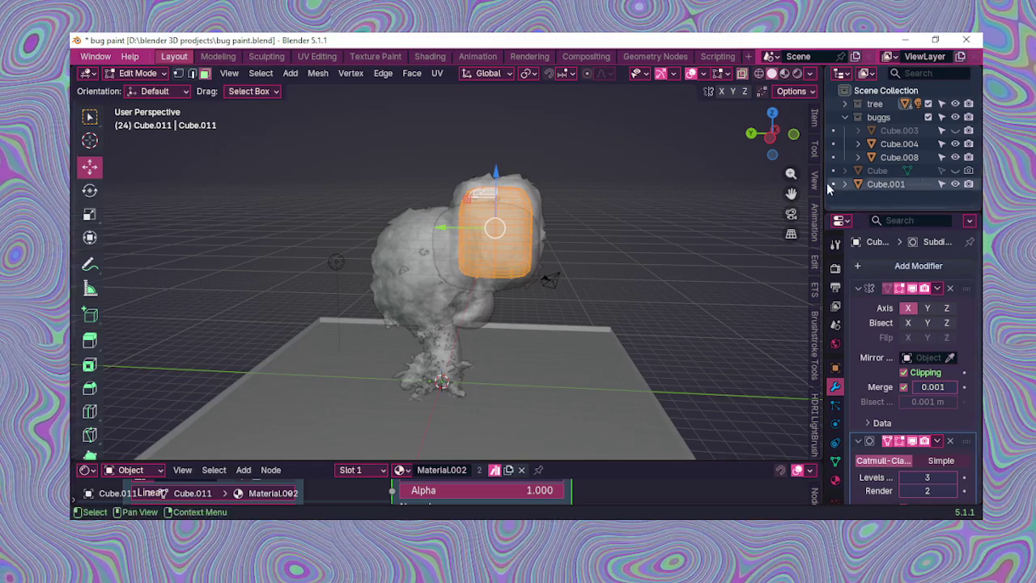
Step: From the Left Orthographic view, rotate the block another 90 degrees and check it in perspective
left_click(773, 139)
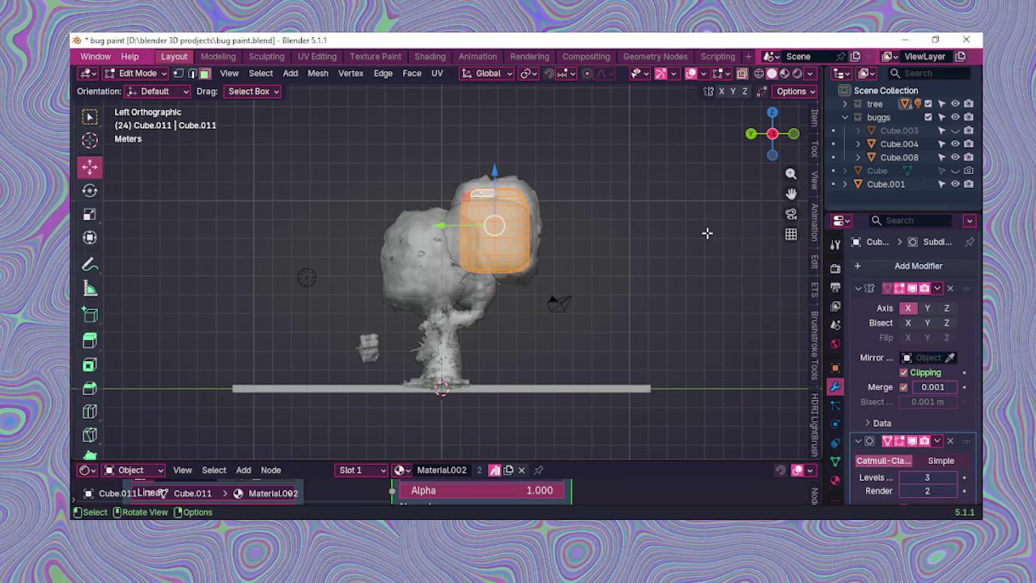
type("r0")
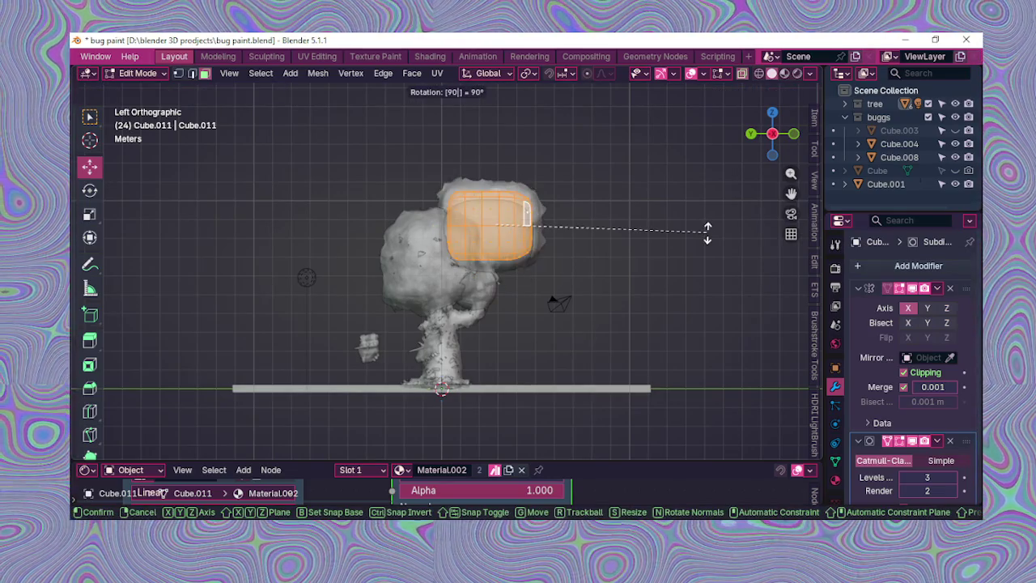
key("Return")
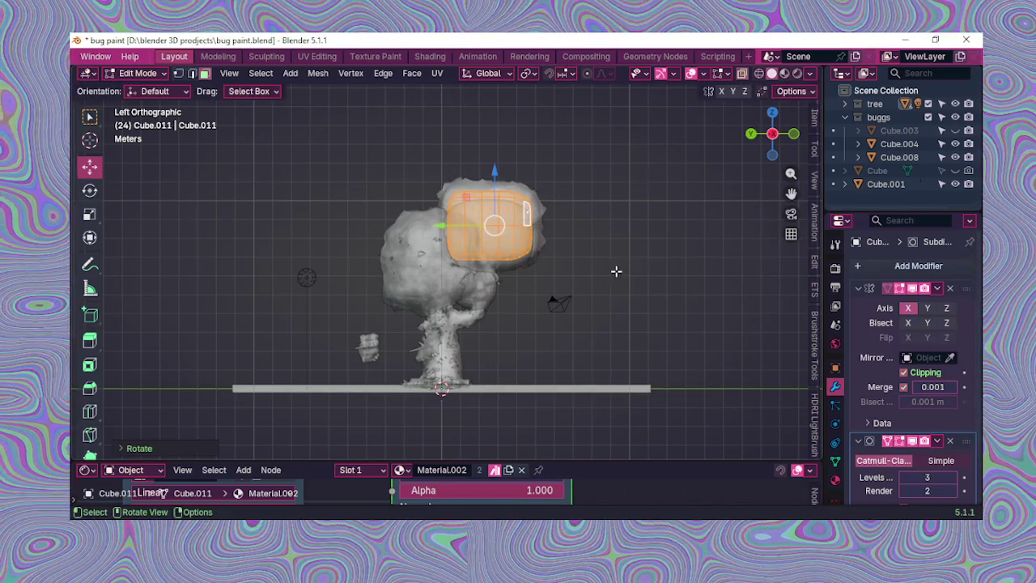
middle_click_drag(616, 271, 655, 280)
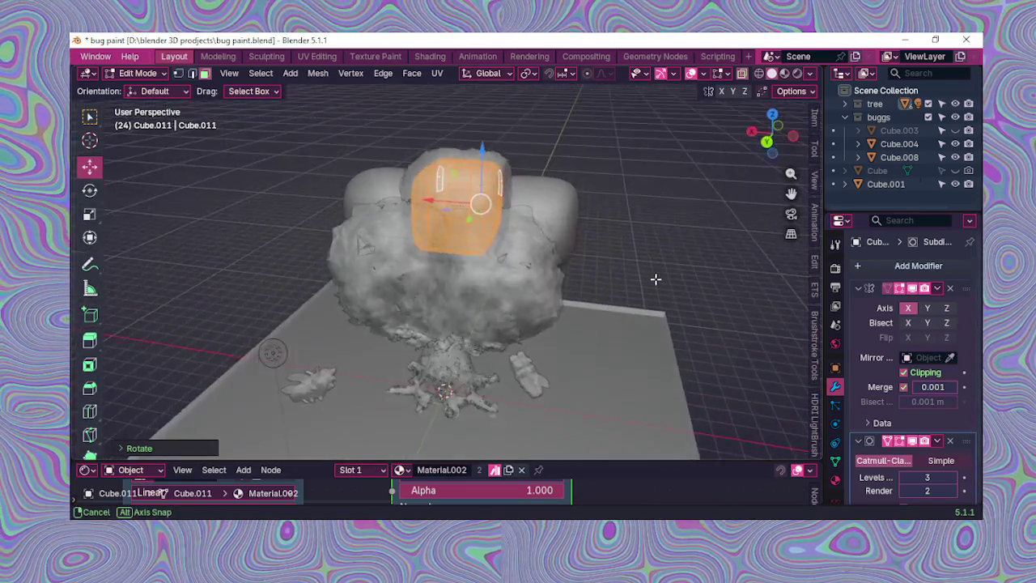
middle_click_drag(656, 279, 685, 410)
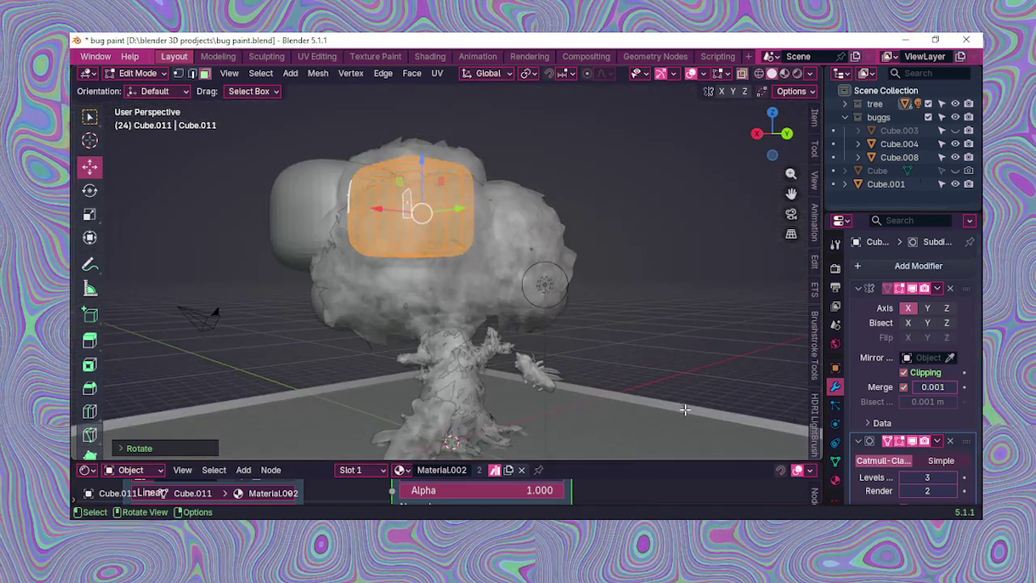
Step: In Texture Paint, orbit and zoom around the brushstroke tree to inspect the rotated treetop block
left_click(395, 57)
mouse_move(586, 270)
middle_mouse_down()
mouse_move(389, 194)
mouse_move(532, 231)
mouse_move(551, 283)
mouse_move(716, 325)
mouse_move(738, 282)
mouse_move(664, 247)
middle_mouse_up()
scroll(550, 279, "up", 2)
scroll(550, 279, "up", 3)
scroll(716, 326, "down", 4)
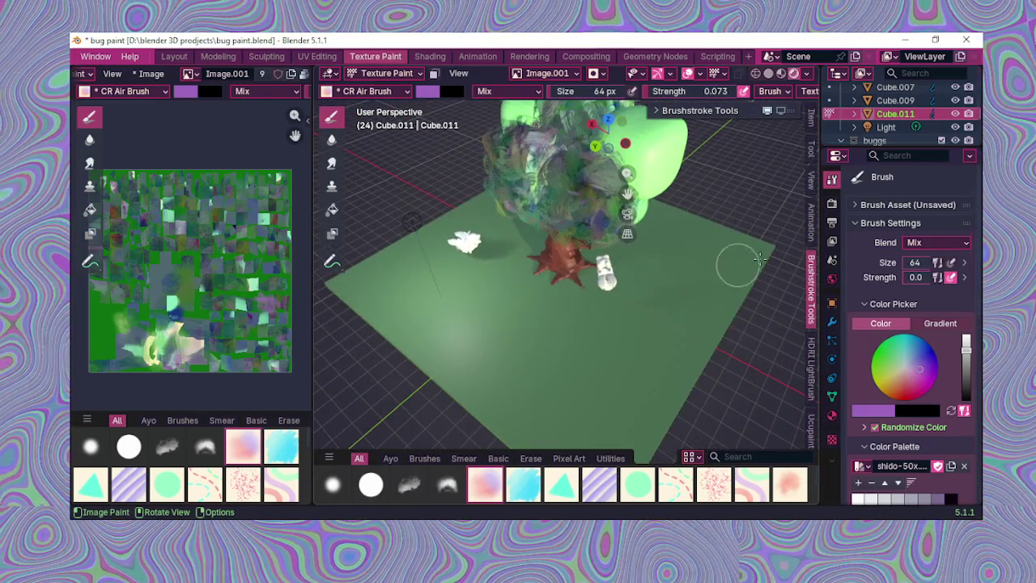
mouse_move(628, 192)
middle_mouse_down()
mouse_move(639, 168)
mouse_move(659, 243)
middle_mouse_up()
scroll(659, 243, "up", 3)
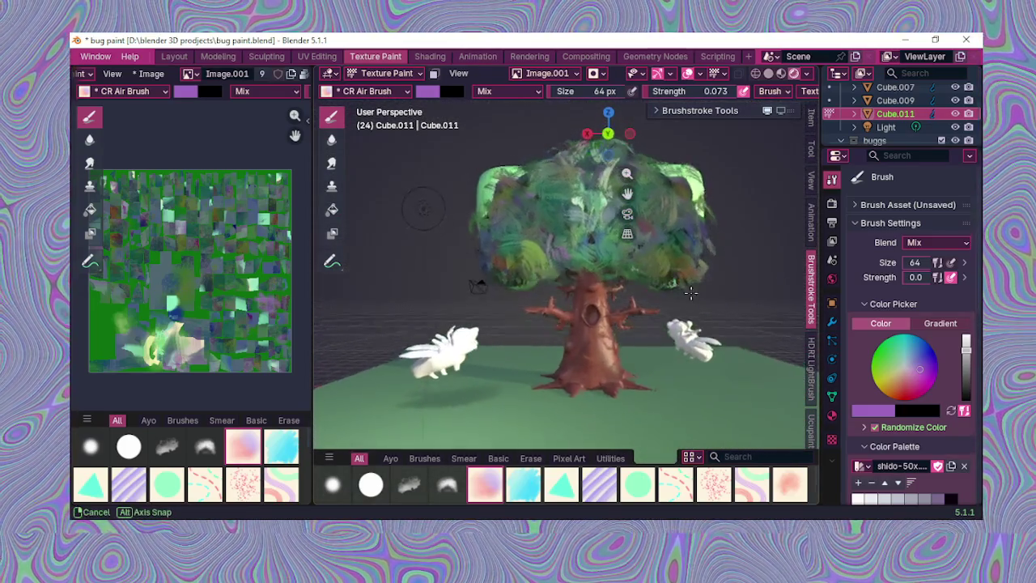
scroll(696, 303, "up", 2)
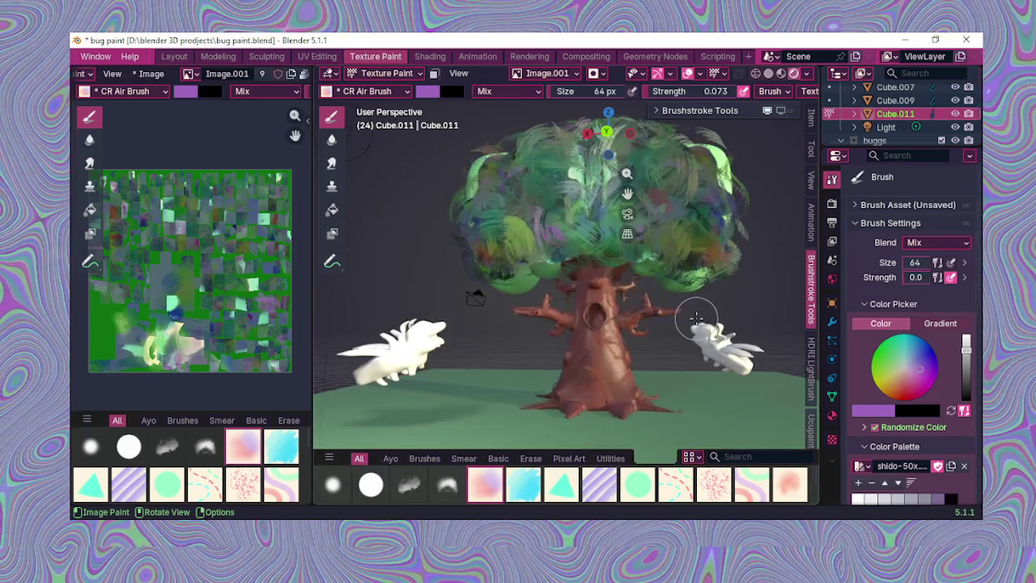
scroll(397, 231, "down", 2)
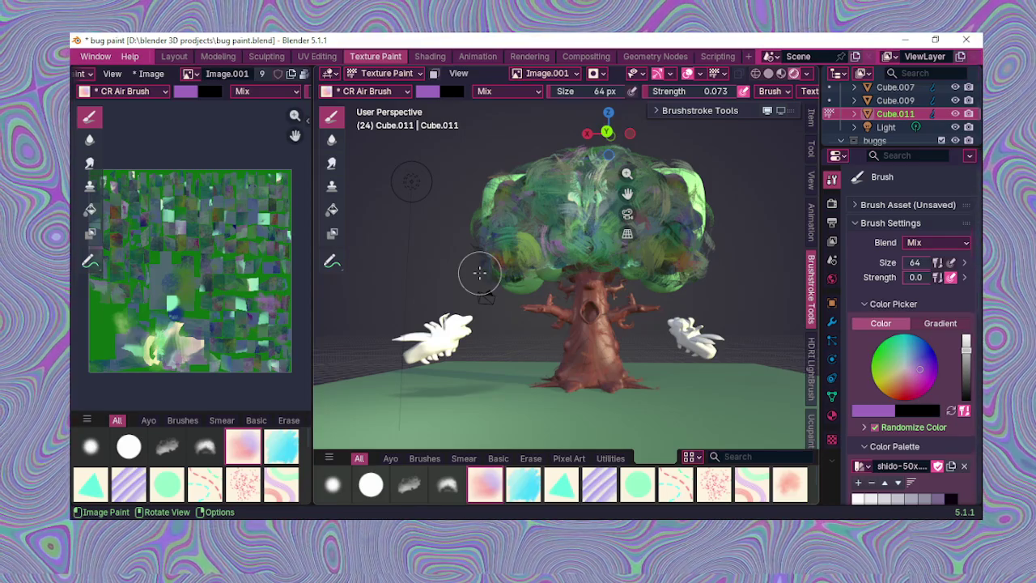
scroll(482, 275, "down", 2)
middle_click_drag(550, 344, 530, 319)
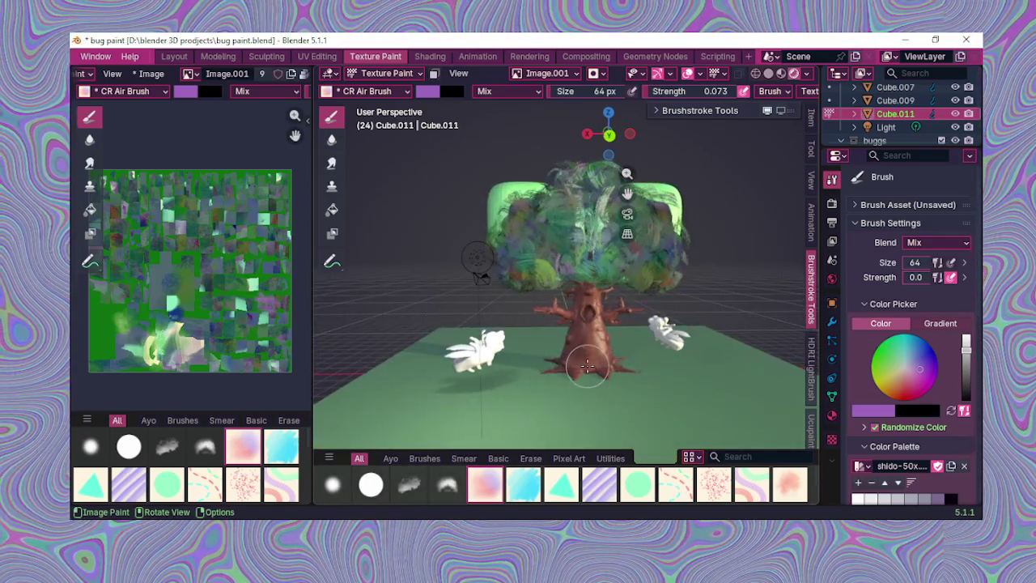
left_click(174, 56)
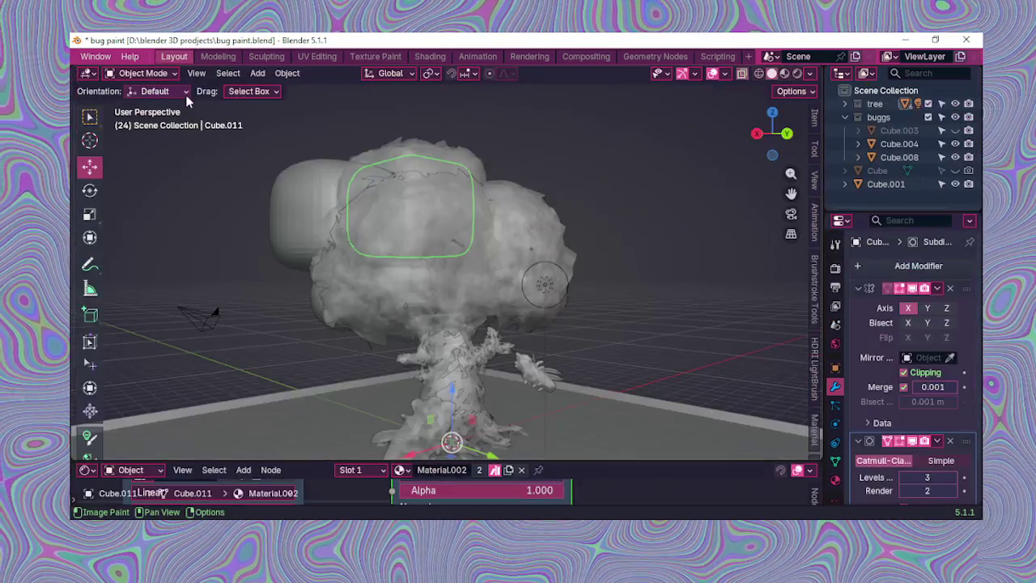
Step: Orbit to a front view of the tree and zoom around it in the Texture Paint workspace
mouse_move(657, 290)
middle_mouse_down()
mouse_move(615, 273)
mouse_move(512, 281)
mouse_move(579, 306)
middle_mouse_up()
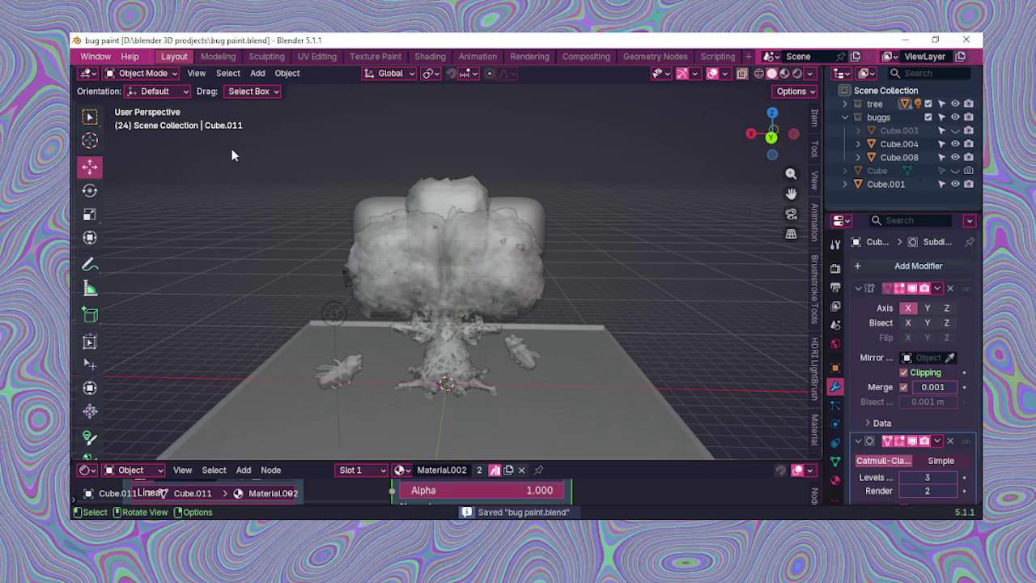
scroll(378, 273, "down", 1)
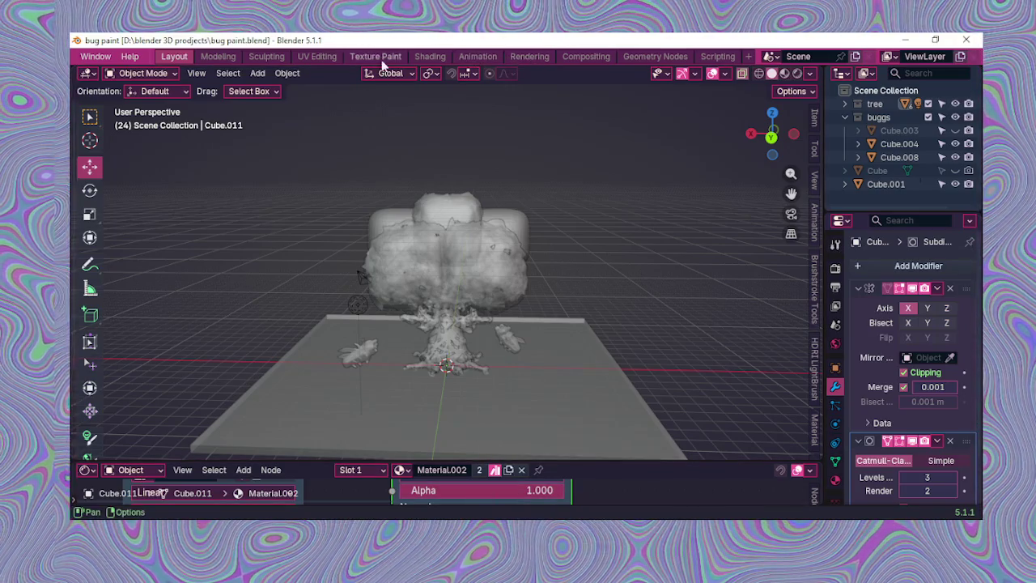
left_click(379, 55)
scroll(634, 348, "up", 5)
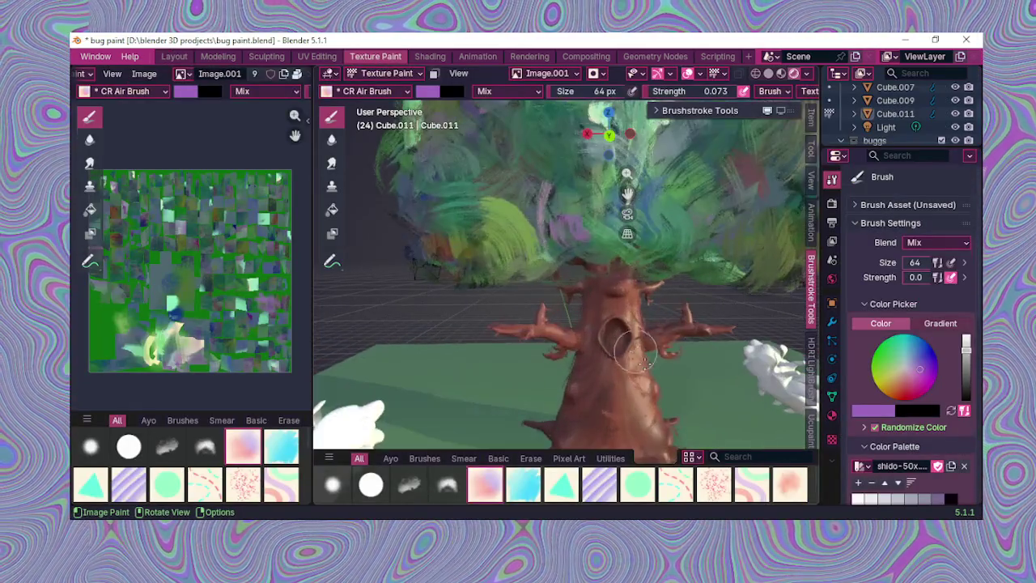
scroll(634, 348, "down", 3)
scroll(526, 340, "down", 2)
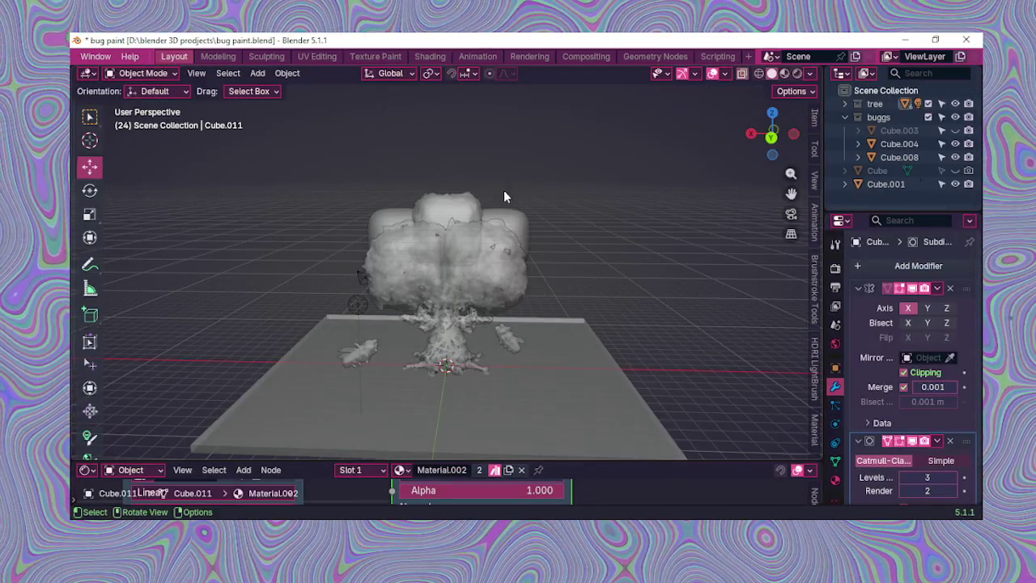
Step: Preview the tree in Material Preview, then Rendered shading, orbiting to look down on it
left_click(784, 74)
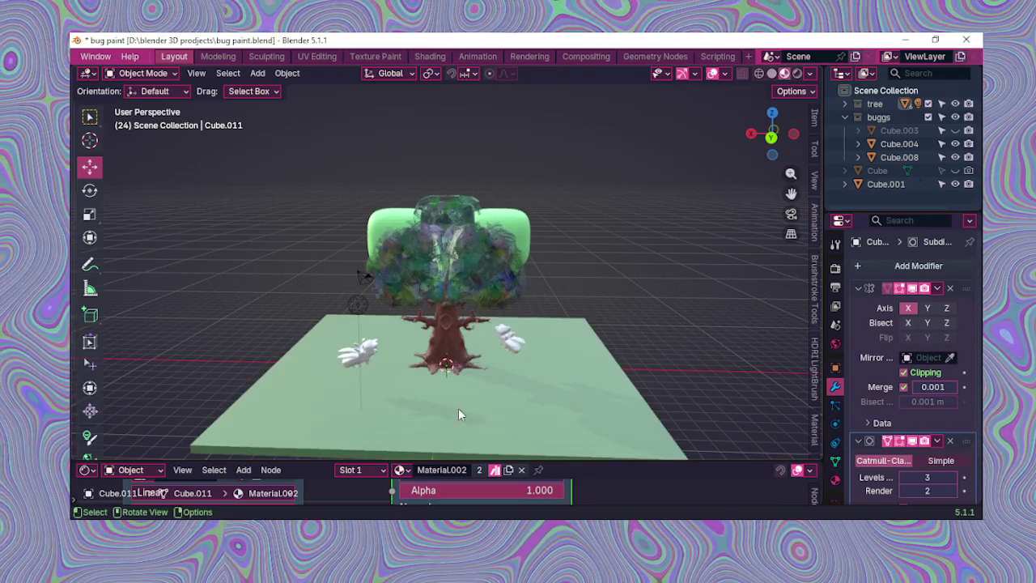
middle_click_drag(458, 415, 452, 355)
scroll(453, 354, "up", 3)
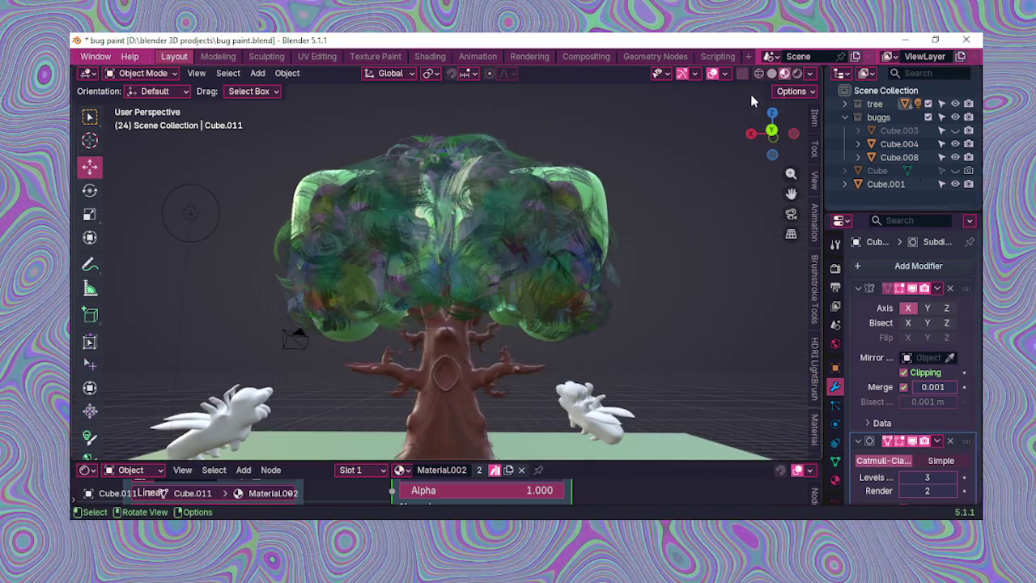
left_click(796, 74)
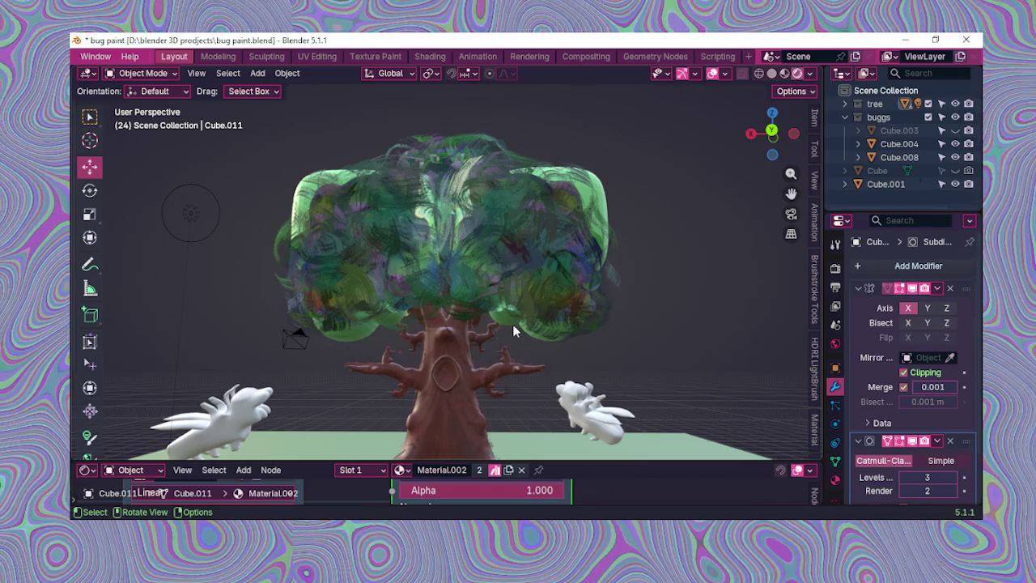
mouse_move(513, 324)
middle_mouse_down()
mouse_move(501, 338)
mouse_move(490, 323)
middle_mouse_up()
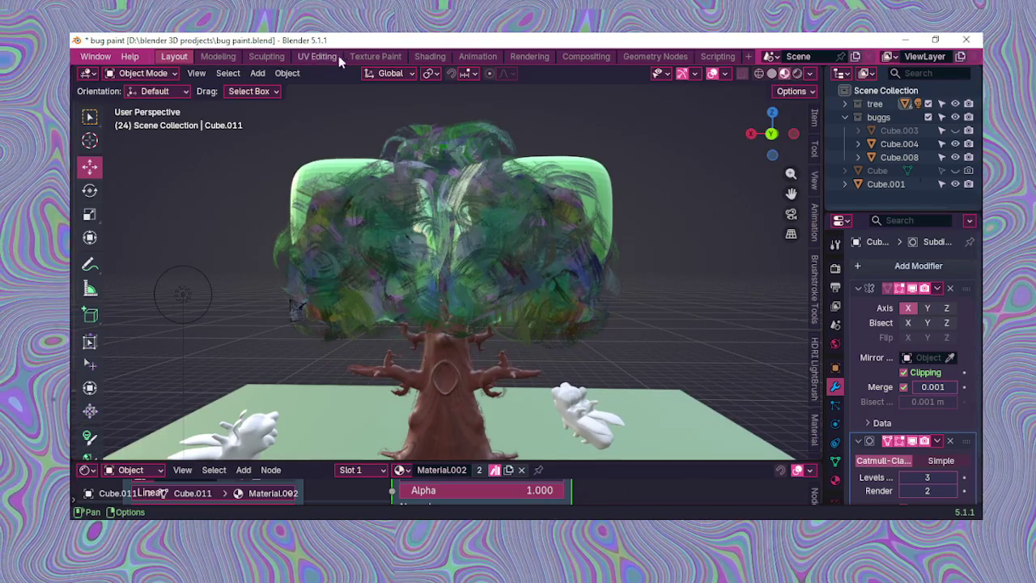
left_click(372, 57)
Step: Hide the Brushstroke Tools sidebar and narrow the image editor to widen the 3D view
scroll(677, 326, "up", 1)
scroll(677, 327, "down", 1)
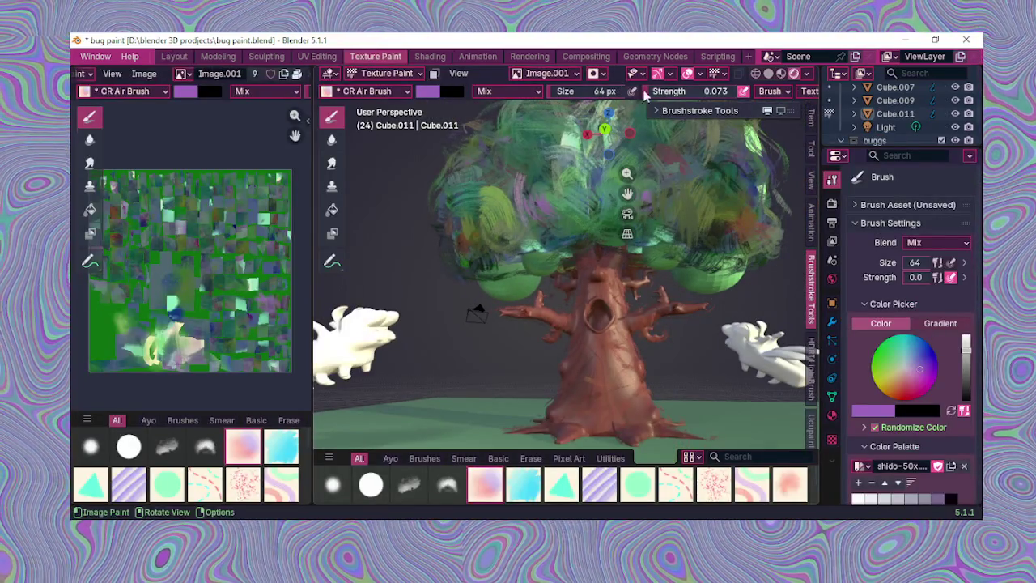
left_click(659, 111)
left_click(657, 111)
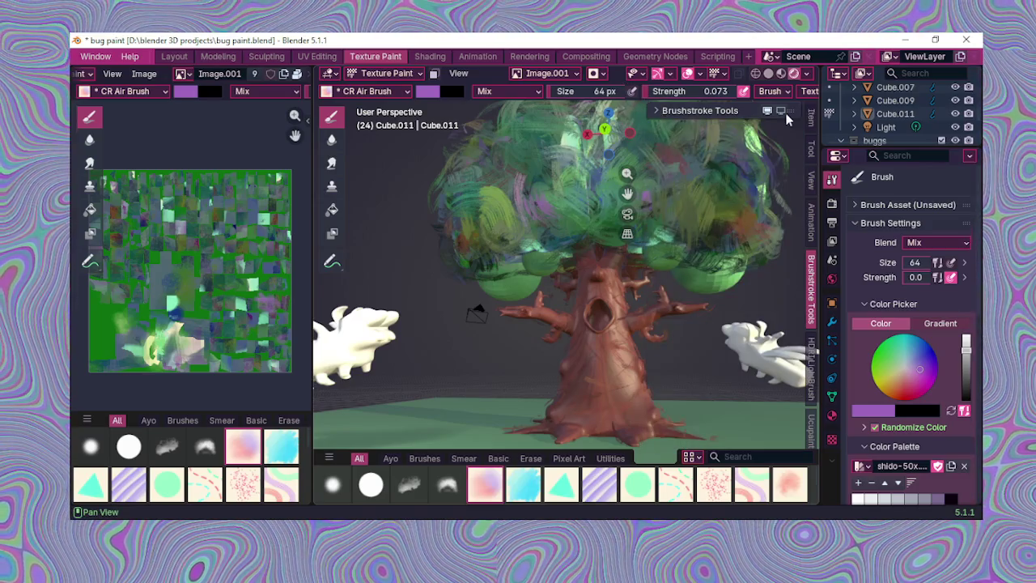
key("n")
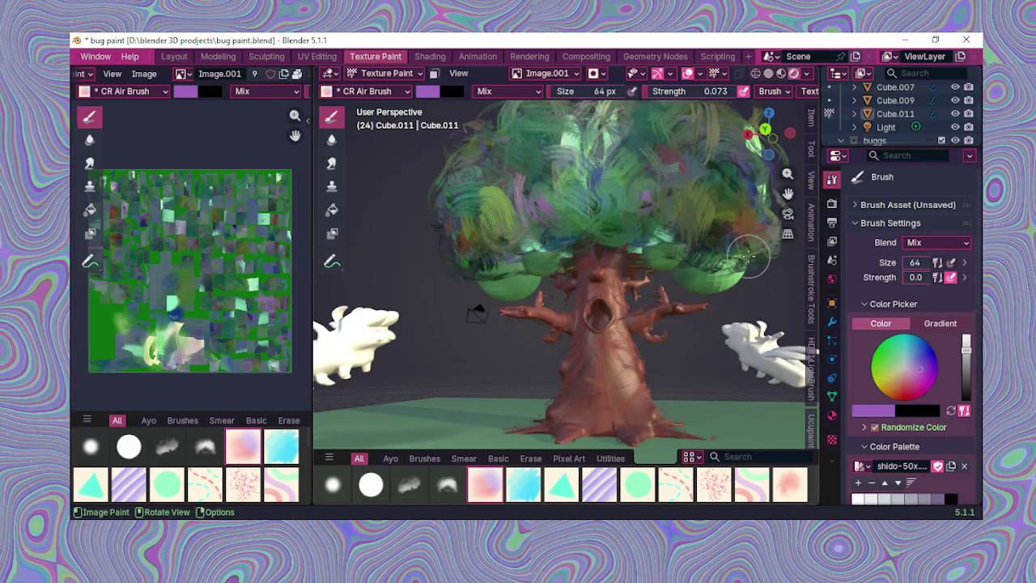
left_click_drag(312, 308, 239, 303)
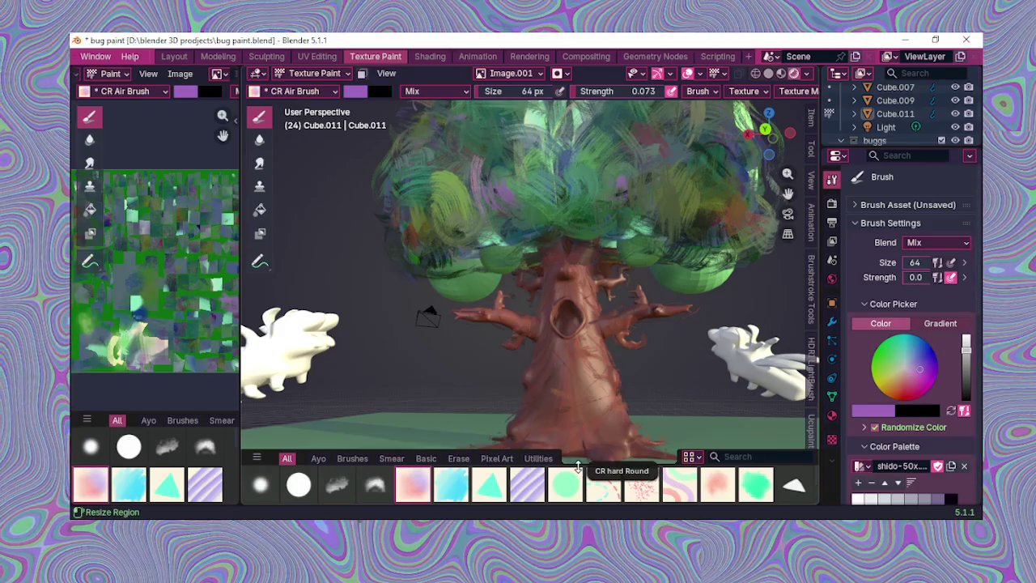
Step: Orbit and zoom around the painted tree from several angles
scroll(585, 443, "up", 1)
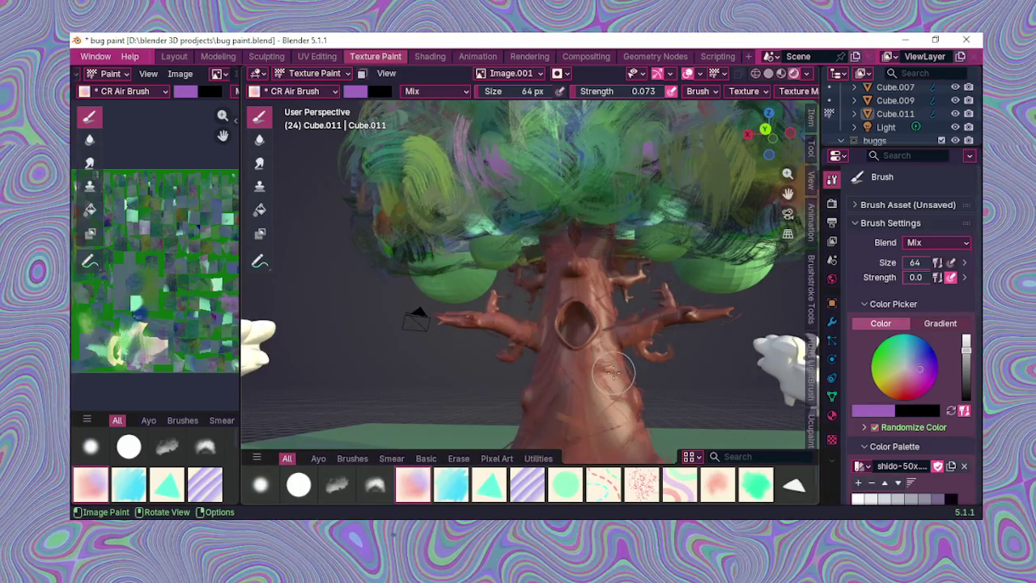
scroll(613, 371, "down", 2)
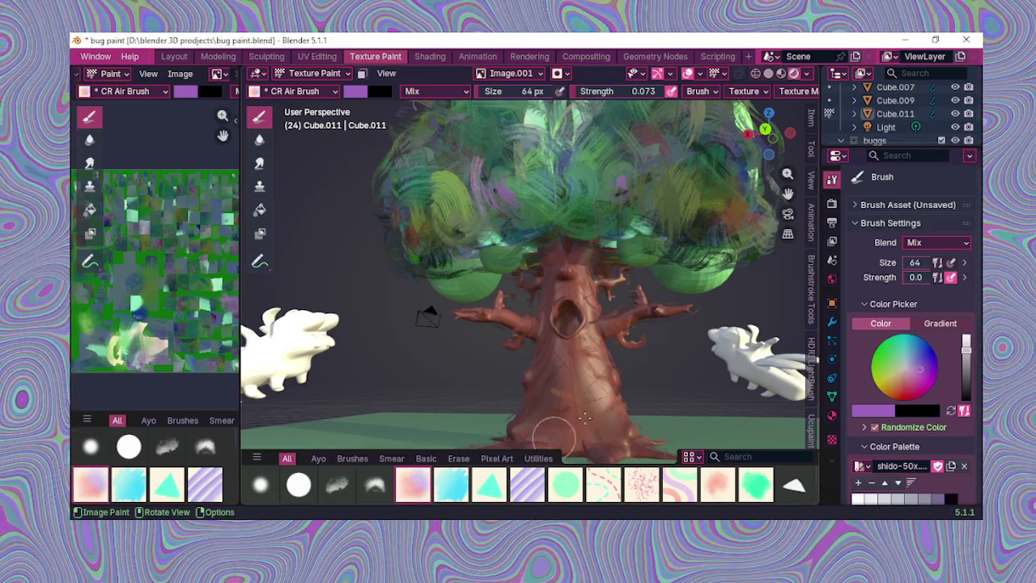
mouse_move(632, 370)
middle_mouse_down()
mouse_move(574, 366)
mouse_move(587, 374)
middle_mouse_up()
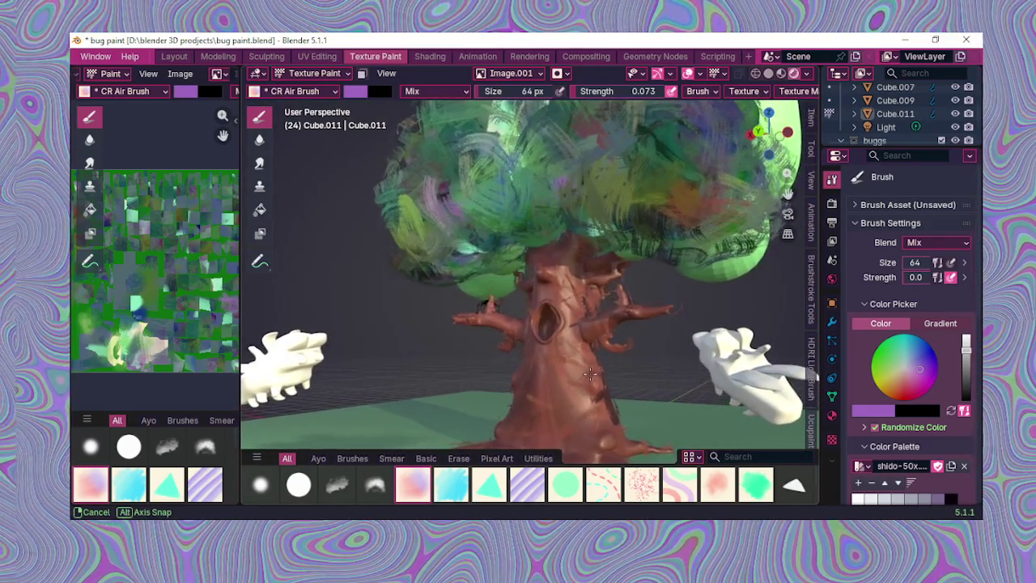
middle_click_drag(587, 374, 600, 371)
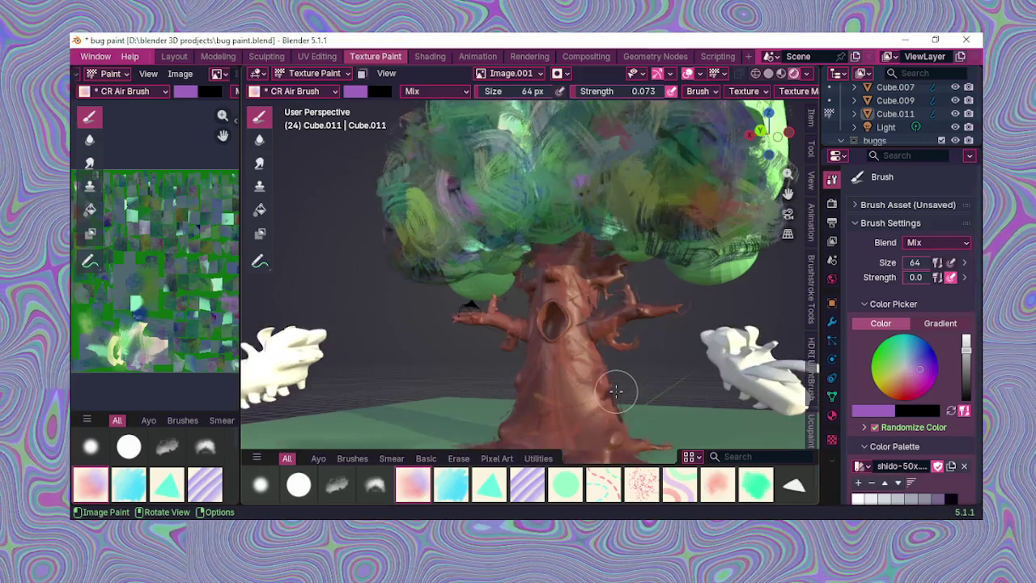
mouse_move(620, 372)
middle_mouse_down()
mouse_move(557, 386)
mouse_move(625, 377)
middle_mouse_up()
scroll(633, 385, "up", 2)
scroll(633, 386, "down", 2)
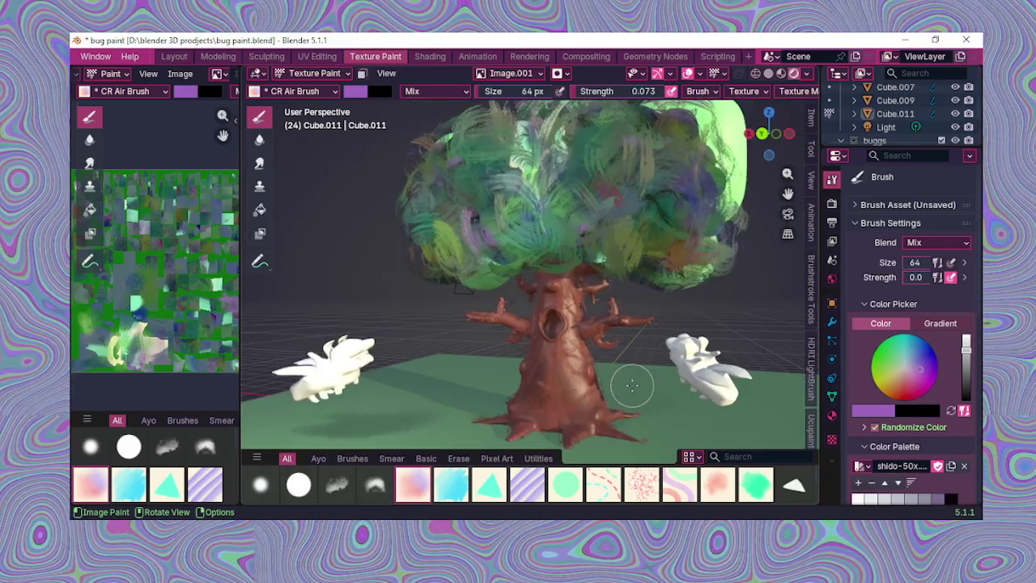
scroll(632, 385, "down", 1)
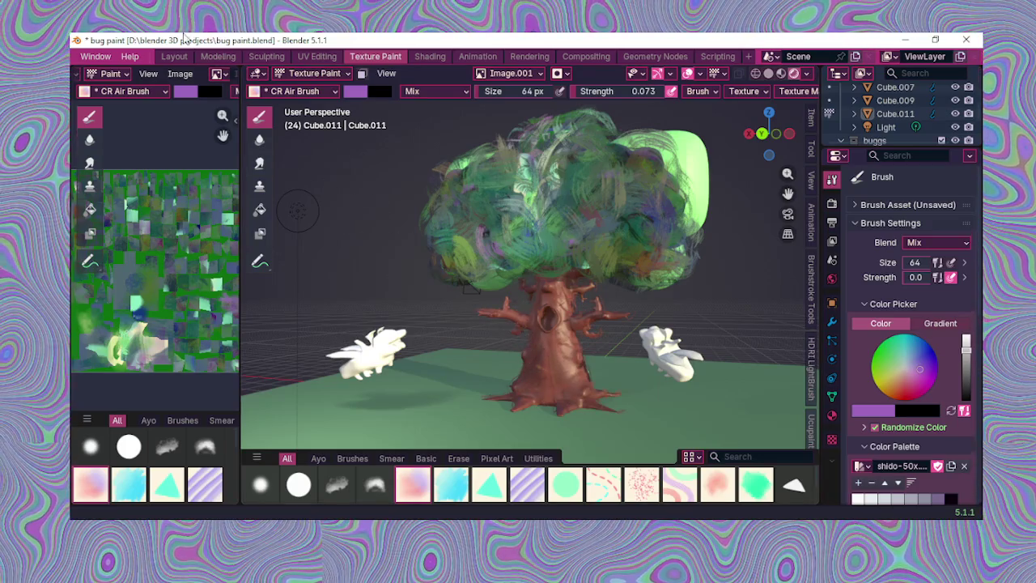
Step: Back in Layout, select the trunk brushstrokes and add the crown objects to the selection
left_click(174, 56)
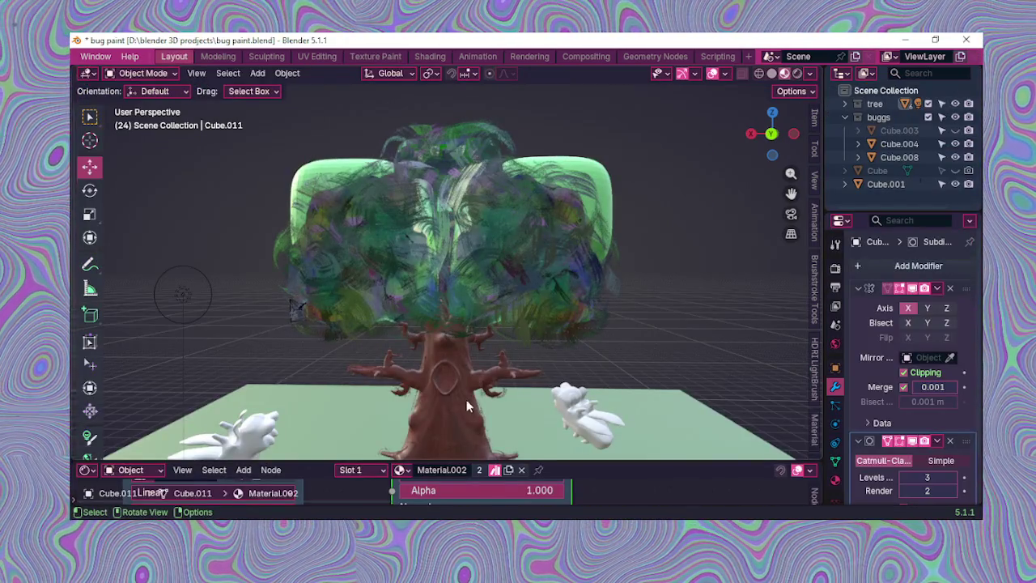
left_click(466, 402)
middle_click_drag(466, 401, 467, 376)
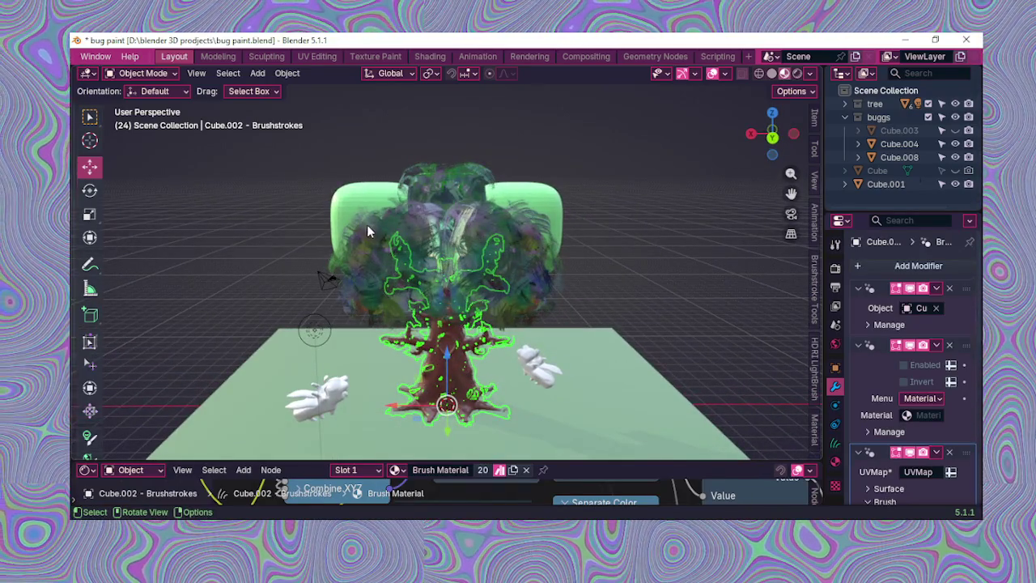
middle_click_drag(369, 233, 405, 258)
left_click(415, 202, "shift")
left_click(429, 191, "shift")
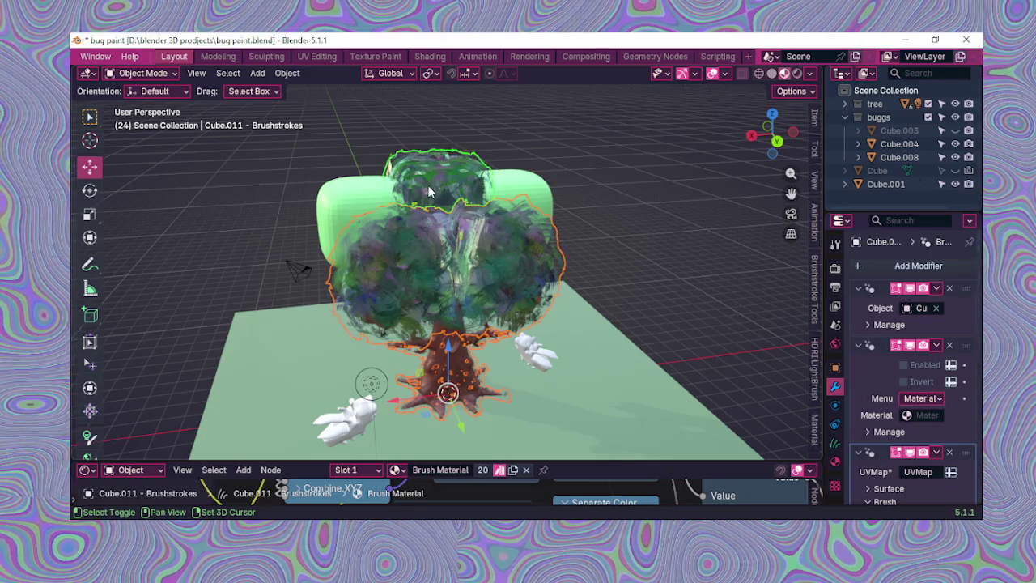
left_click(418, 234, "shift")
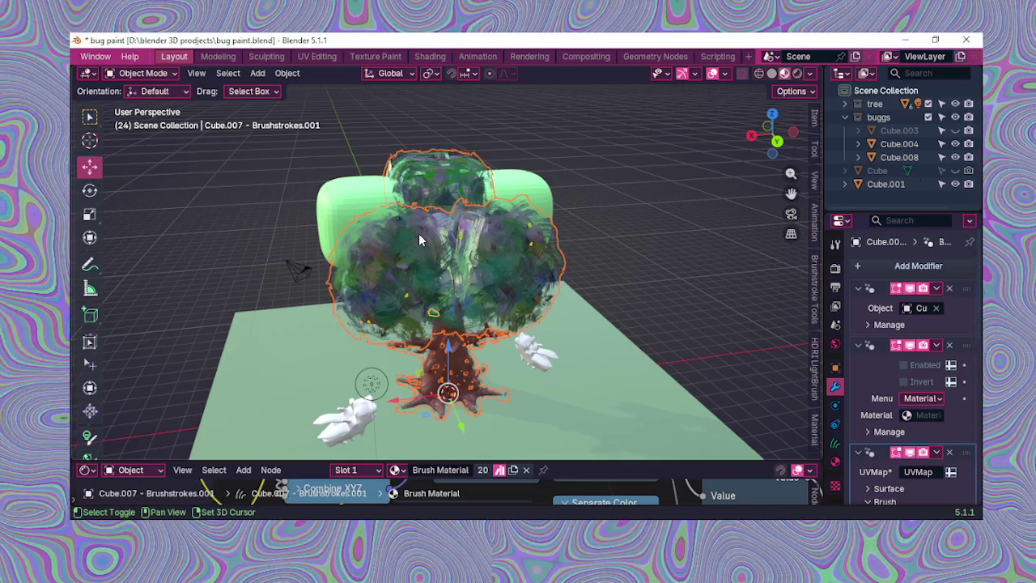
left_click(483, 376)
Step: Cycle the active object among the crown brushstrokes, Cube.011, Cube.007 and the trunk
left_click(431, 169)
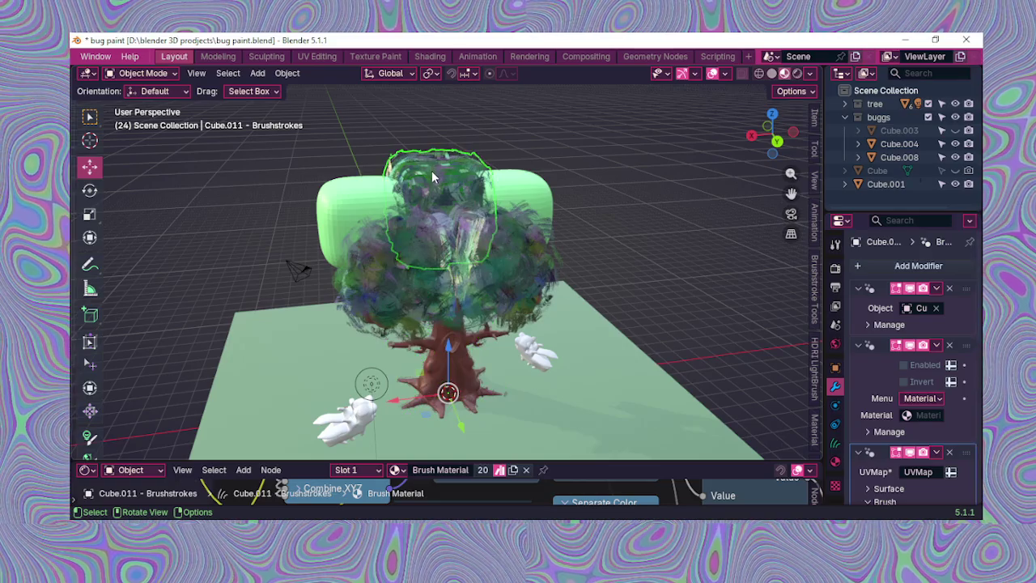
left_click(433, 172)
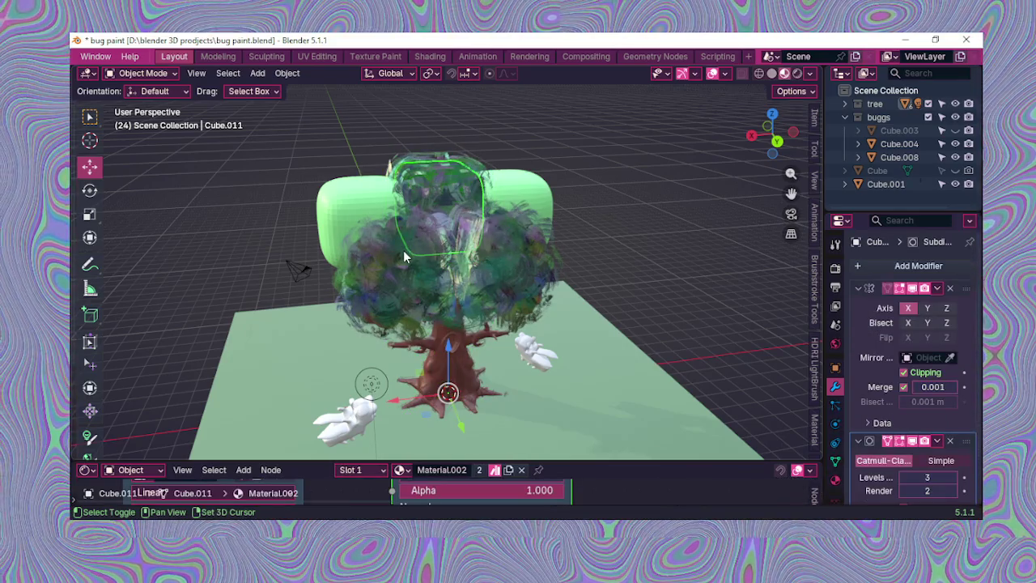
left_click(404, 254)
left_click(403, 250)
left_click(403, 251)
left_click(403, 250)
middle_click_drag(404, 250, 456, 264)
left_click(456, 264)
left_click(456, 264)
left_click(456, 264)
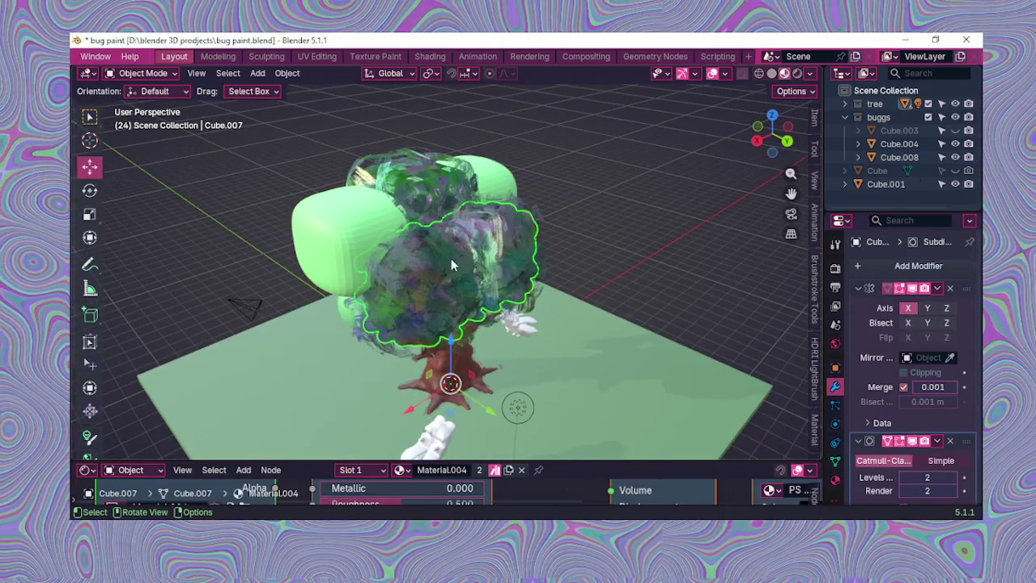
left_click(427, 176, "shift")
left_click(429, 183, "shift")
Step: Reselect the Cube.007 and Cube.011 crown objects while orbiting around the tree
mouse_move(412, 201)
middle_mouse_down()
mouse_move(415, 188)
mouse_move(451, 258)
middle_mouse_up()
left_click(416, 190)
scroll(508, 269, "up", 1)
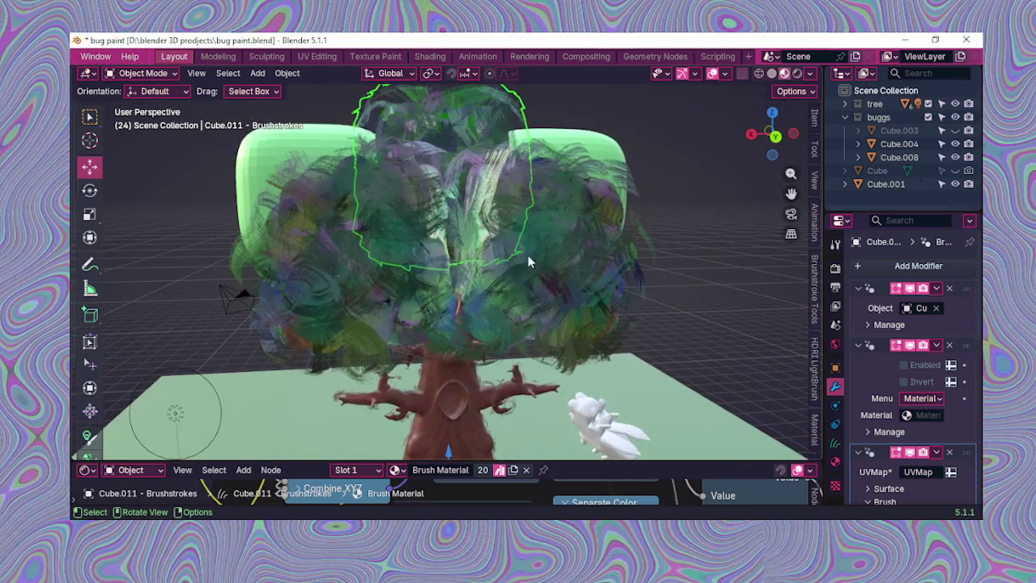
left_click(552, 258)
left_click(551, 257)
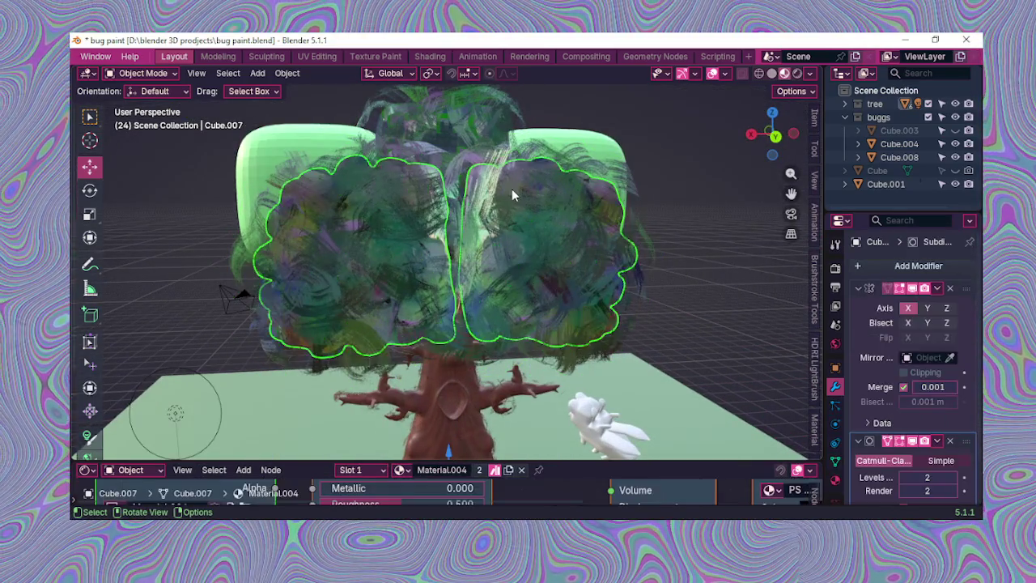
left_click(468, 130)
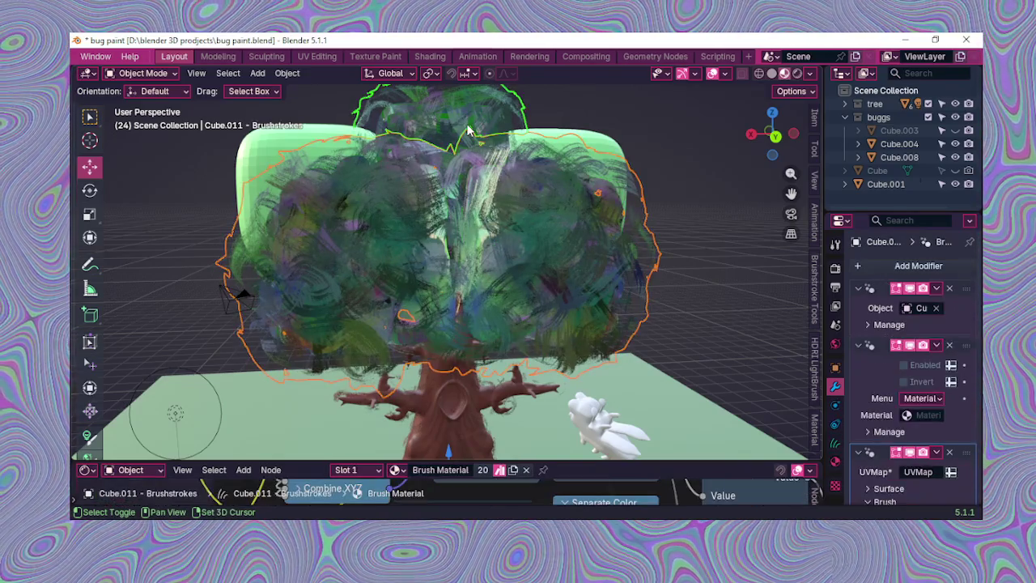
left_click(468, 130)
mouse_move(468, 129)
middle_mouse_down()
mouse_move(363, 158)
mouse_move(616, 195)
mouse_move(464, 243)
middle_mouse_up()
left_click(638, 198)
left_click(465, 243, "shift")
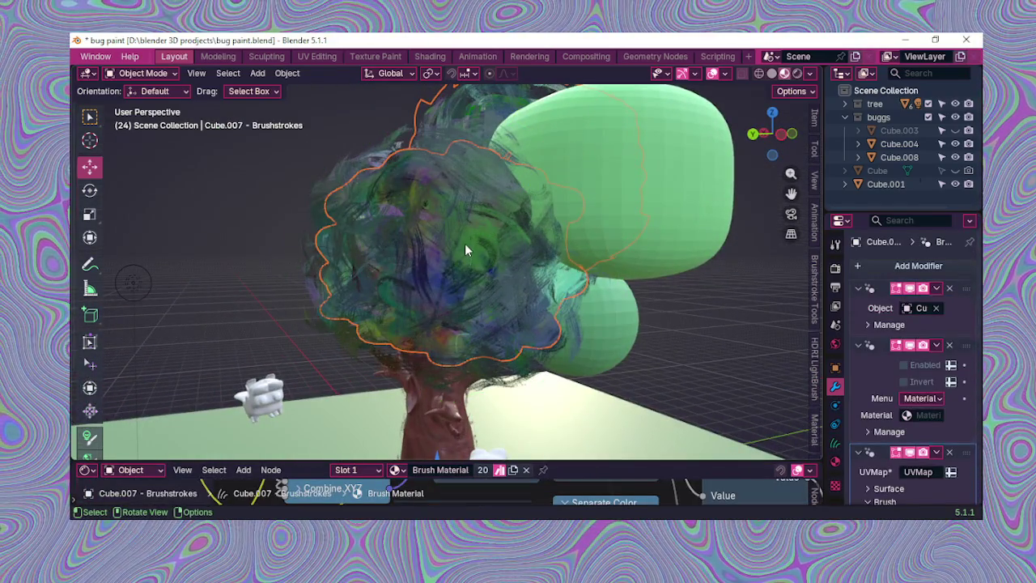
Step: Make the Cube.005 and Cube.009 crowns, then the trunk brushstrokes, active
mouse_move(578, 315)
middle_mouse_down()
mouse_move(523, 273)
mouse_move(446, 262)
mouse_move(421, 273)
mouse_move(435, 320)
mouse_move(509, 271)
middle_mouse_up()
left_click(524, 266)
left_click(477, 320)
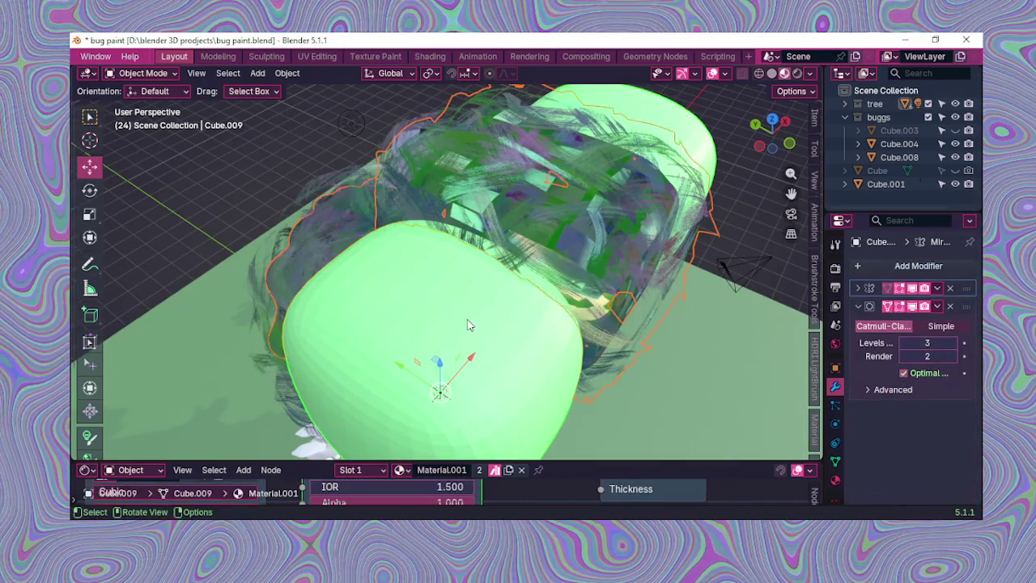
scroll(477, 320, "down", 3)
mouse_move(477, 321)
middle_mouse_down()
mouse_move(515, 322)
mouse_move(605, 240)
middle_mouse_up()
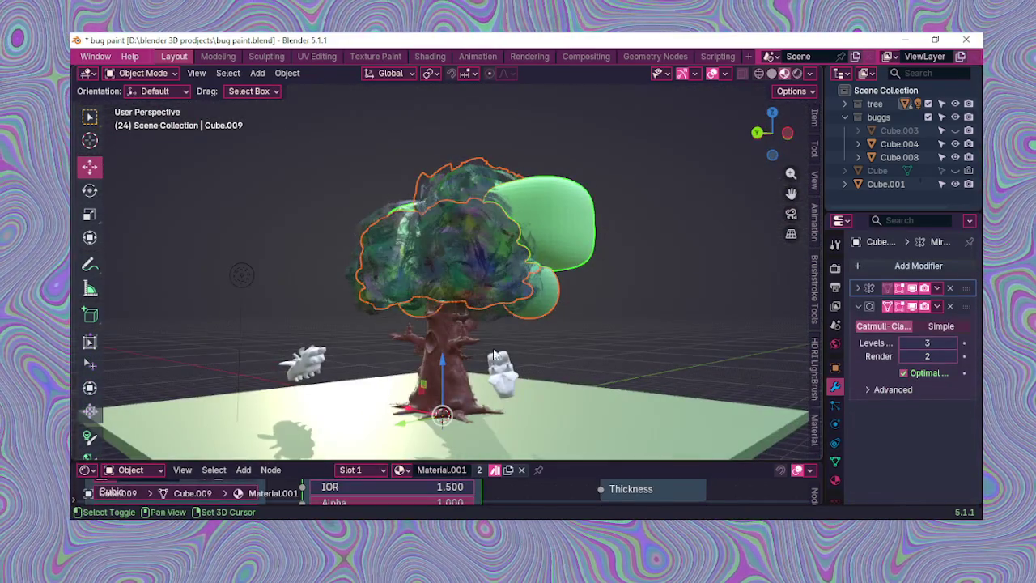
left_click(464, 370)
mouse_move(464, 370)
middle_mouse_down()
mouse_move(468, 399)
mouse_move(369, 381)
mouse_move(283, 332)
mouse_move(514, 403)
middle_mouse_up()
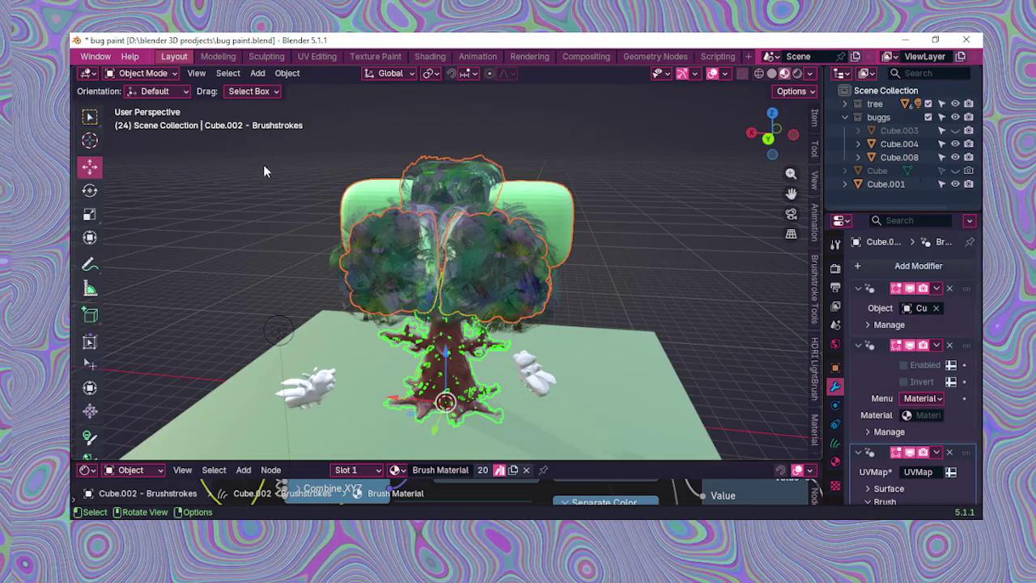
Step: Toggle the trunk brushstroke curves between Edit Mode and Object Mode via the mode menu
left_click(148, 73)
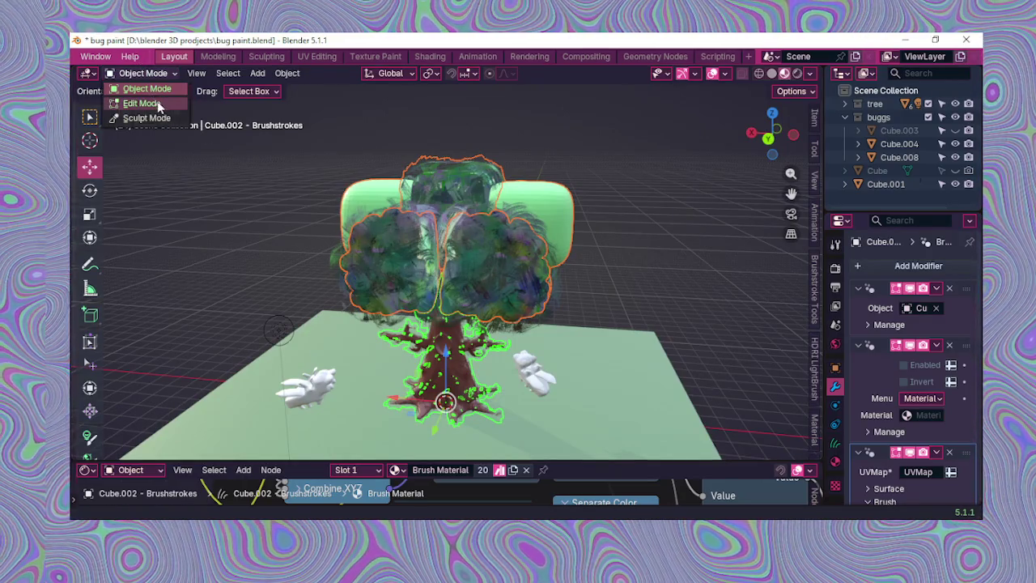
key("Tab")
middle_click_drag(416, 296, 486, 300)
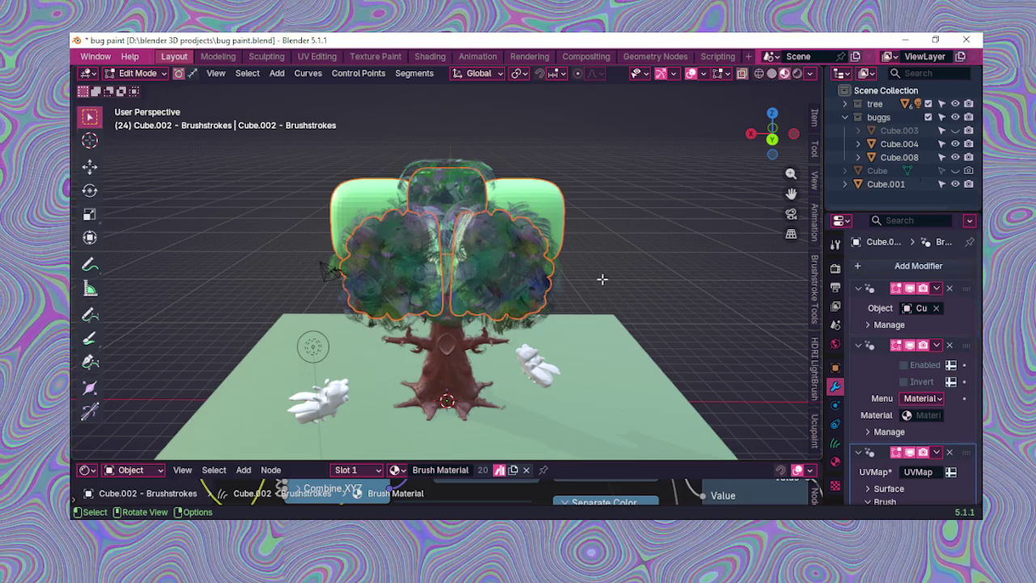
left_click(139, 73)
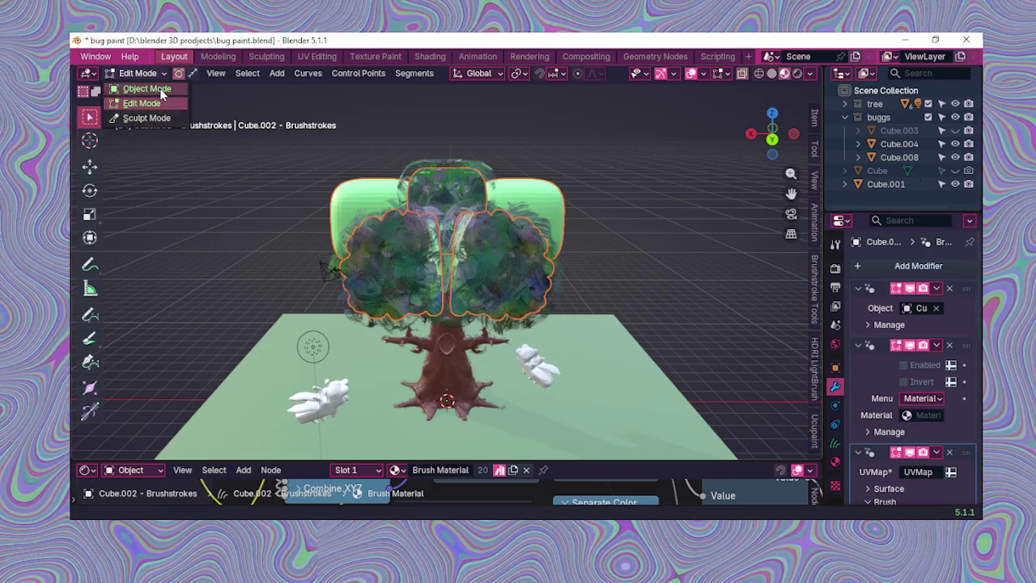
left_click(158, 89)
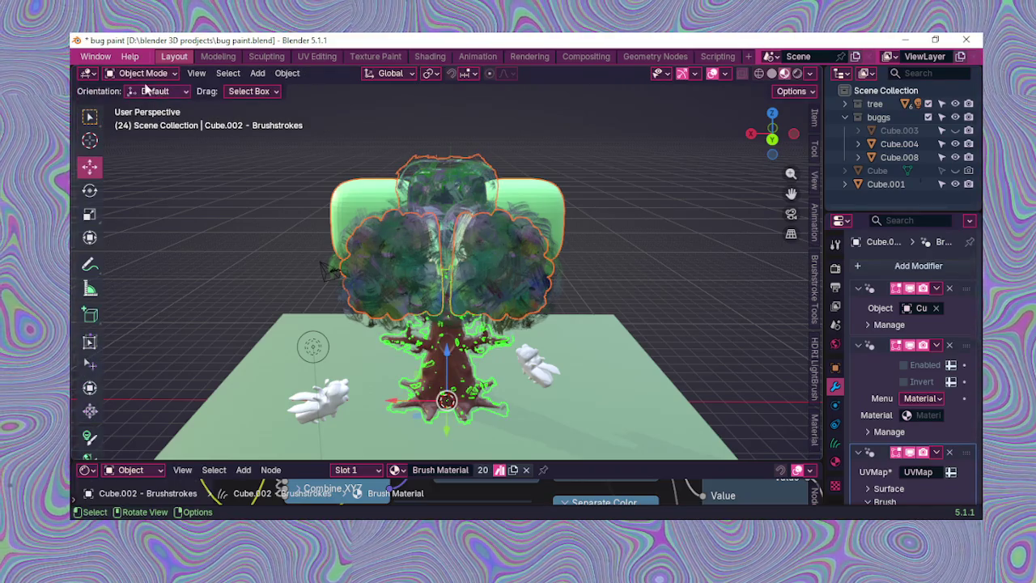
left_click(141, 74)
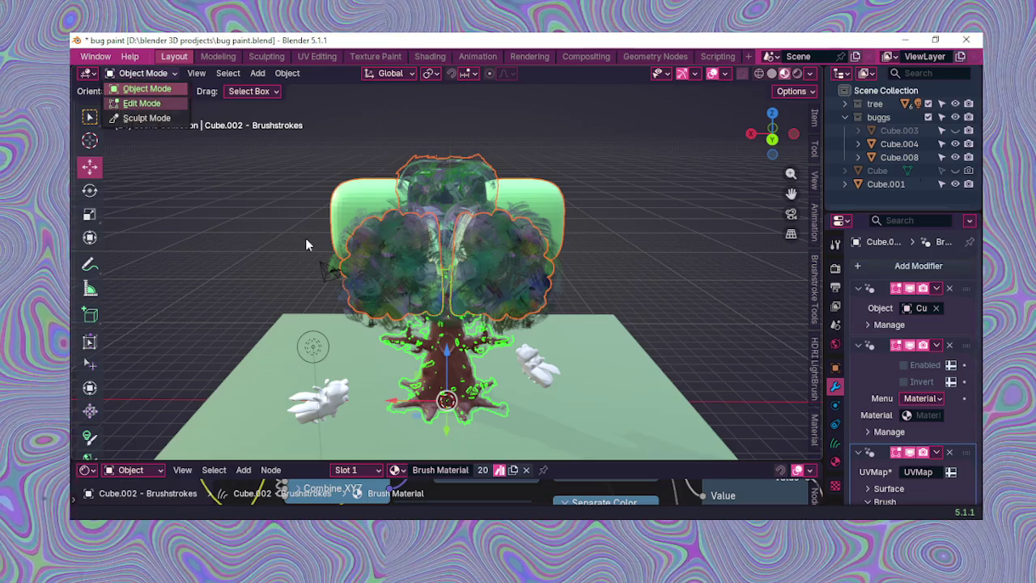
key("Return")
Step: Leave Edit Mode, then put the trunk brushstroke curves back into Edit Mode from the front
mouse_move(554, 193)
middle_mouse_down()
mouse_move(583, 272)
mouse_move(595, 278)
middle_mouse_up()
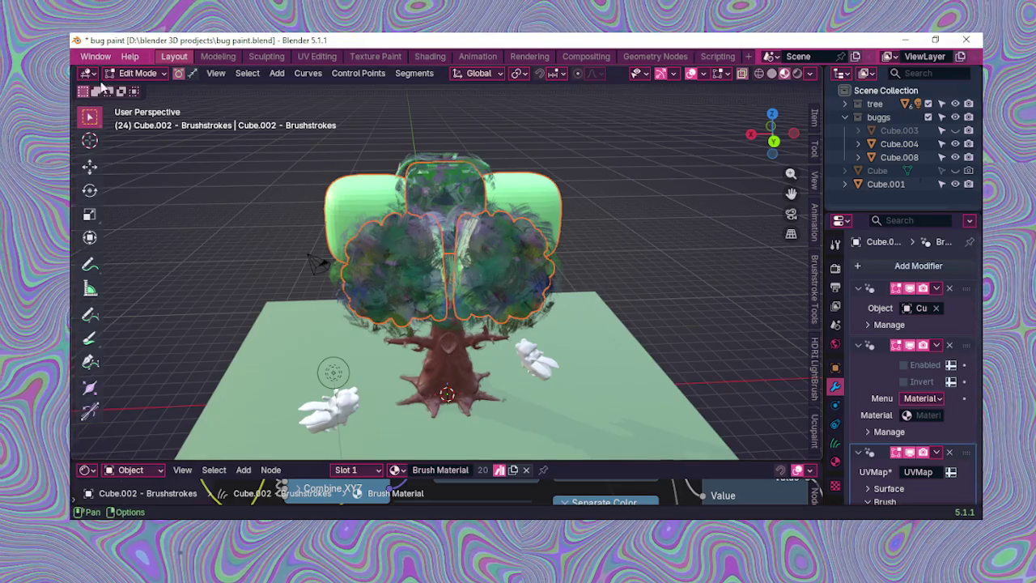
left_click(133, 73)
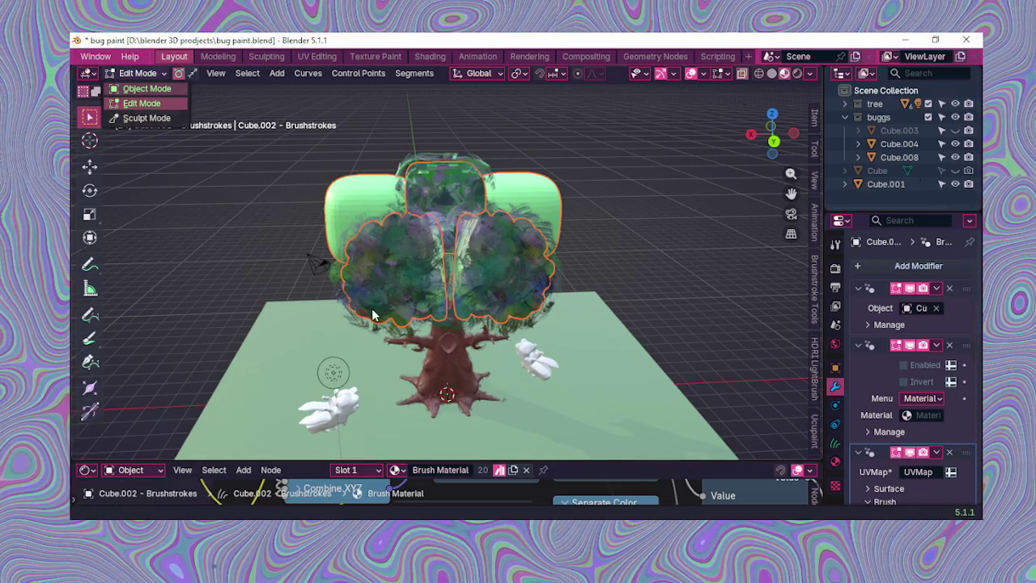
key("Tab")
mouse_move(341, 267)
middle_mouse_down()
mouse_move(385, 326)
mouse_move(243, 202)
middle_mouse_up()
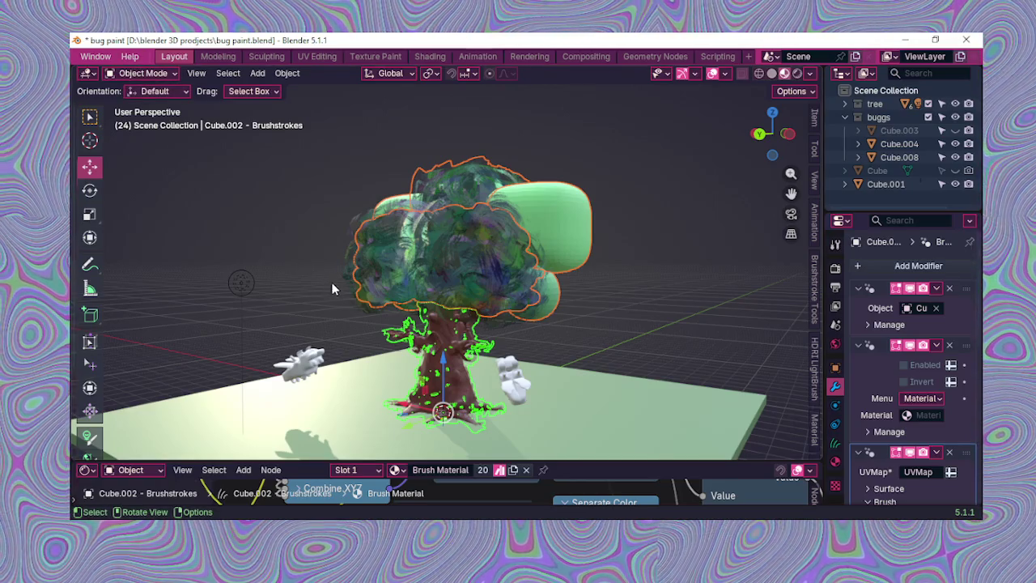
left_click(462, 366, "shift")
mouse_move(462, 366)
middle_mouse_down()
mouse_move(348, 325)
mouse_move(289, 321)
mouse_move(307, 344)
mouse_move(473, 386)
mouse_move(453, 377)
middle_mouse_up()
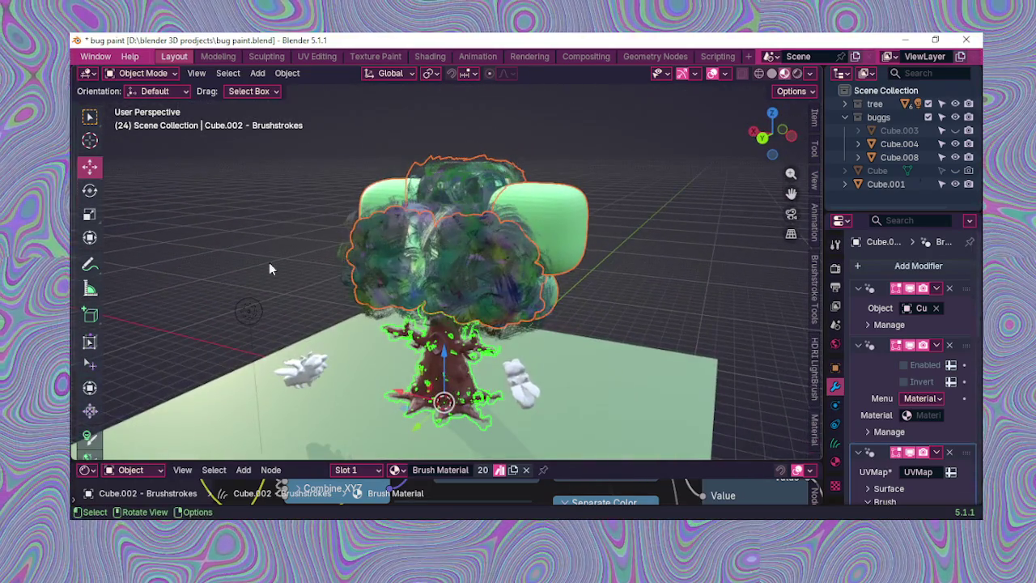
left_click(143, 73)
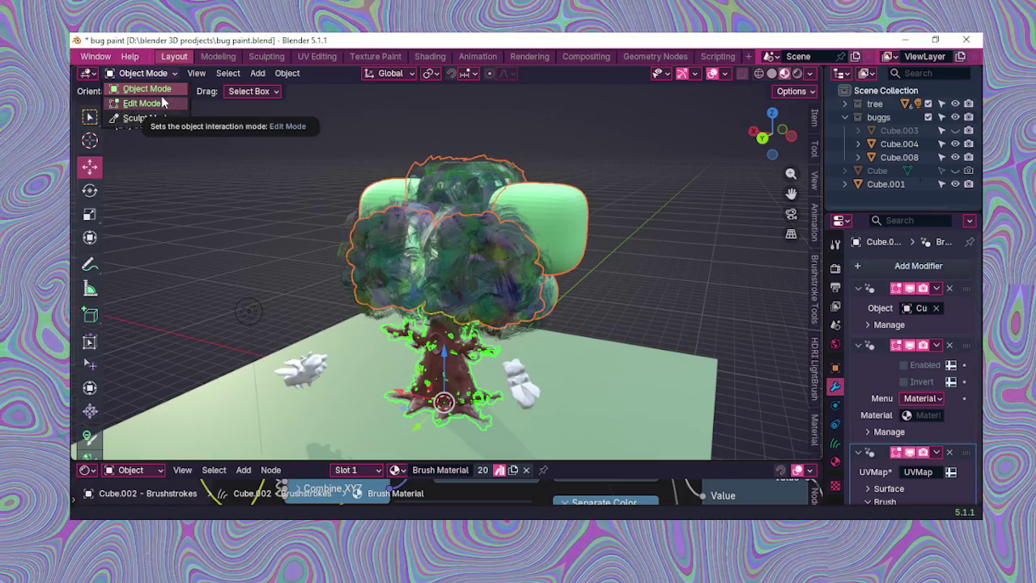
left_click(163, 103)
middle_click_drag(353, 292, 403, 299)
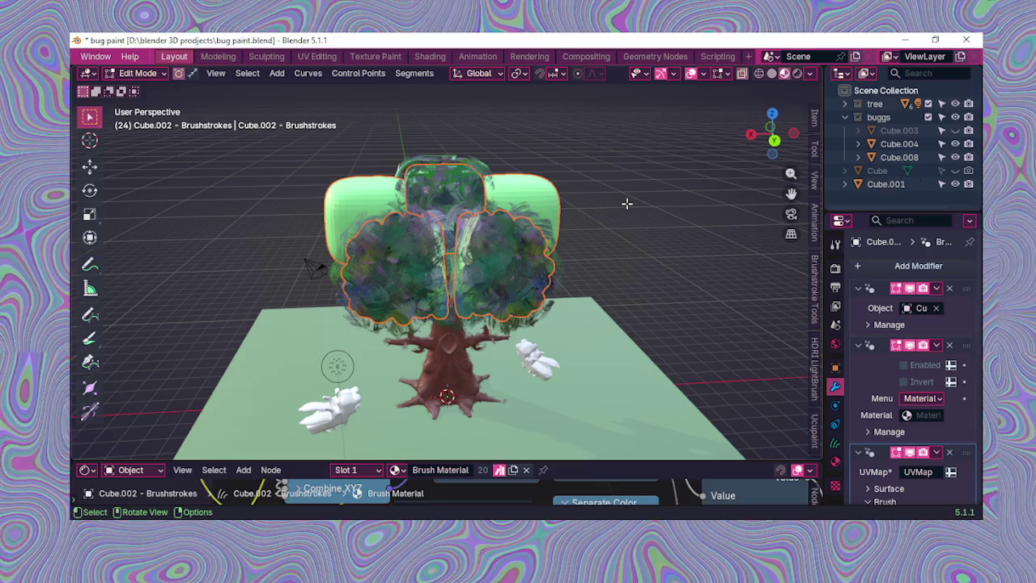
Step: With the Scale tool, box-select crown brushstroke points and switch the viewport to Solid shading
left_click(90, 215)
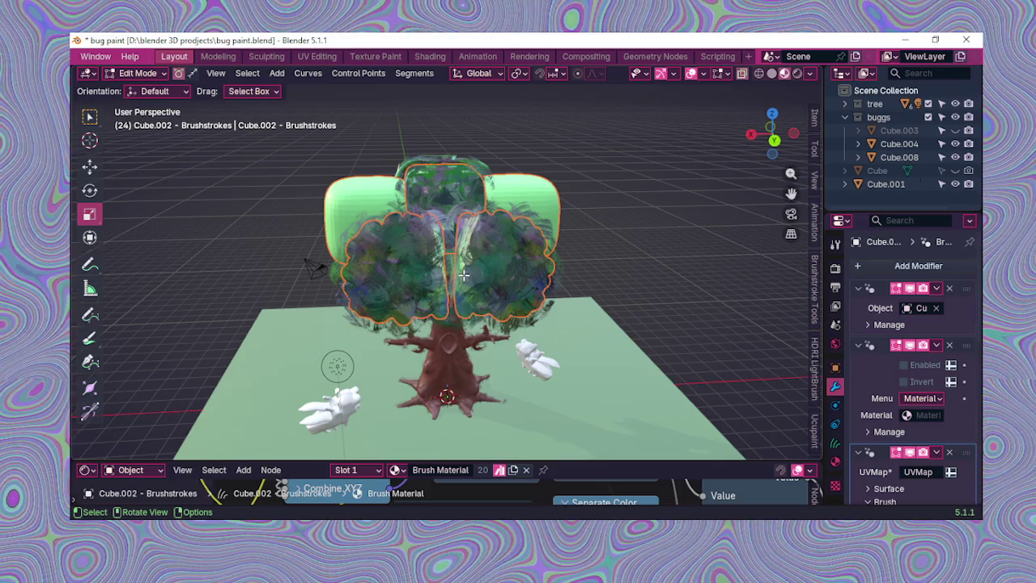
mouse_move(302, 138)
left_mouse_down()
mouse_move(600, 462)
mouse_move(589, 433)
left_mouse_up()
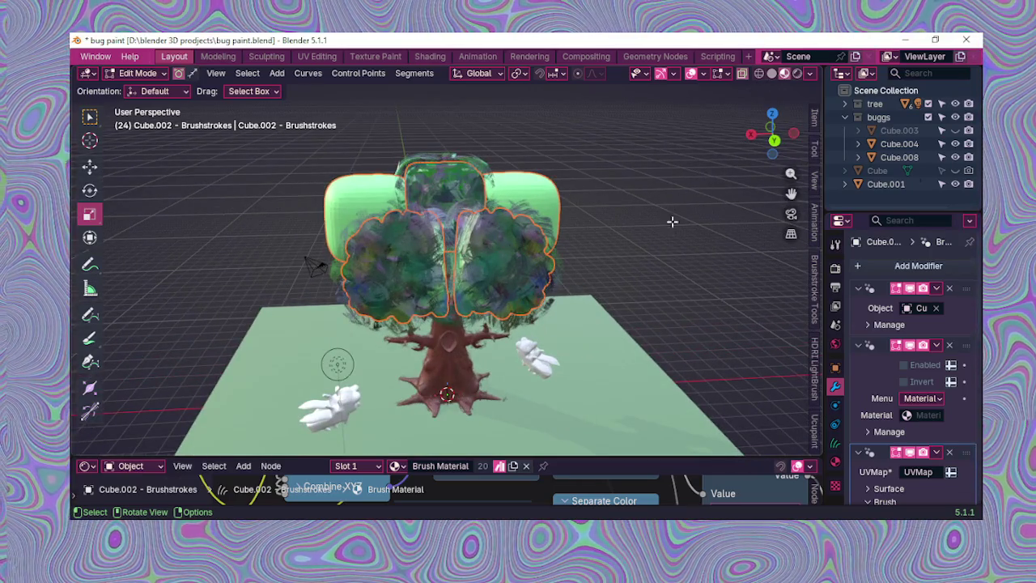
middle_click_drag(669, 215, 630, 199)
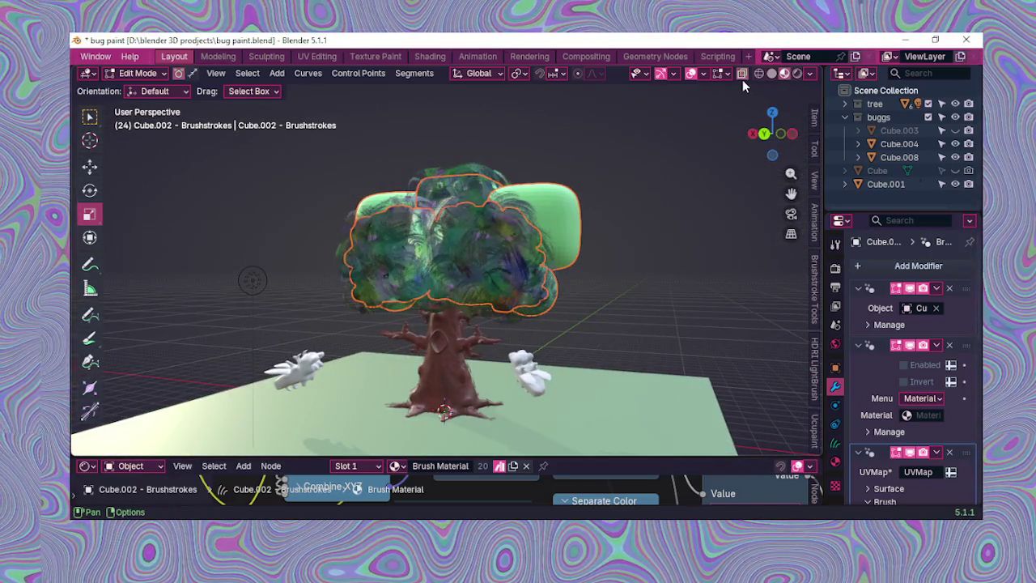
left_click(772, 73)
mouse_move(671, 315)
middle_mouse_down()
mouse_move(615, 296)
mouse_move(551, 313)
middle_mouse_up()
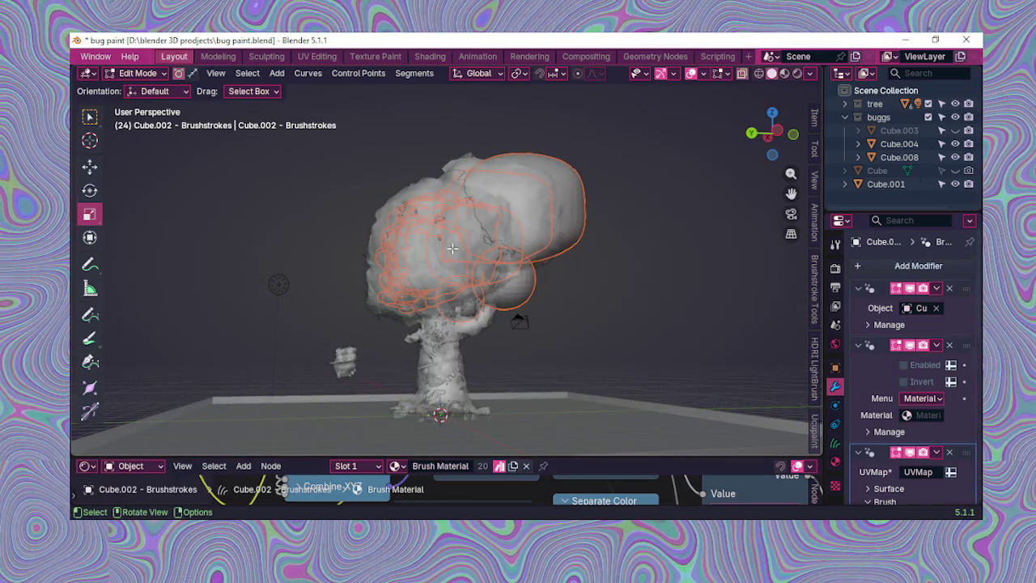
scroll(403, 204, "down", 2)
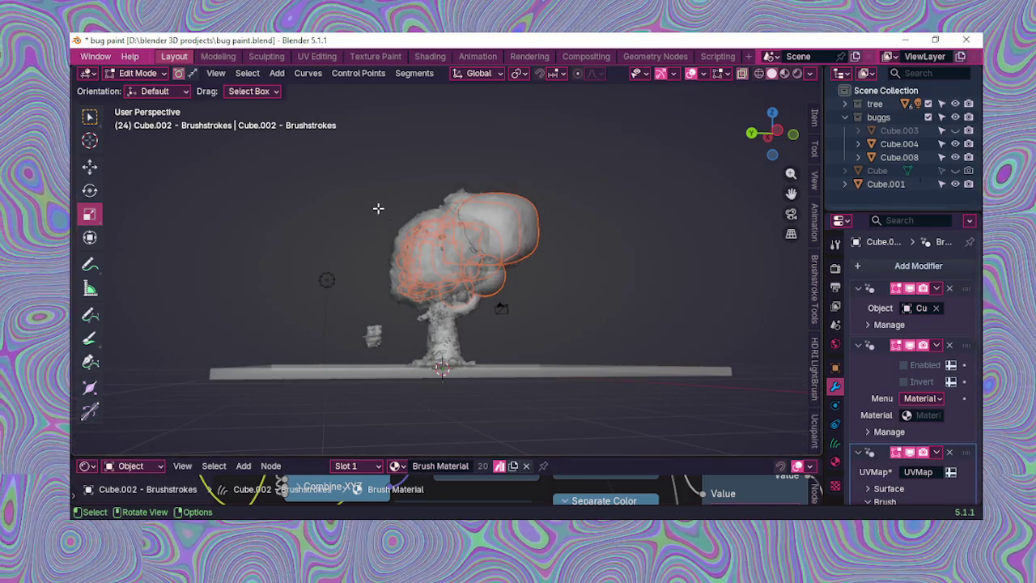
left_click_drag(378, 209, 486, 351)
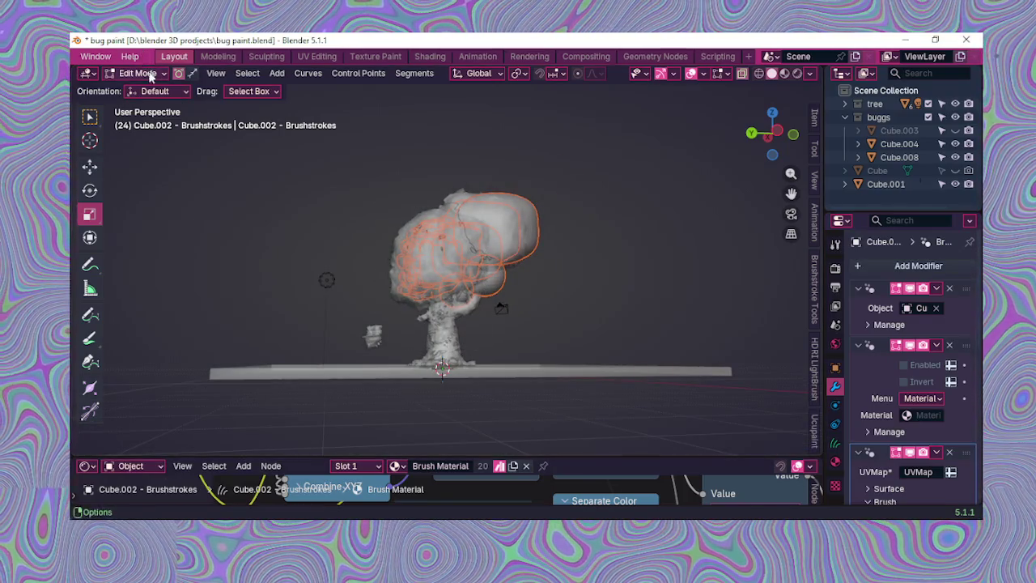
Step: Return to Object Mode and select the Cube.005 crown blob
left_click(154, 91)
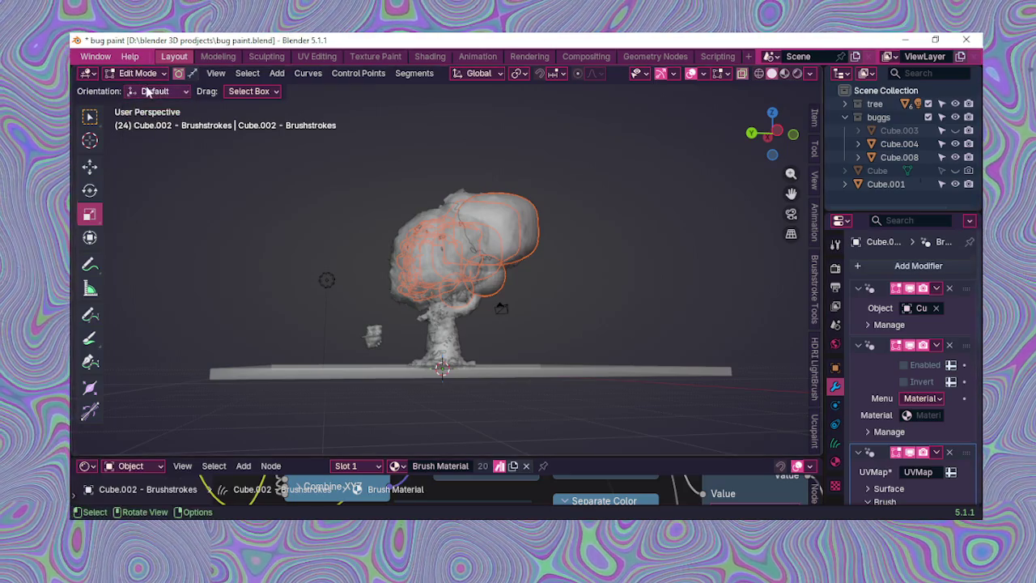
left_click(130, 56)
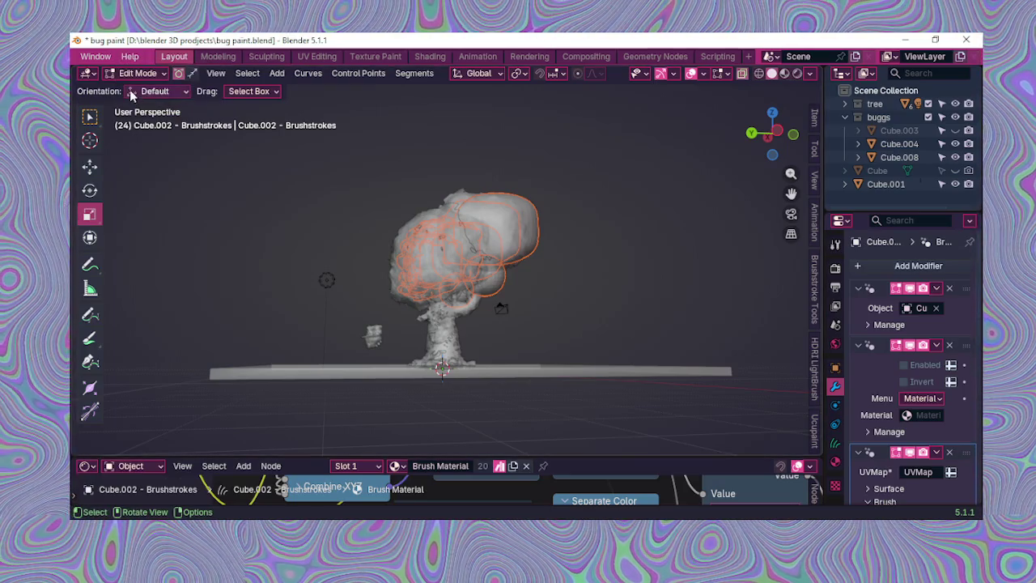
left_click(136, 72)
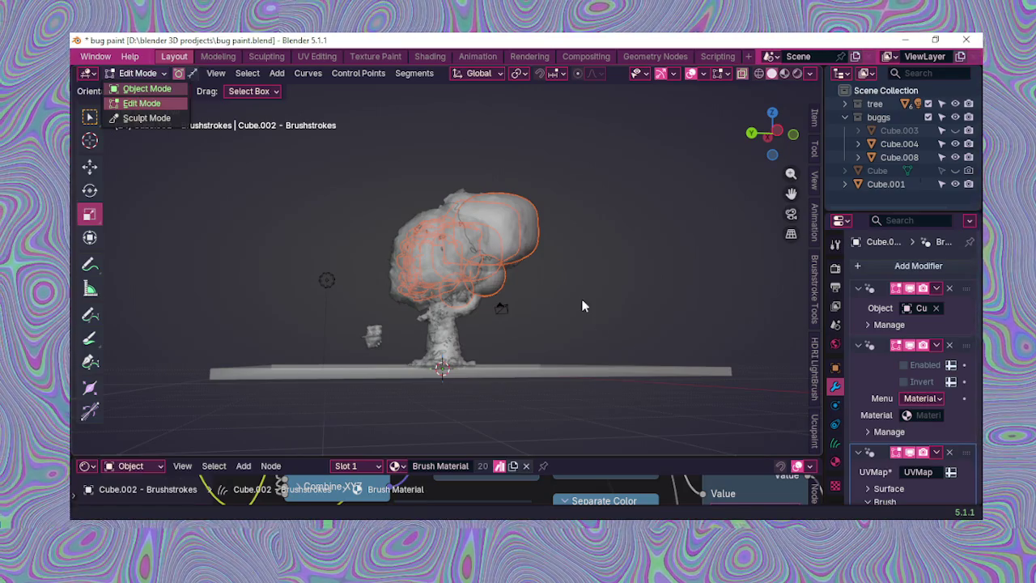
key("Tab")
left_click(570, 285)
mouse_move(568, 282)
middle_mouse_down()
mouse_move(556, 338)
mouse_move(519, 343)
mouse_move(497, 297)
mouse_move(470, 297)
middle_mouse_up()
left_click(519, 343)
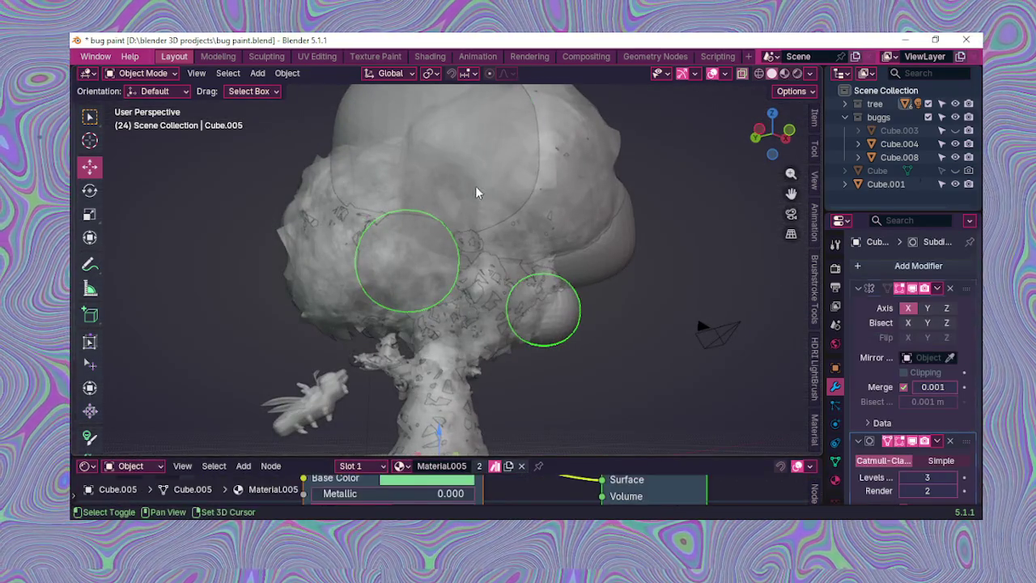
Step: Click through the crown objects Cube.009, Cube.011 and Cube.007 brushstrokes, plus the trunk
left_click(534, 207)
left_click(549, 147)
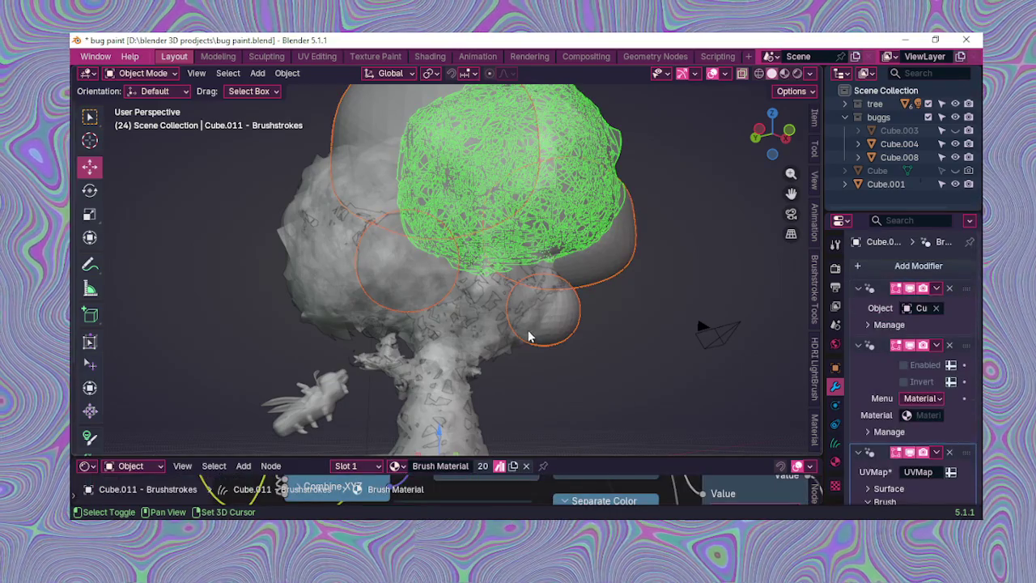
left_click(483, 340)
mouse_move(484, 409)
middle_mouse_down()
mouse_move(574, 424)
mouse_move(441, 293)
mouse_move(515, 332)
mouse_move(506, 310)
middle_mouse_up()
left_click(451, 322, "shift")
left_click(507, 282, "shift")
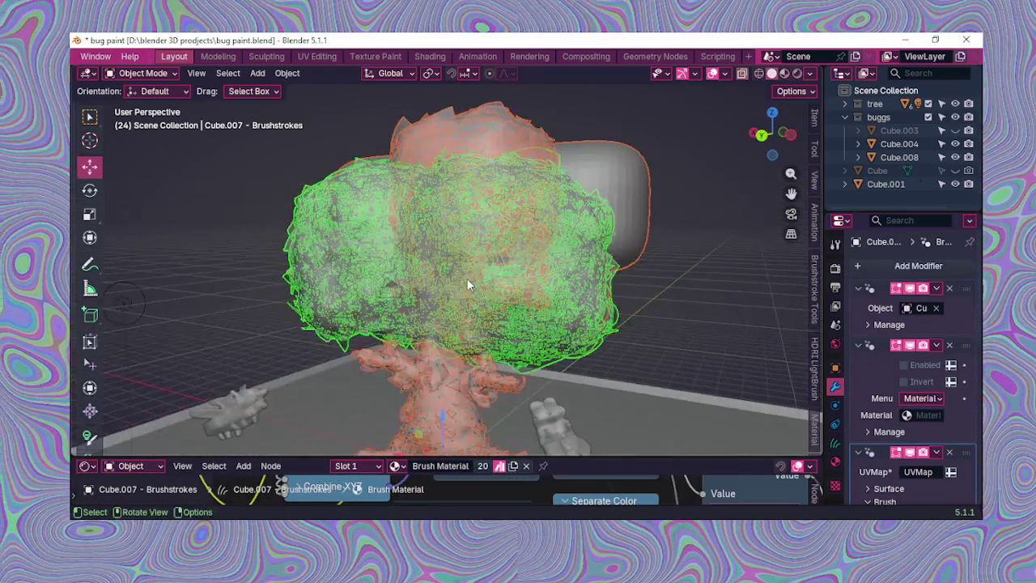
left_click(470, 277, "shift")
mouse_move(478, 277)
middle_mouse_down()
mouse_move(422, 318)
mouse_move(502, 212)
mouse_move(500, 228)
middle_mouse_up()
left_click(510, 158, "shift")
left_click(510, 159)
Step: Reselect Cube.011, Cube.009, Cube.007 brushstrokes, the Cube.004 bug and trunk brushstrokes, leaving out the ground
left_click(678, 326)
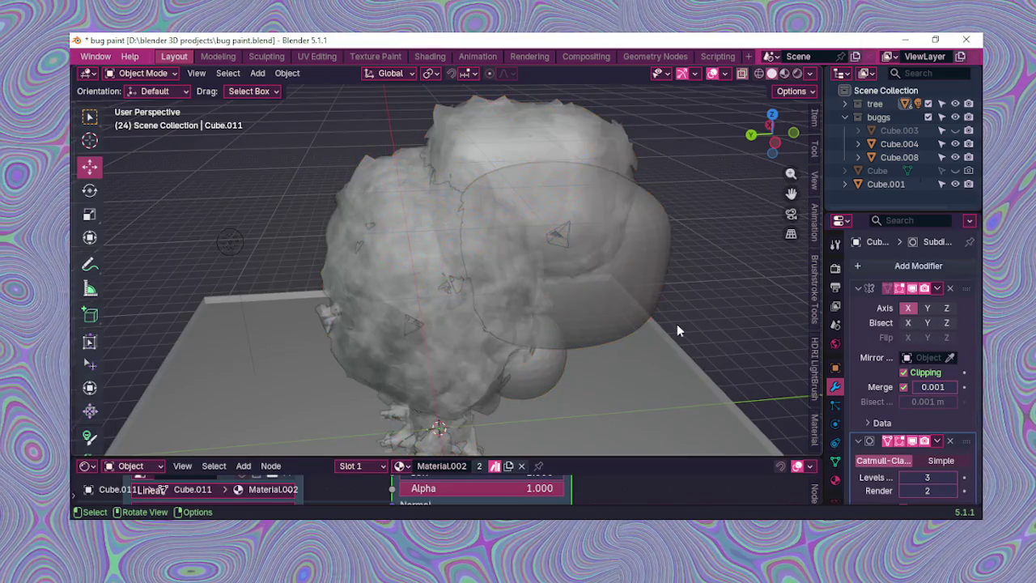
left_click(509, 133, "shift")
left_click(509, 134)
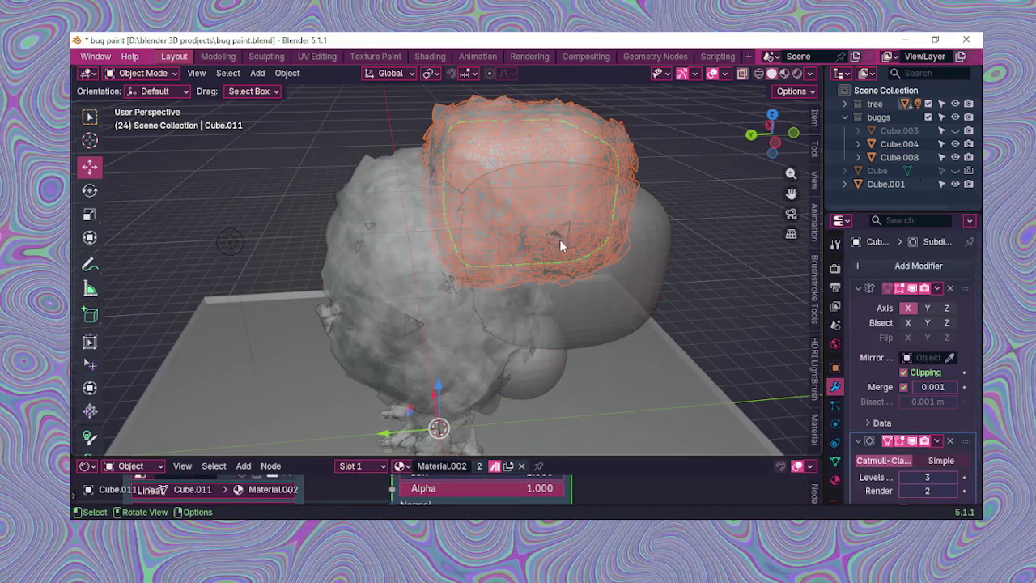
left_click(584, 280, "shift")
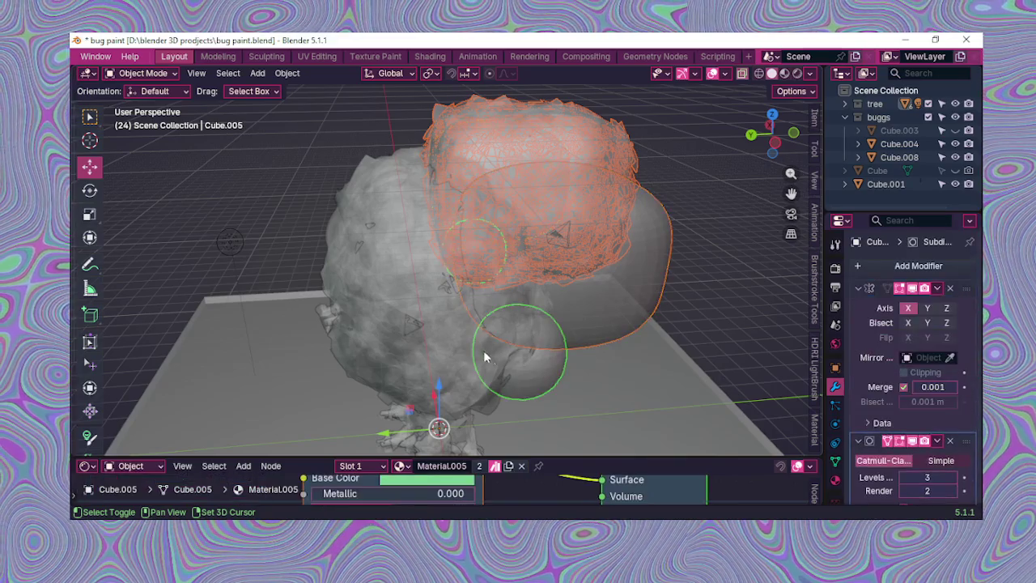
left_click(428, 347, "shift")
middle_click_drag(428, 350, 468, 287, "shift")
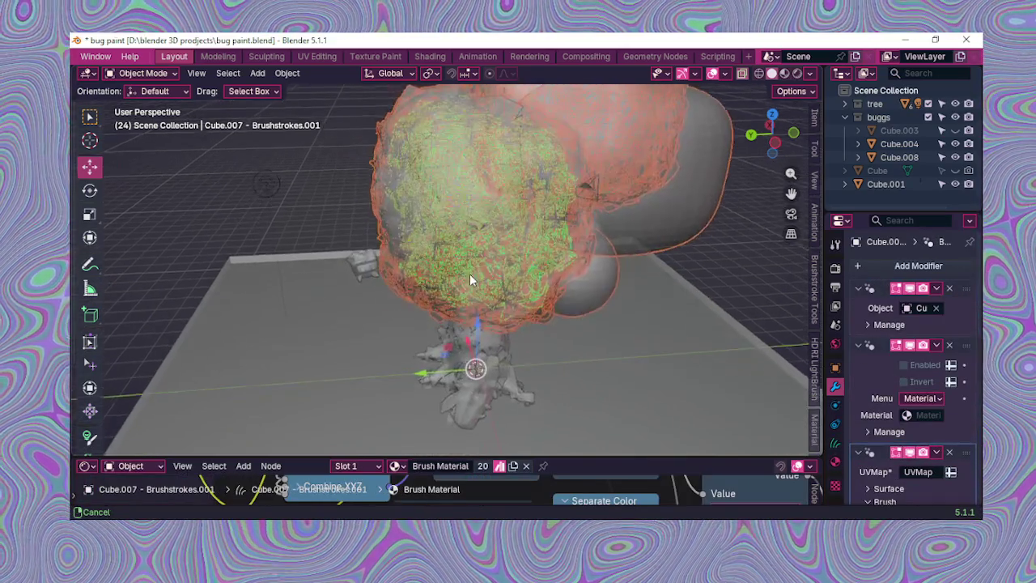
left_click(486, 377, "shift")
middle_click_drag(486, 376, 549, 348)
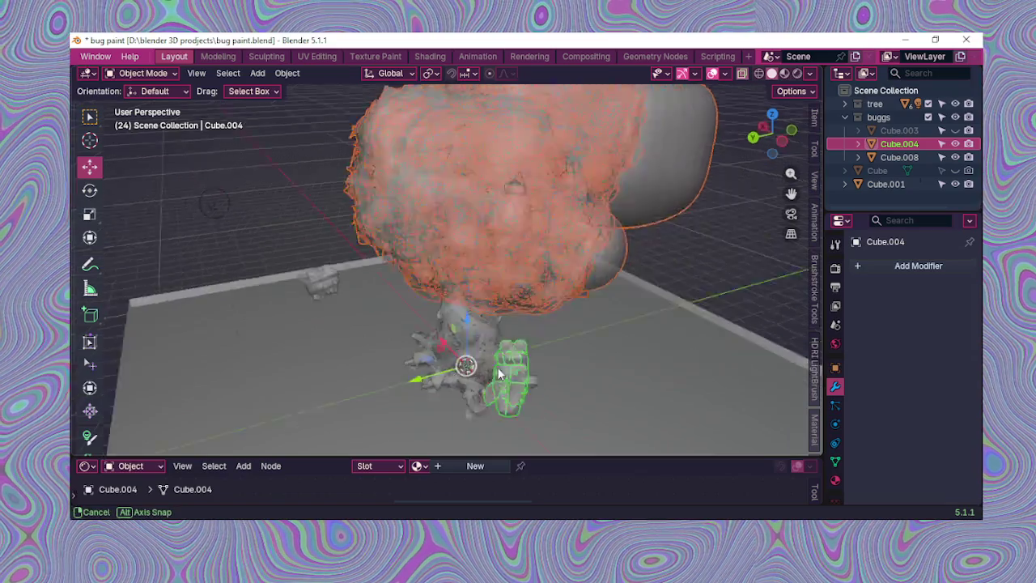
left_click(549, 348, "shift")
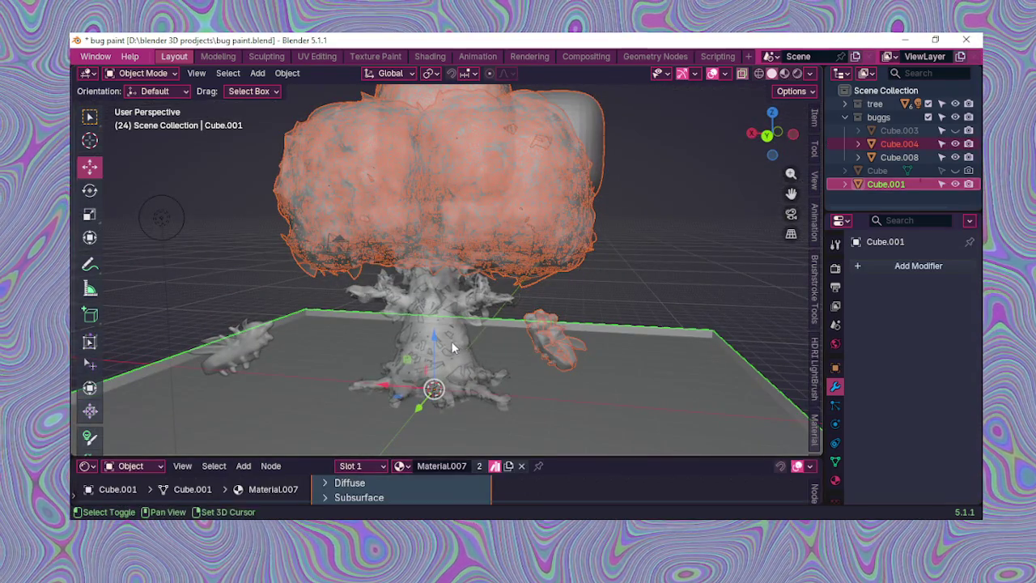
left_click(534, 413, "shift")
left_click(445, 362, "shift")
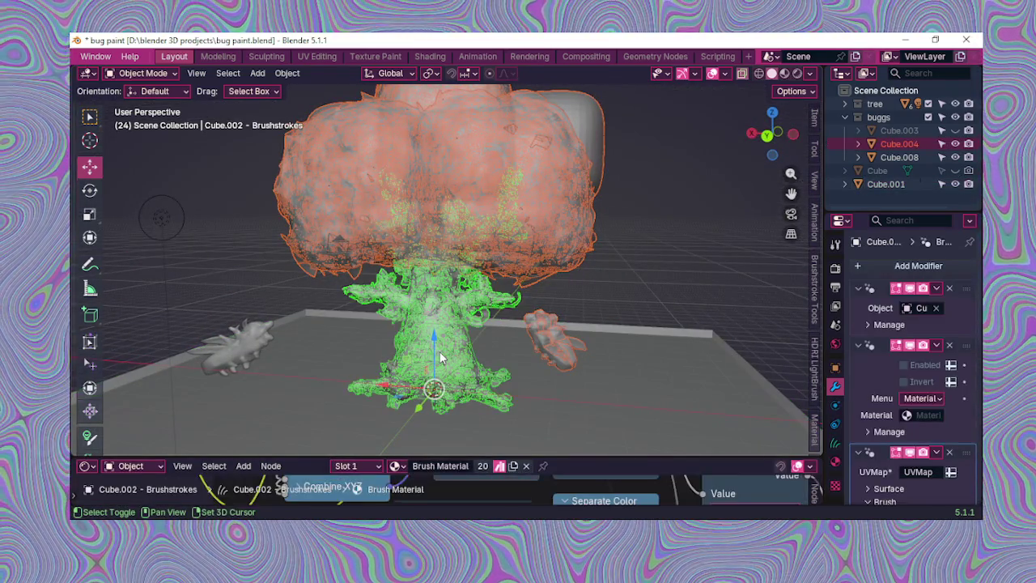
mouse_move(445, 362)
middle_mouse_down()
mouse_move(466, 348)
mouse_move(407, 309)
middle_mouse_up()
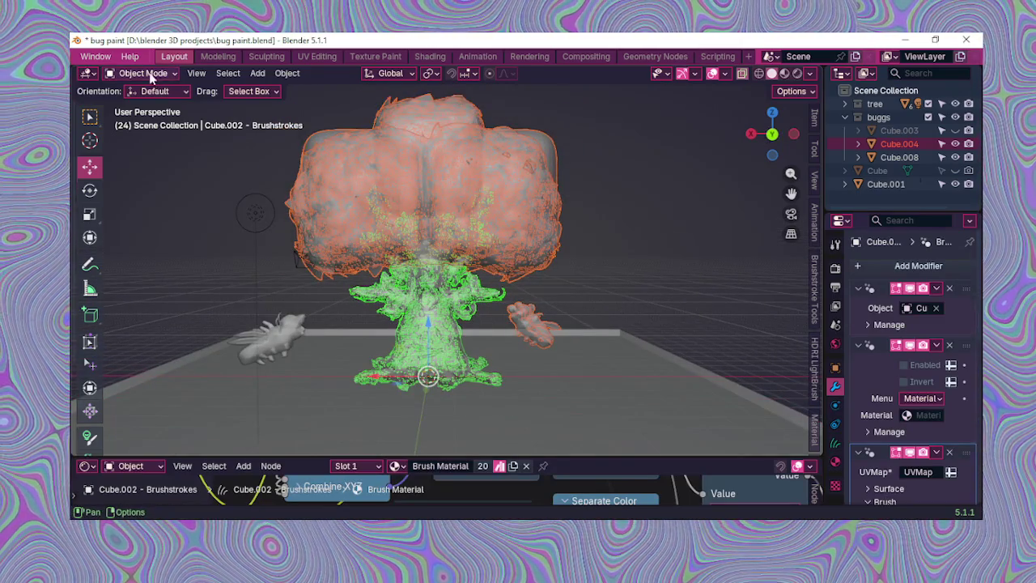
Step: Make the Cube.002 trunk mesh the active object and bring up the interaction modes
left_click(137, 73)
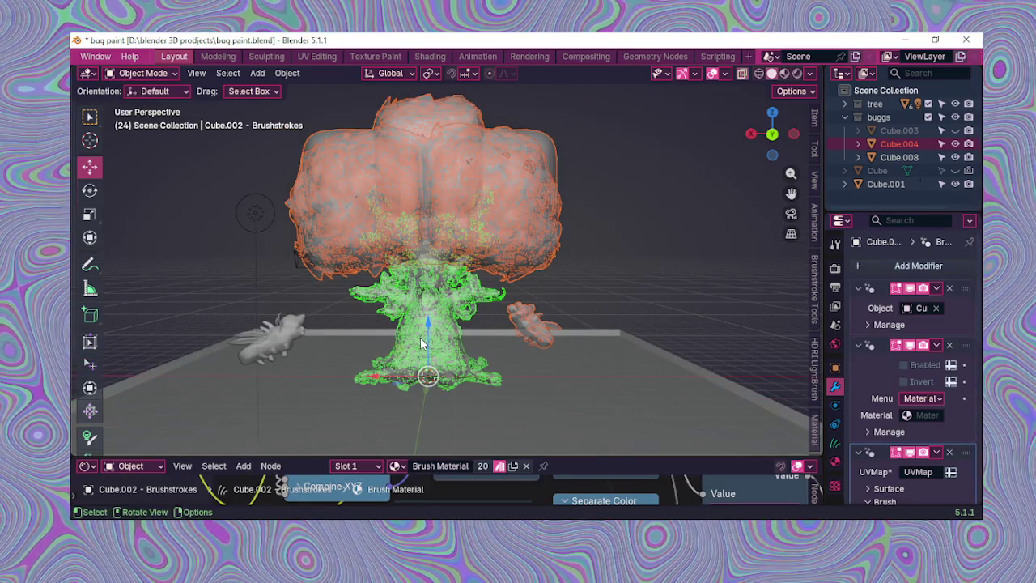
left_click(419, 341)
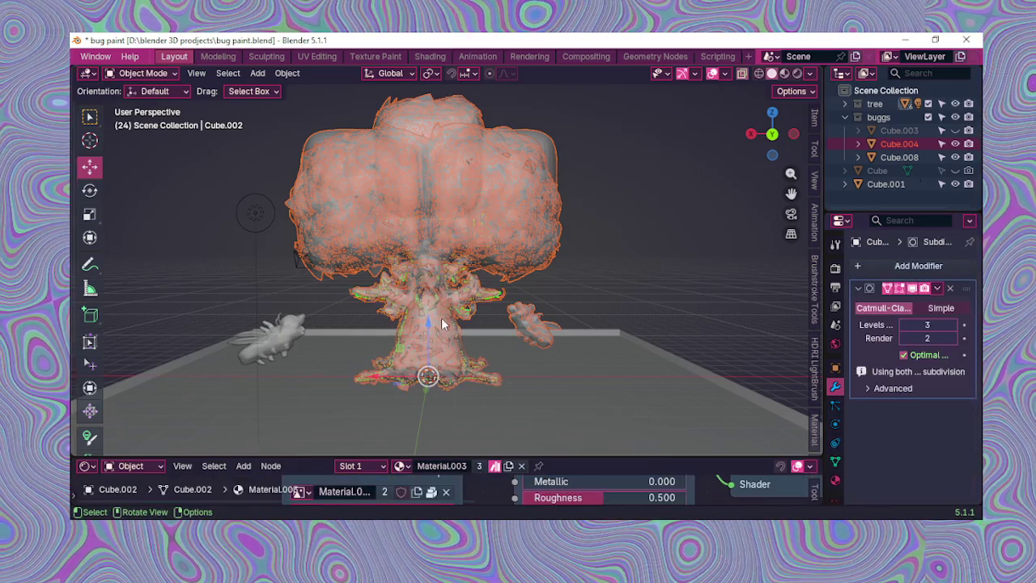
left_click(152, 73)
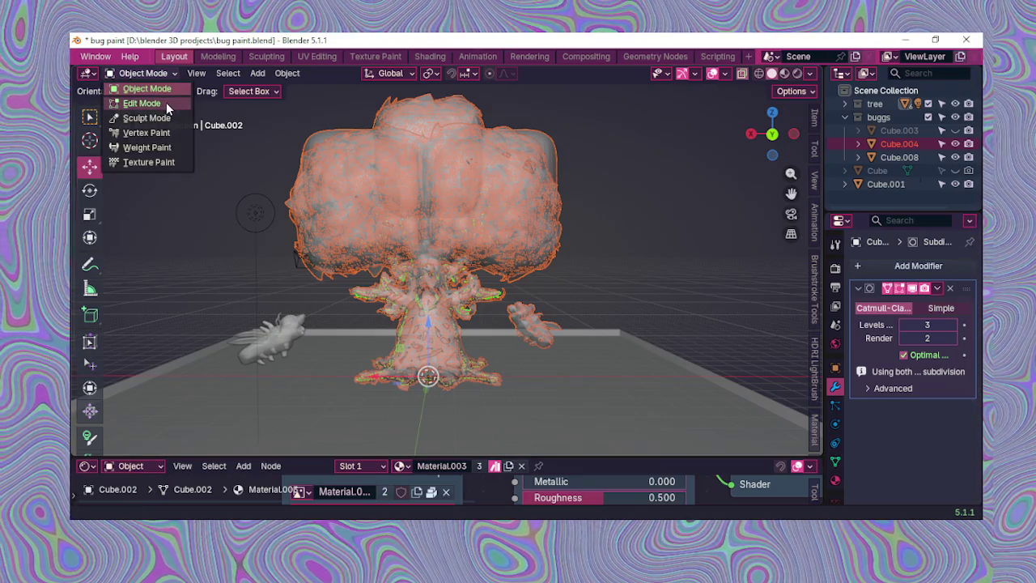
Step: Put the selected meshes in Edit Mode, select all geometry, then return to Object Mode
left_click(166, 102)
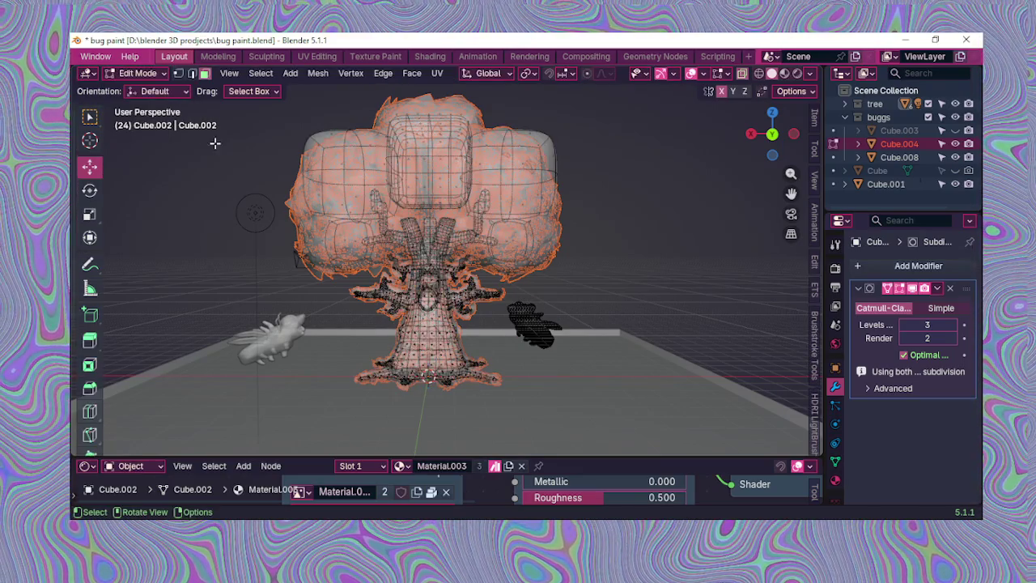
scroll(584, 345, "down", 2)
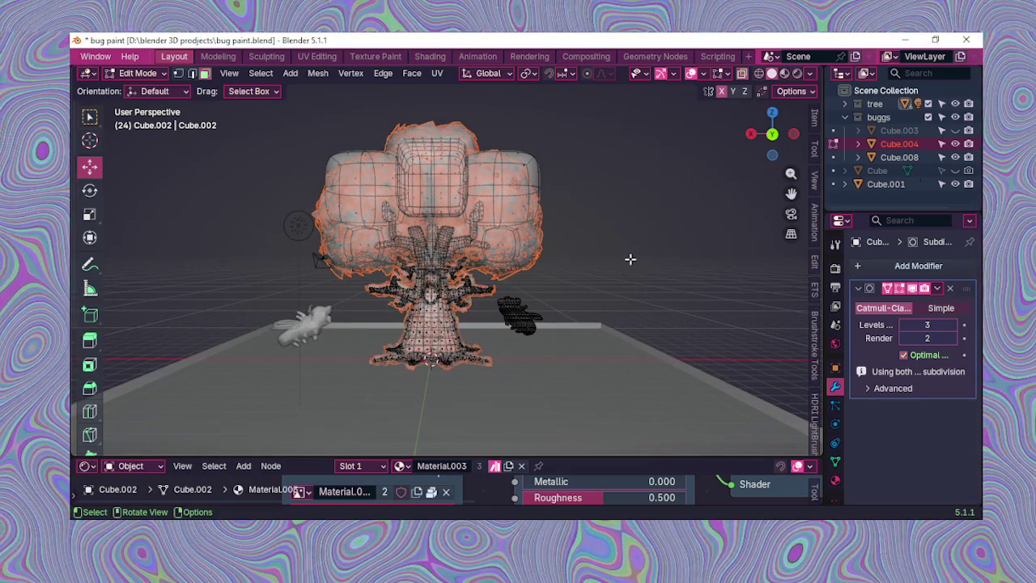
key("a")
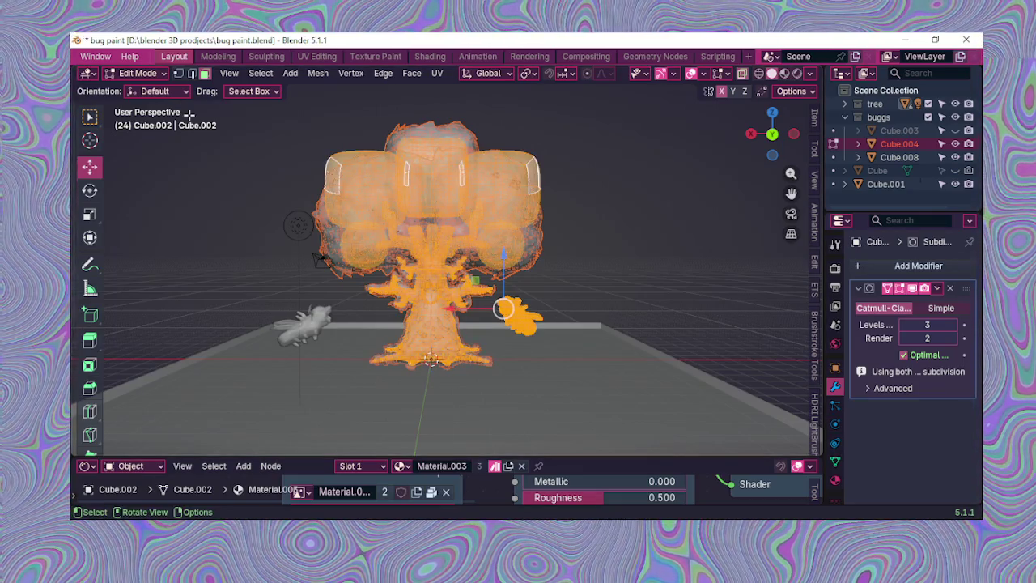
left_click(137, 73)
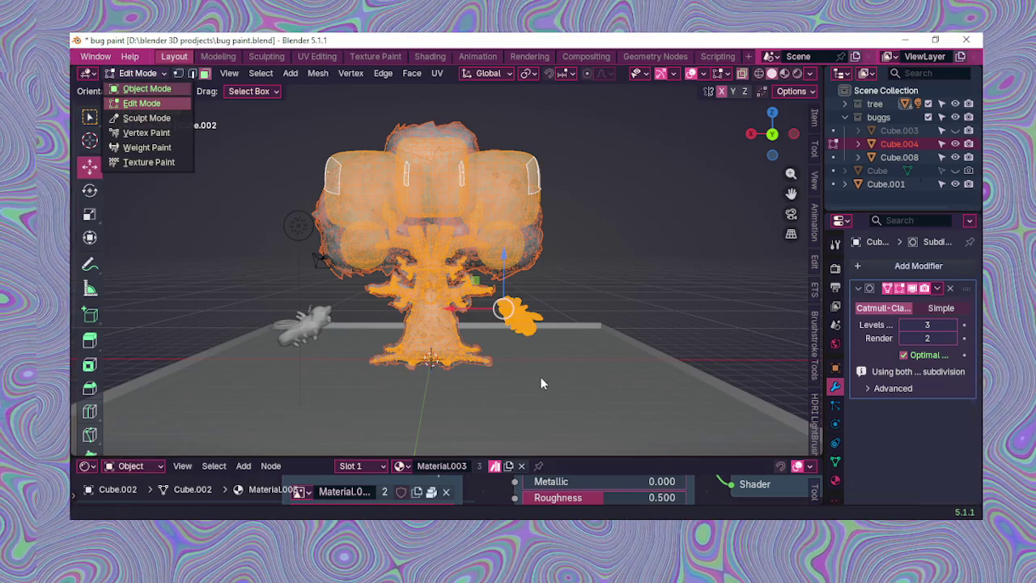
left_click(157, 89)
scroll(511, 351, "up", 2)
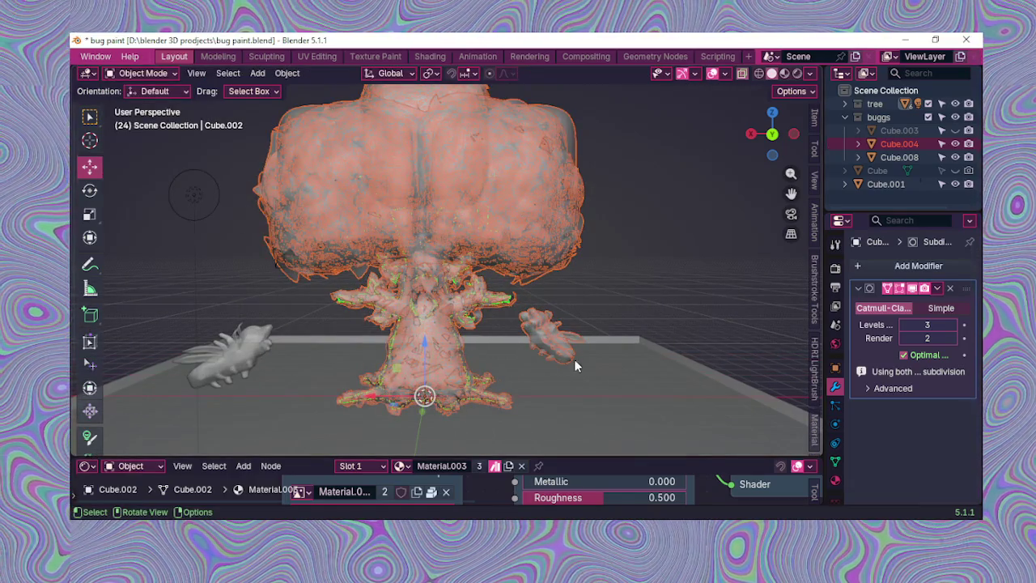
Step: Inspect the right-hand and left bugs by selecting each while orbiting around the tree
left_click(552, 346)
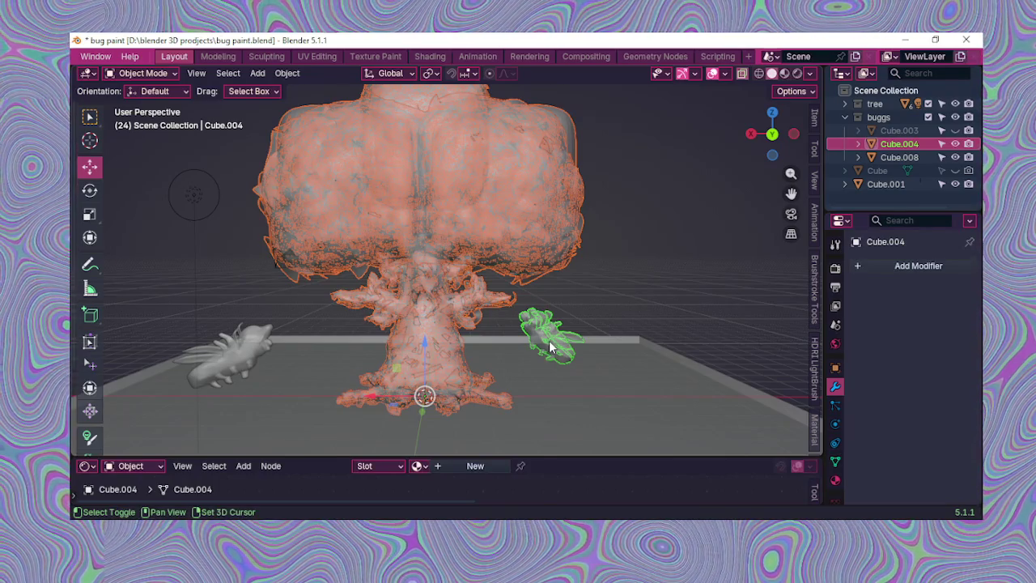
left_click(557, 353)
key("alt+a")
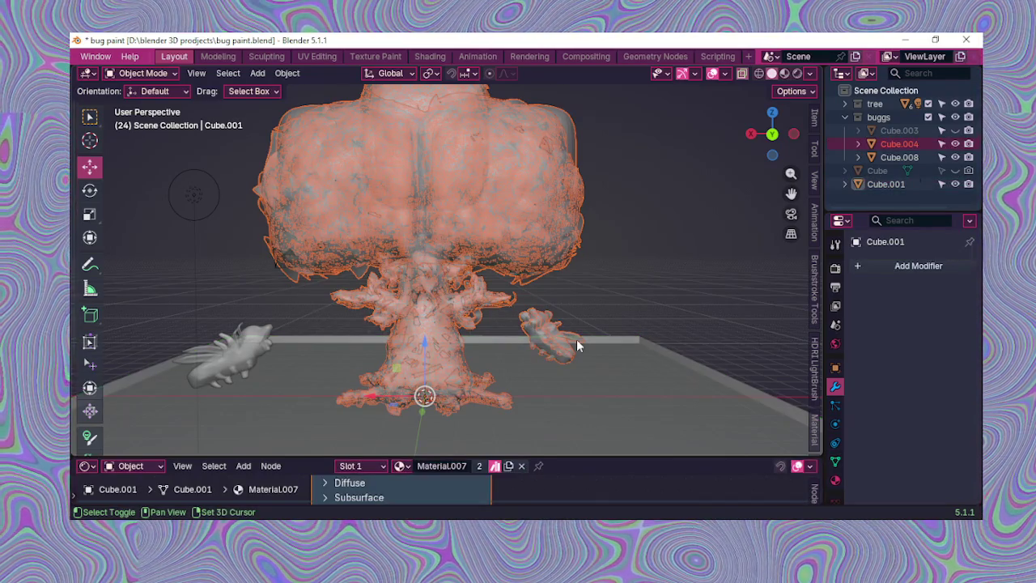
left_click(555, 340)
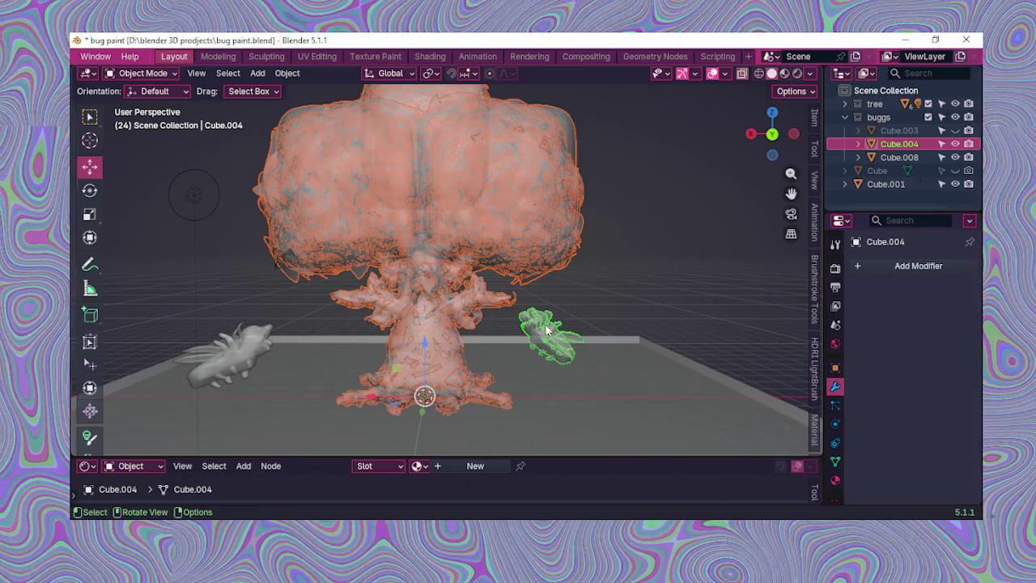
middle_click_drag(357, 332, 415, 315)
left_click(316, 340, "shift")
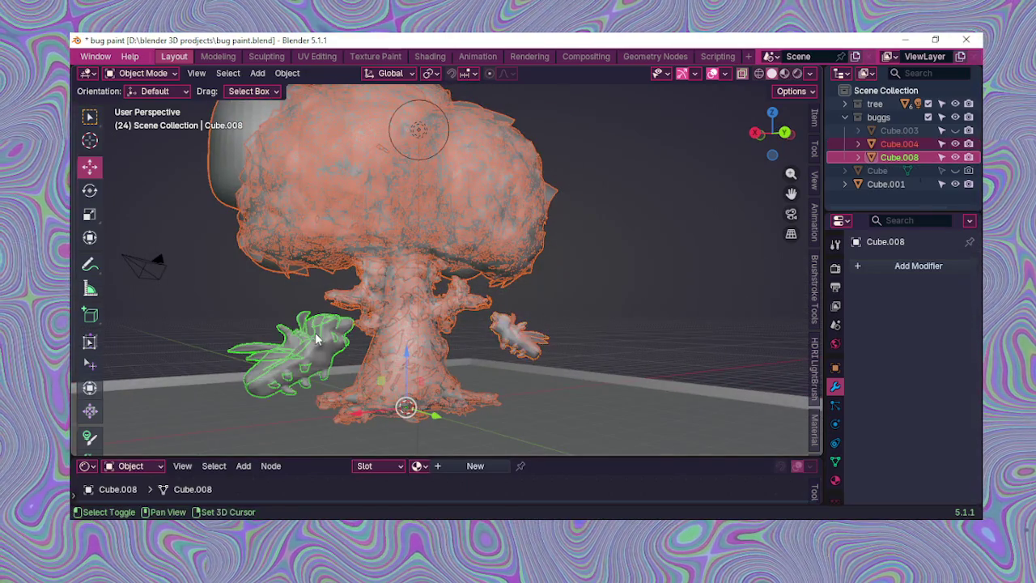
left_click(315, 340, "shift")
left_click(510, 340, "shift")
left_click(512, 340, "shift")
middle_click_drag(512, 340, 459, 360)
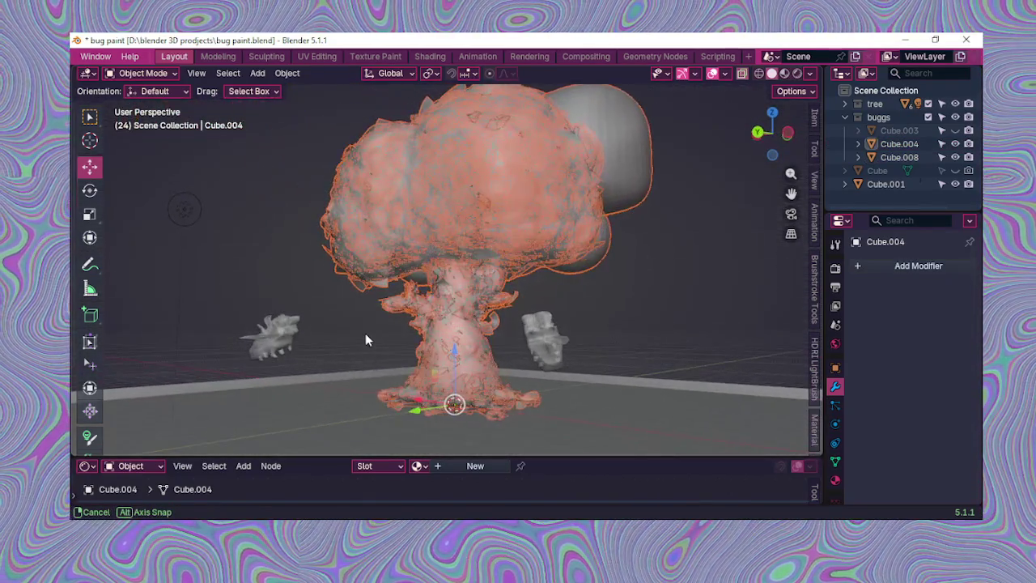
middle_click_drag(459, 360, 463, 328)
middle_click_drag(144, 85, 144, 85, "shift")
Step: Toggle the bug into Edit Mode and back to Object Mode, then select the tree canopy
left_click(143, 74)
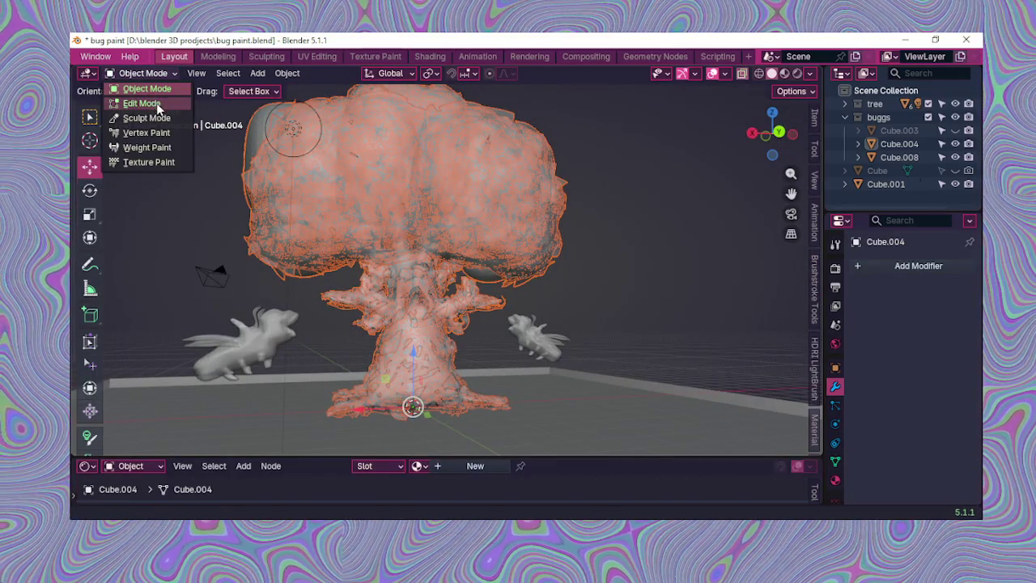
key("Return")
mouse_move(714, 374)
middle_mouse_down()
mouse_move(504, 353)
mouse_move(458, 372)
mouse_move(486, 364)
middle_mouse_up()
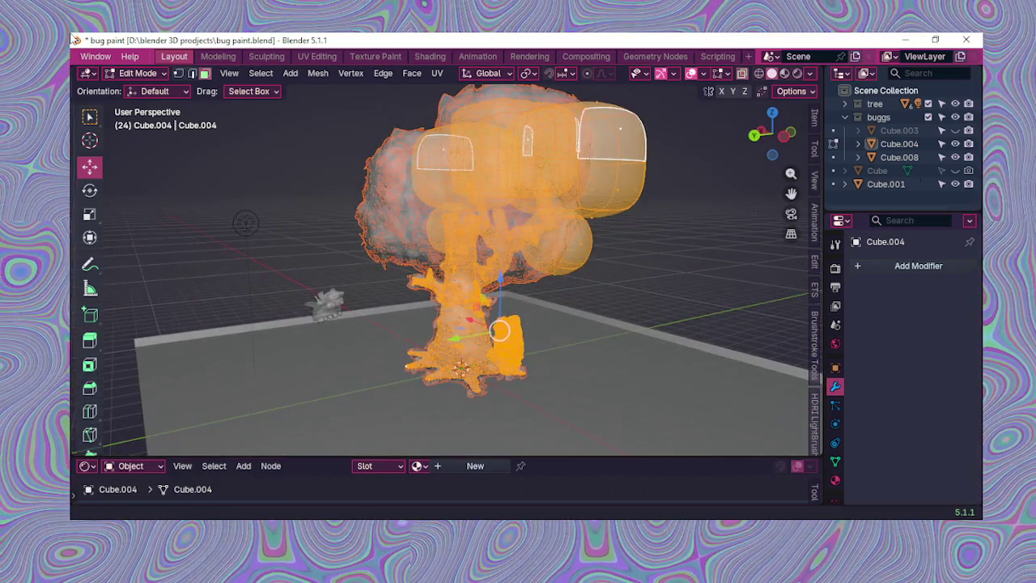
left_click(138, 74)
key("Return")
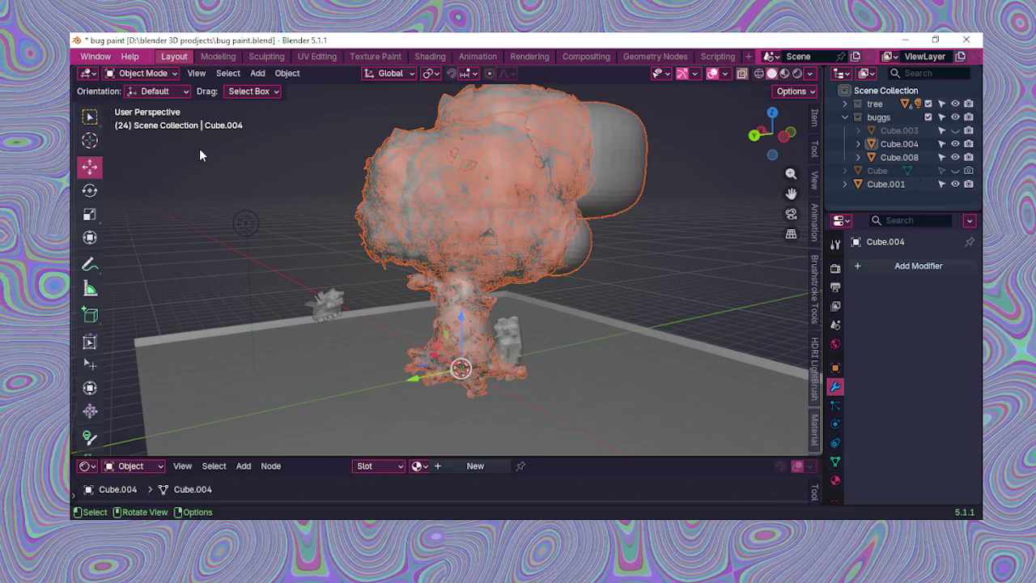
left_click(383, 253)
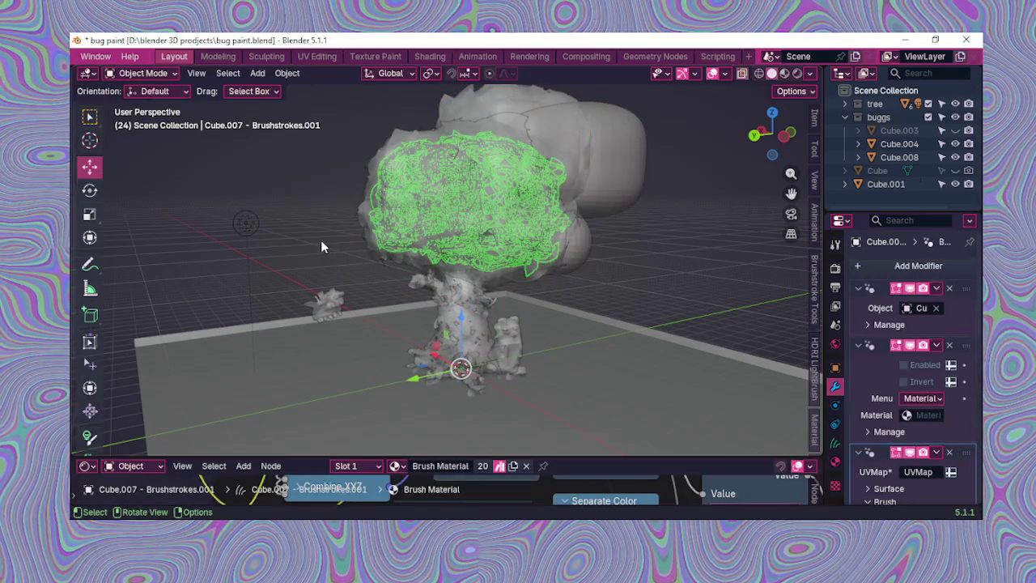
Step: Deselect the canopy and turn the bottom node editor into a shrunken Timeline
left_click(320, 239)
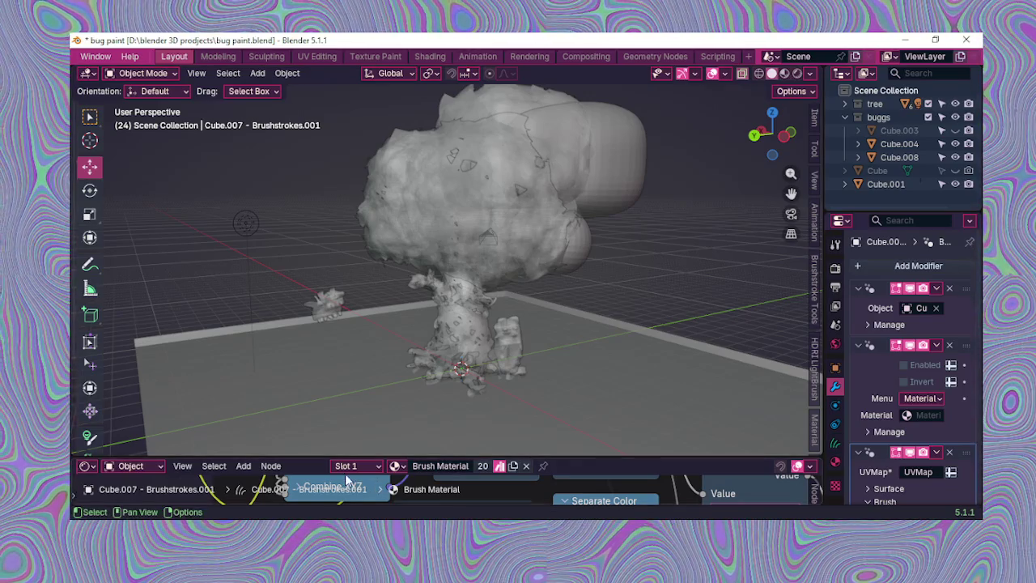
left_click(127, 468)
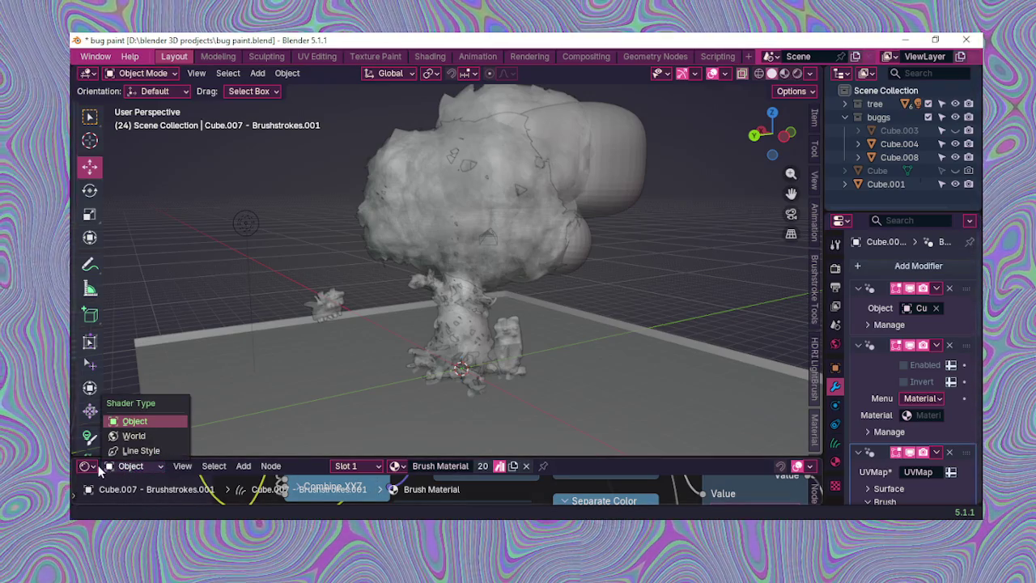
left_click(85, 466)
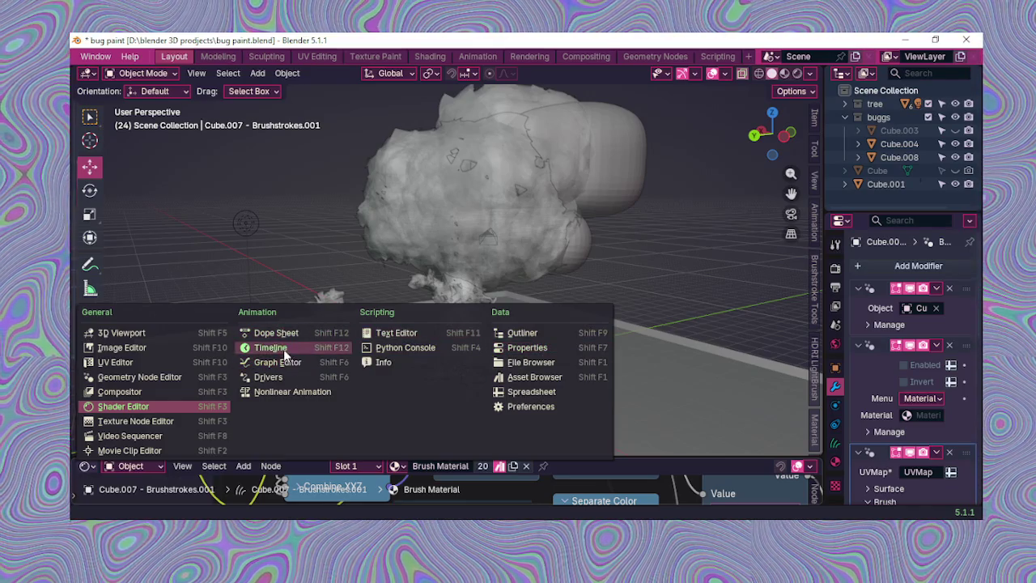
left_click(284, 350)
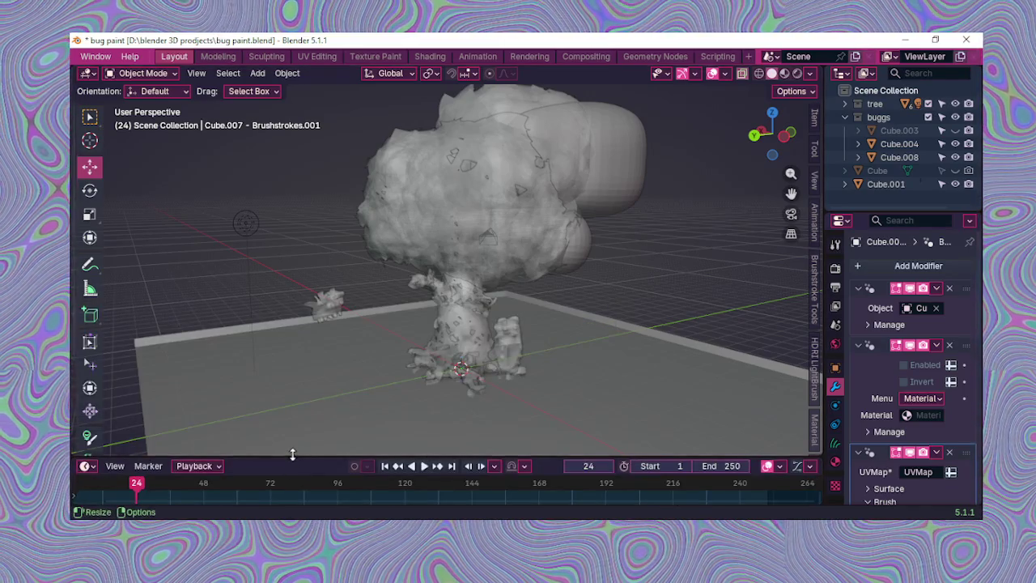
left_click_drag(296, 459, 301, 487)
Step: Switch to the Texture Paint workspace, viewing the tree from a low frontal angle
scroll(309, 388, "up", 3)
mouse_move(309, 389)
middle_mouse_down()
mouse_move(424, 397)
mouse_move(420, 368)
middle_mouse_up()
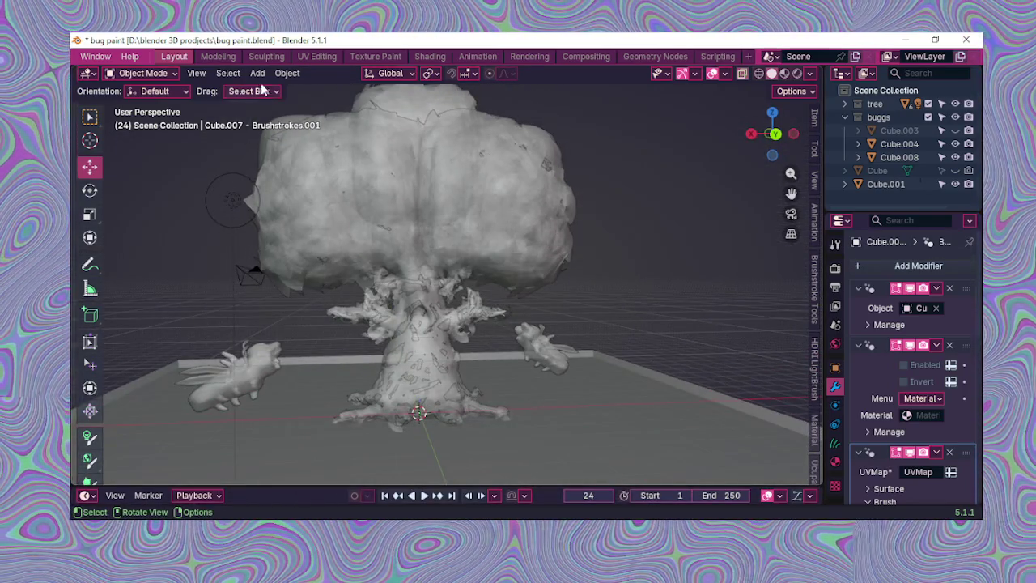
left_click(375, 56)
mouse_move(649, 366)
middle_mouse_down()
mouse_move(667, 376)
mouse_move(674, 359)
middle_mouse_up()
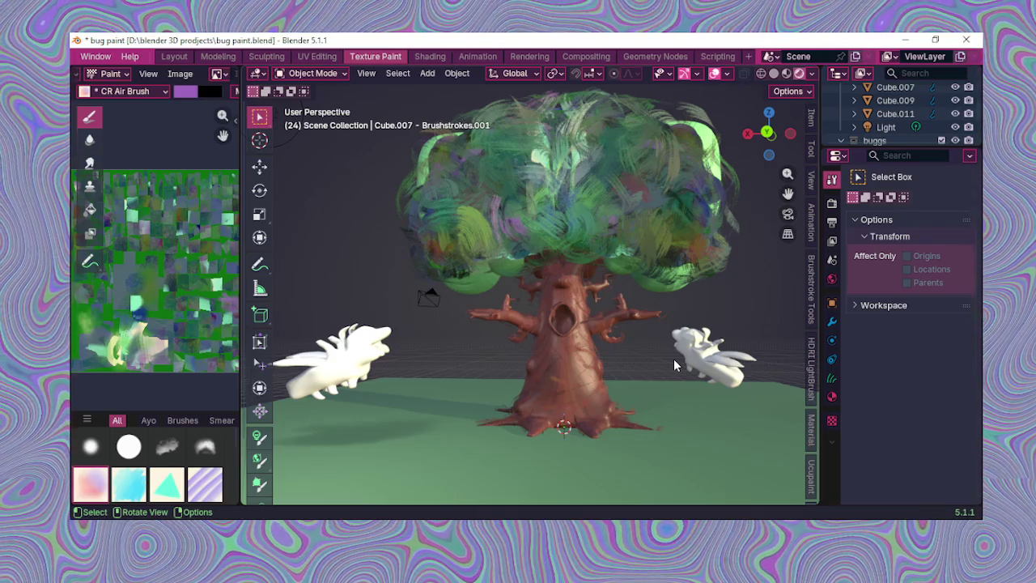
Step: Set the Viewport Shading world lighting Rotation to about 121°
scroll(671, 362, "down", 2)
scroll(676, 364, "down", 1)
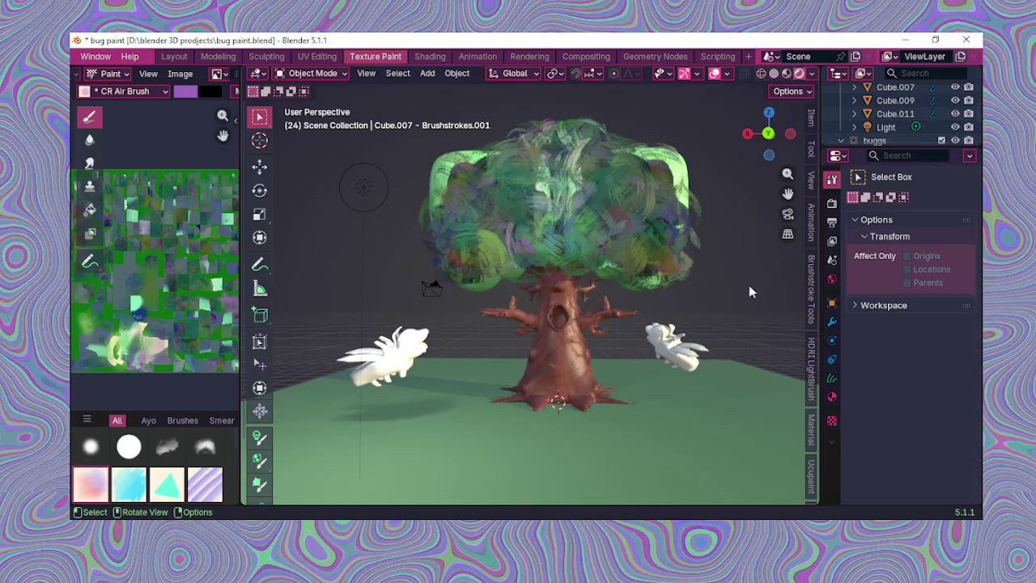
left_click(810, 74)
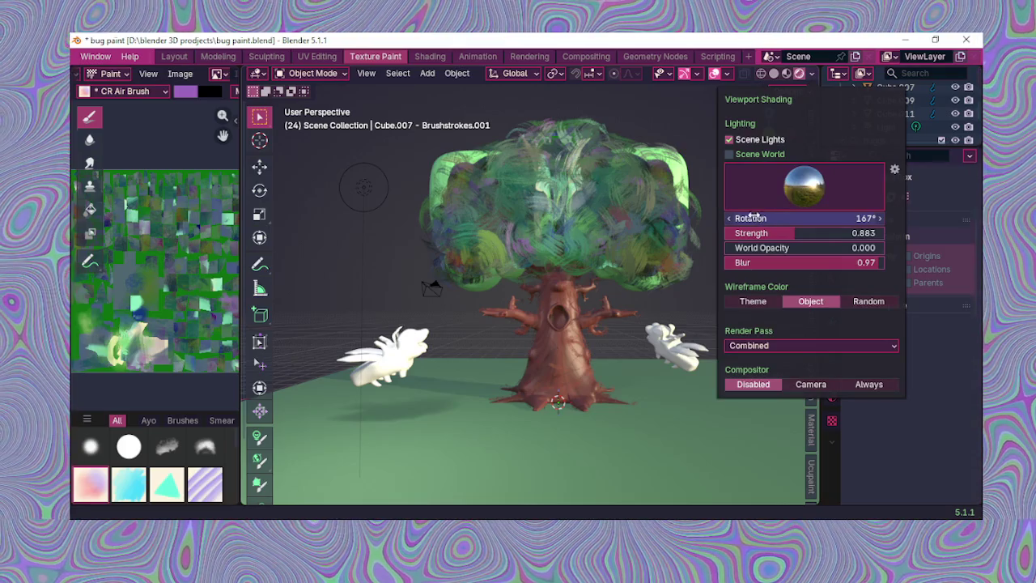
left_click_drag(752, 215, 753, 215)
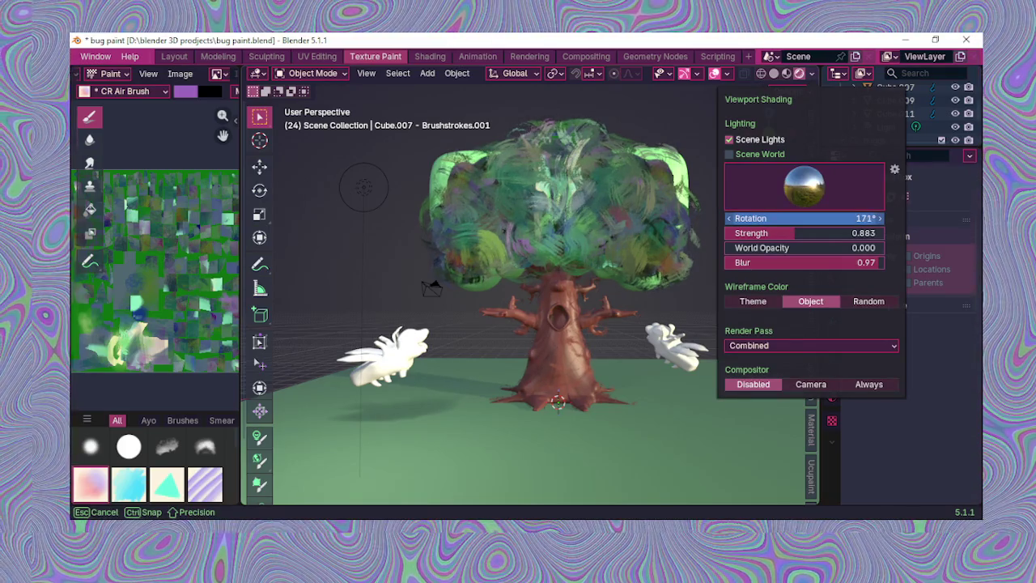
mouse_move(753, 218)
left_mouse_down()
mouse_move(713, 218)
mouse_move(761, 218)
mouse_move(745, 218)
left_mouse_up()
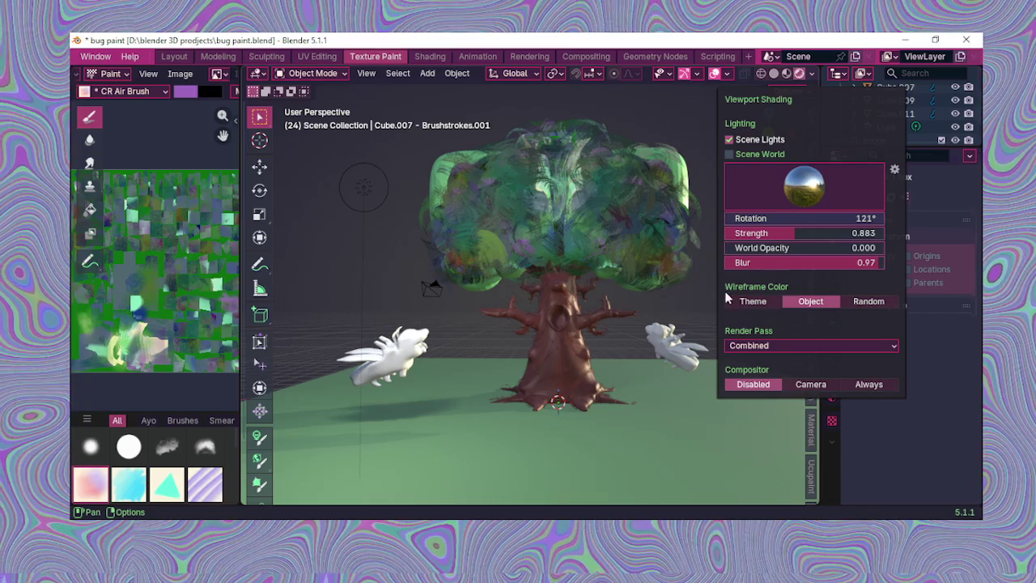
Step: Orbit and zoom from above and low near the trunk to review the relit tree
scroll(702, 278, "up", 3)
mouse_move(703, 278)
middle_mouse_down()
mouse_move(742, 326)
mouse_move(712, 280)
mouse_move(715, 266)
middle_mouse_up()
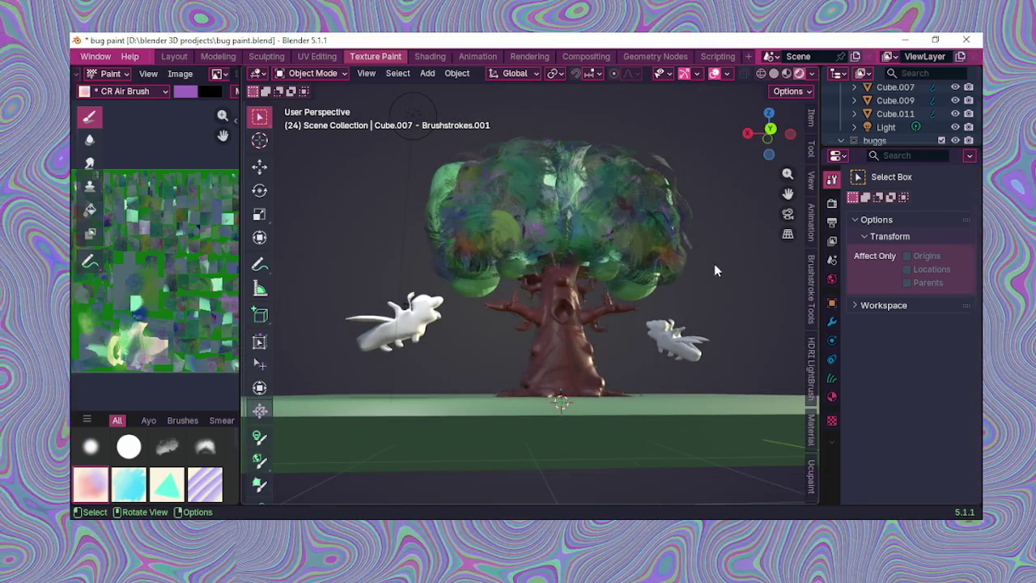
middle_click_drag(682, 273, 661, 321)
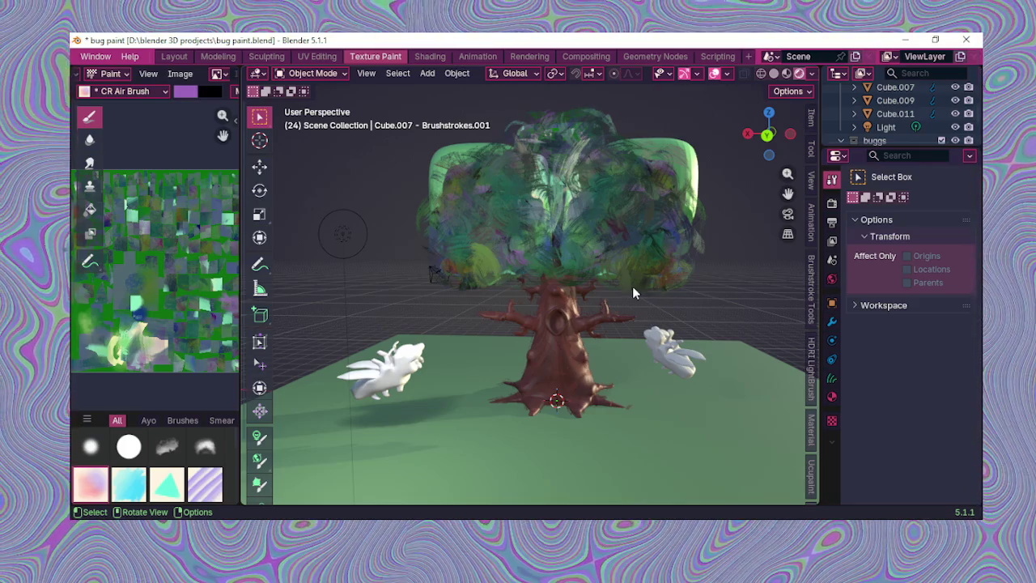
scroll(633, 285, "up", 5)
mouse_move(633, 286)
middle_mouse_down()
mouse_move(620, 376)
mouse_move(612, 367)
middle_mouse_up()
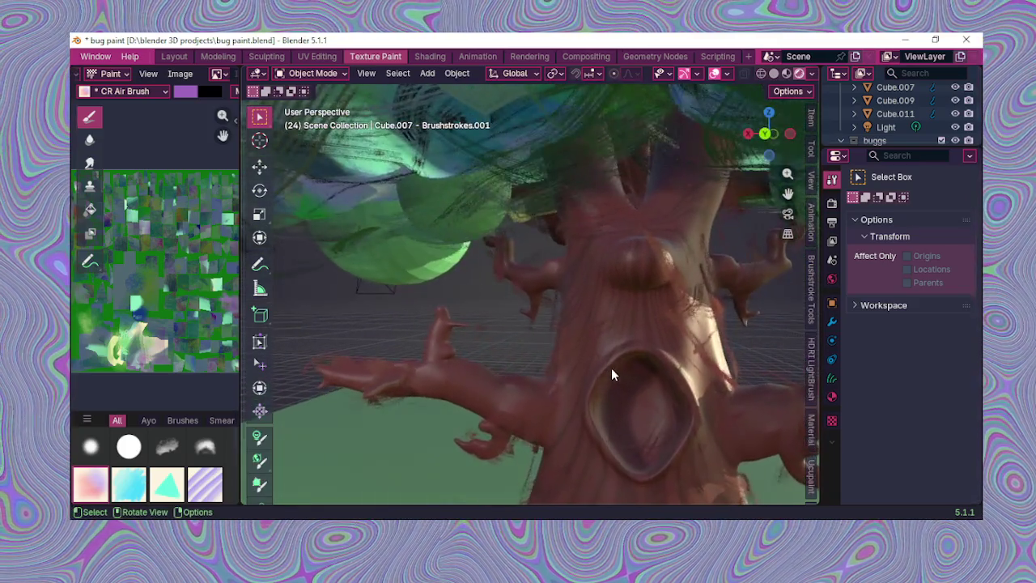
scroll(612, 368, "down", 5)
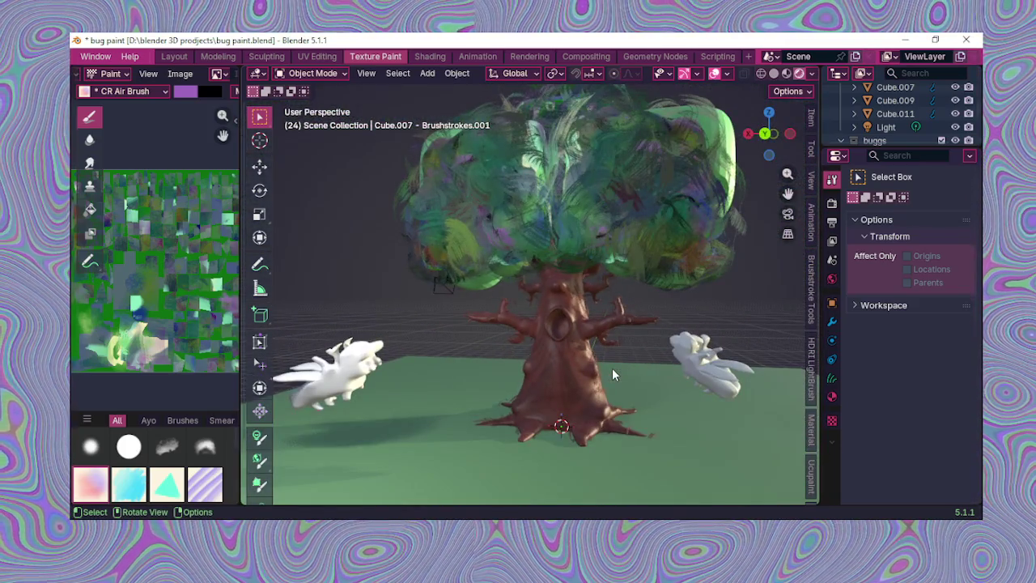
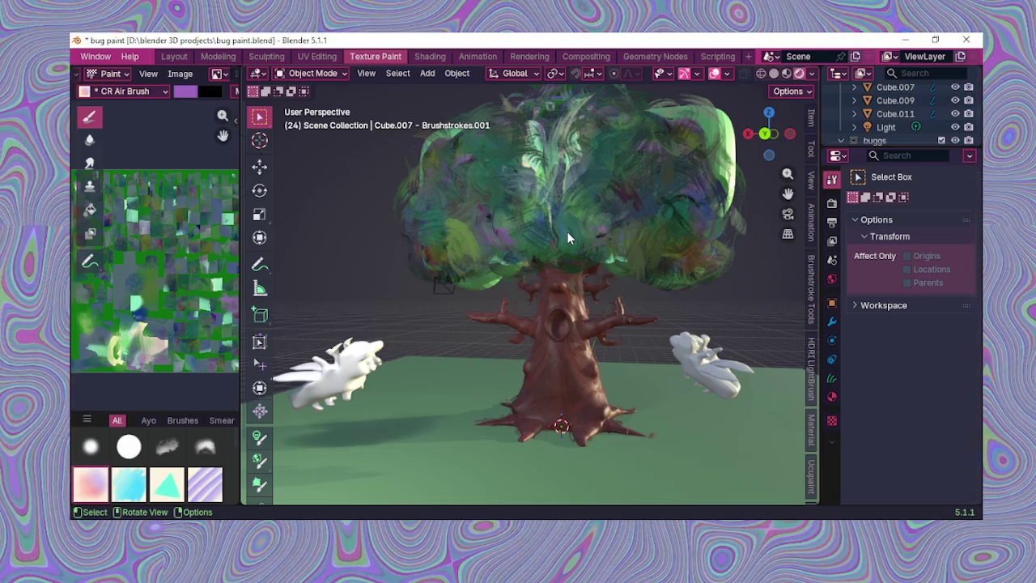
Step: Orbit the tree scene while switching between the UV Editing and Layout workspaces
mouse_move(546, 230)
middle_mouse_down()
mouse_move(578, 267)
mouse_move(571, 257)
middle_mouse_up()
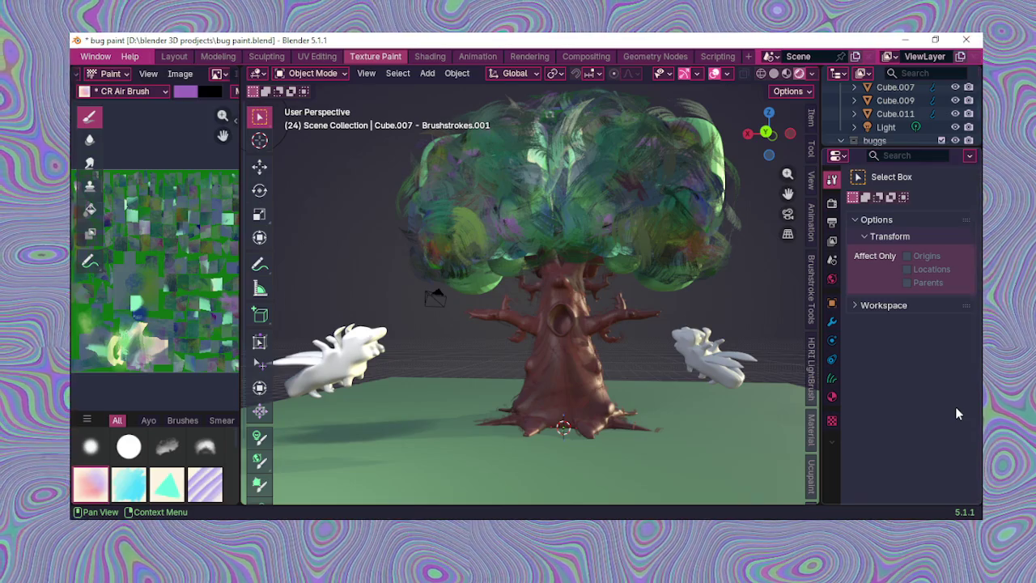
scroll(165, 202, "down", 2)
scroll(165, 202, "up", 1)
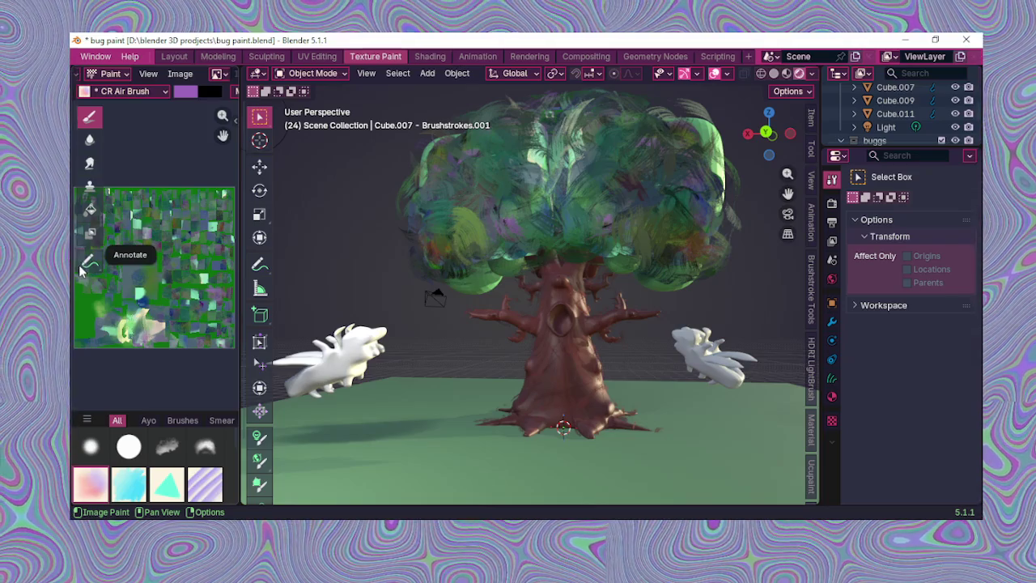
scroll(125, 255, "down", 1)
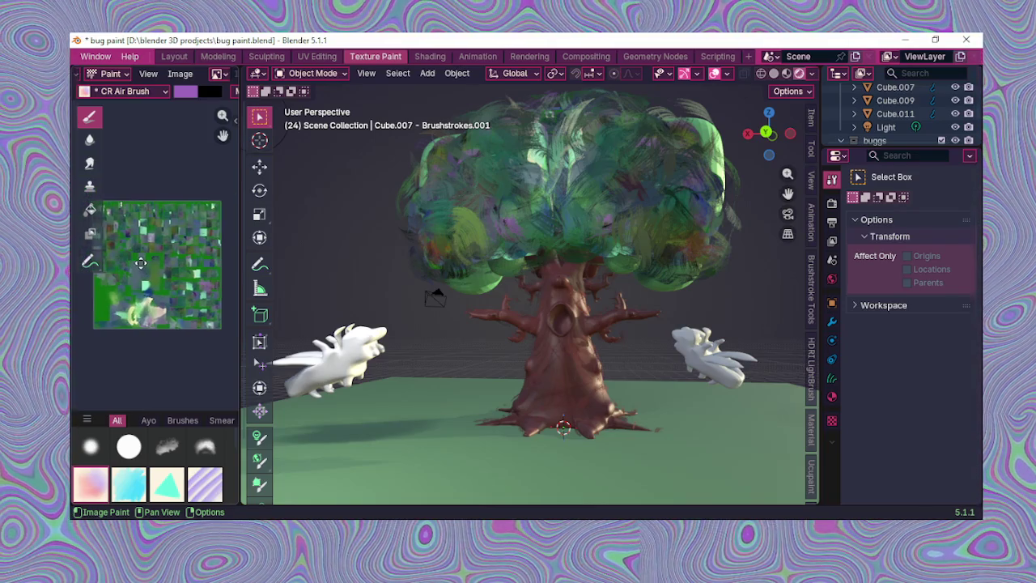
scroll(144, 237, "up", 1)
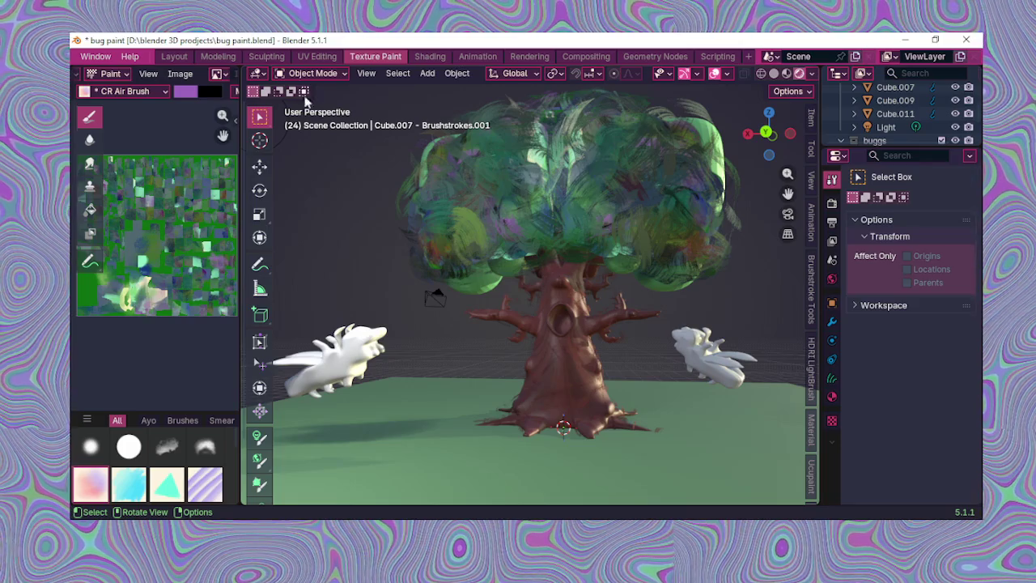
left_click(319, 57)
mouse_move(525, 268)
middle_mouse_down()
mouse_move(648, 365)
mouse_move(681, 361)
middle_mouse_up()
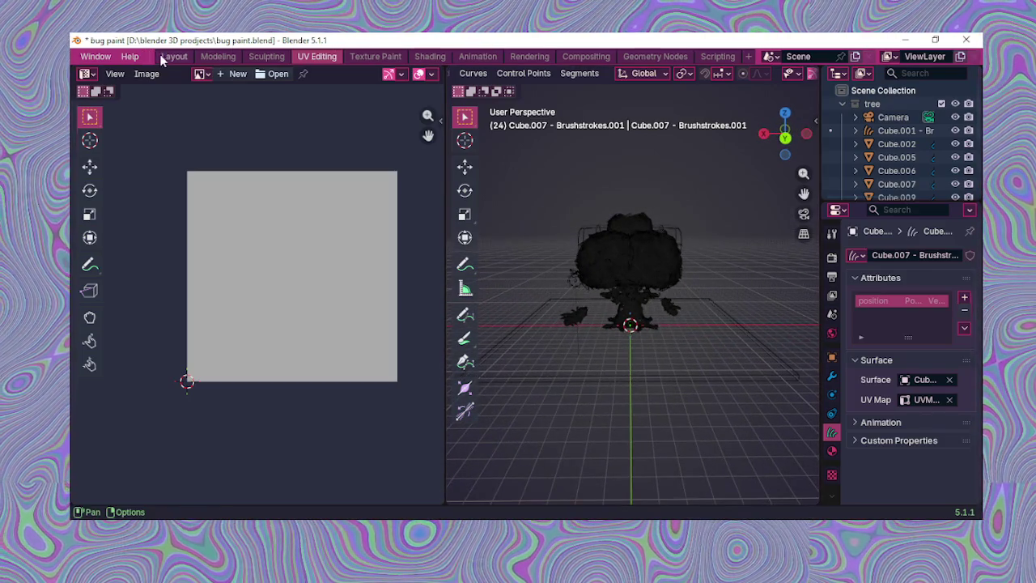
left_click(172, 58)
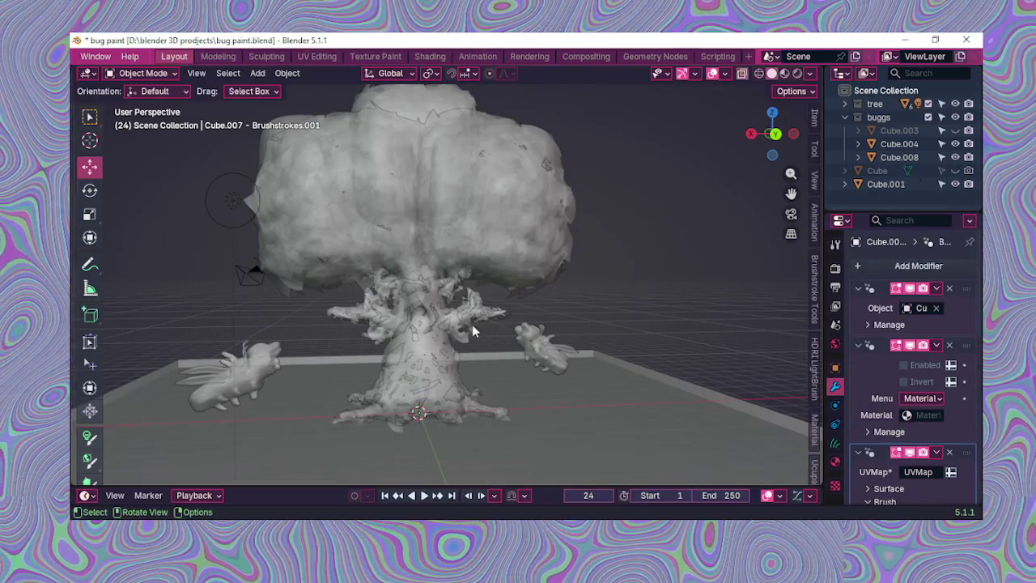
scroll(471, 322, "down", 3)
left_click(329, 59)
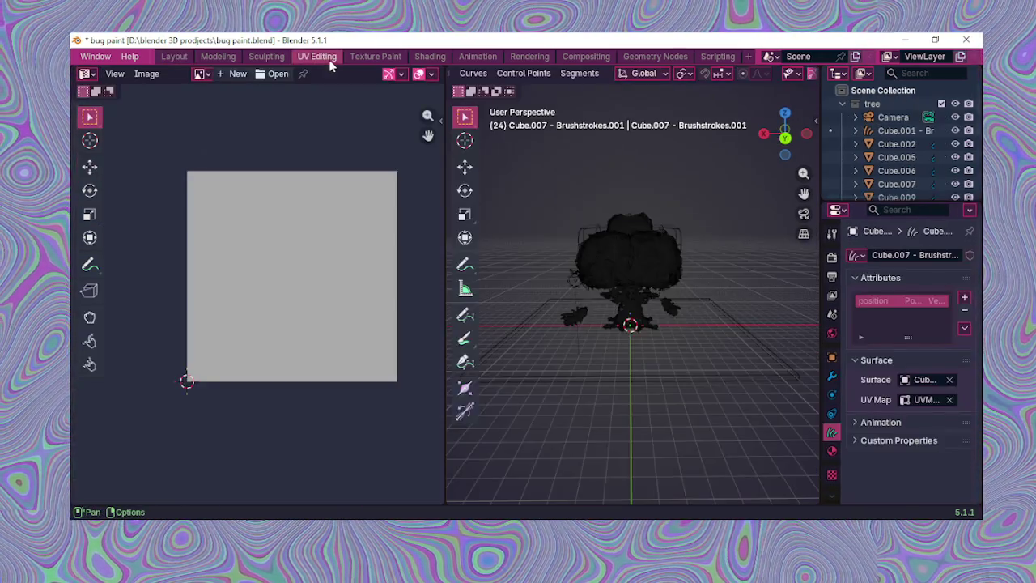
left_click(173, 57)
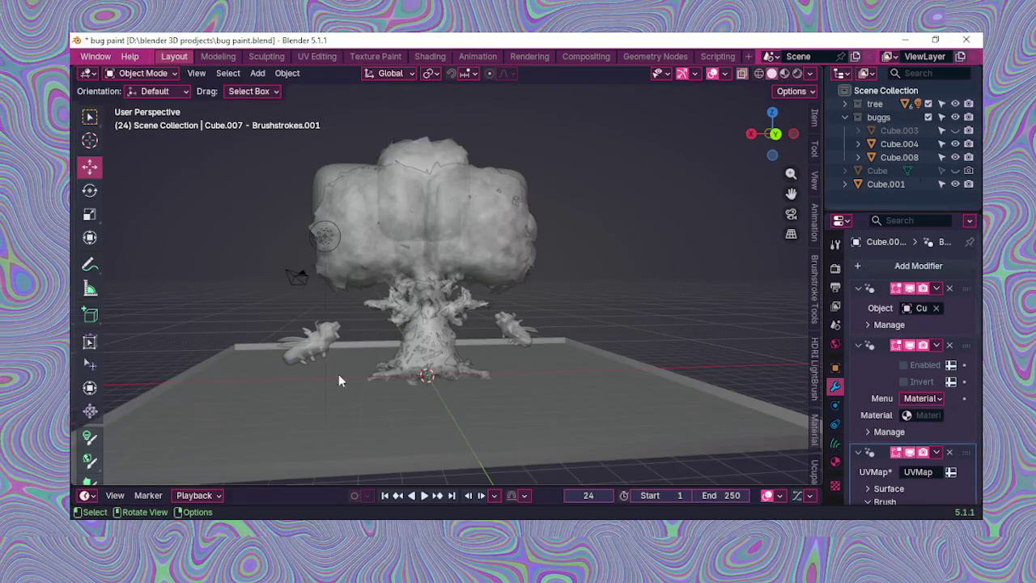
Step: Select the green ground plane, box-select all its UVs, and return to Texture Paint
left_click(344, 399)
mouse_move(290, 317)
middle_mouse_down()
mouse_move(374, 352)
mouse_move(682, 285)
middle_mouse_up()
left_click(328, 58)
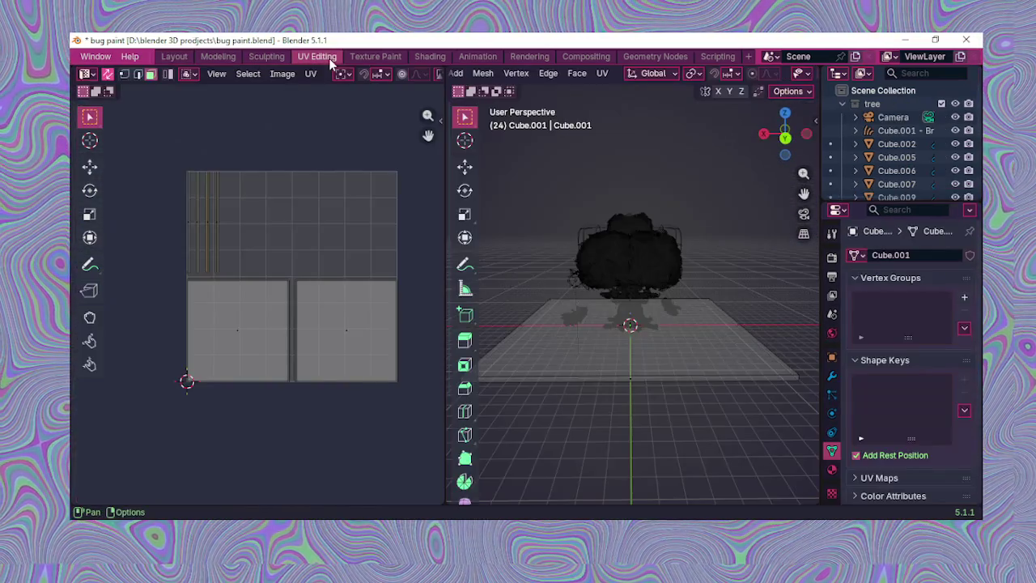
scroll(340, 300, "up", 2)
scroll(377, 287, "down", 2)
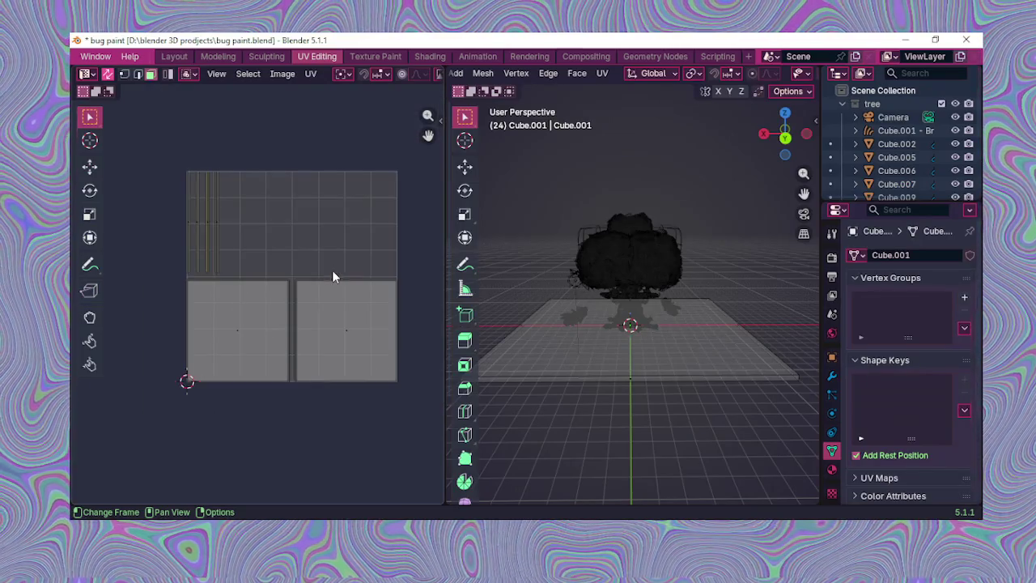
mouse_move(157, 143)
left_mouse_down()
mouse_move(373, 441)
mouse_move(405, 432)
left_mouse_up()
scroll(416, 427, "up", 1)
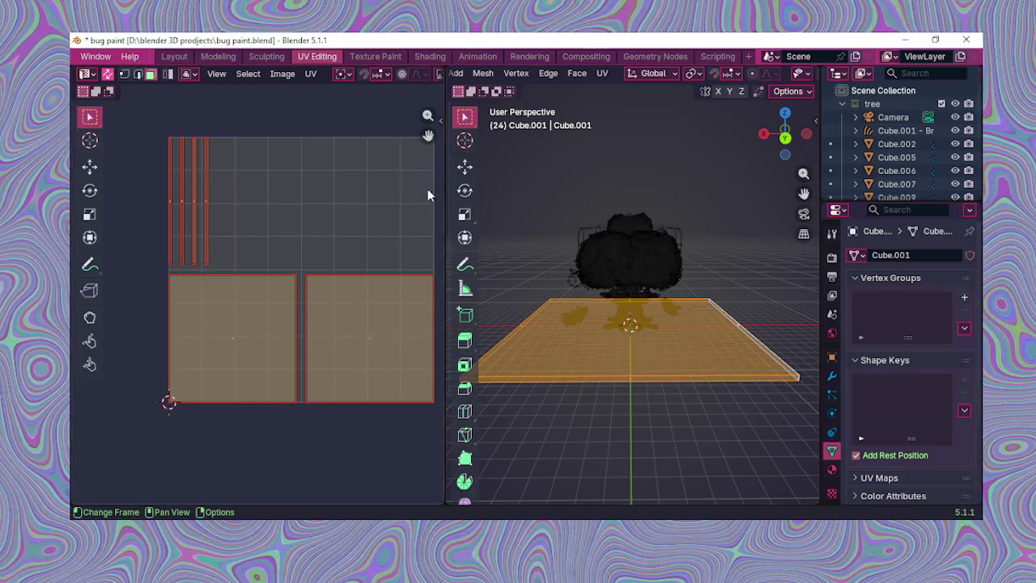
left_click(375, 56)
scroll(485, 381, "down", 3)
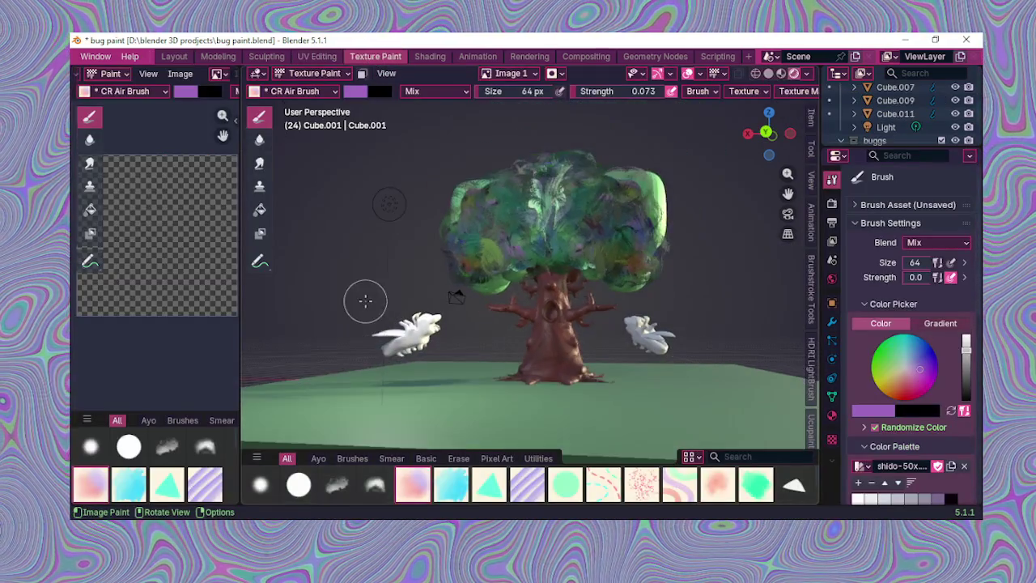
scroll(195, 237, "down", 1)
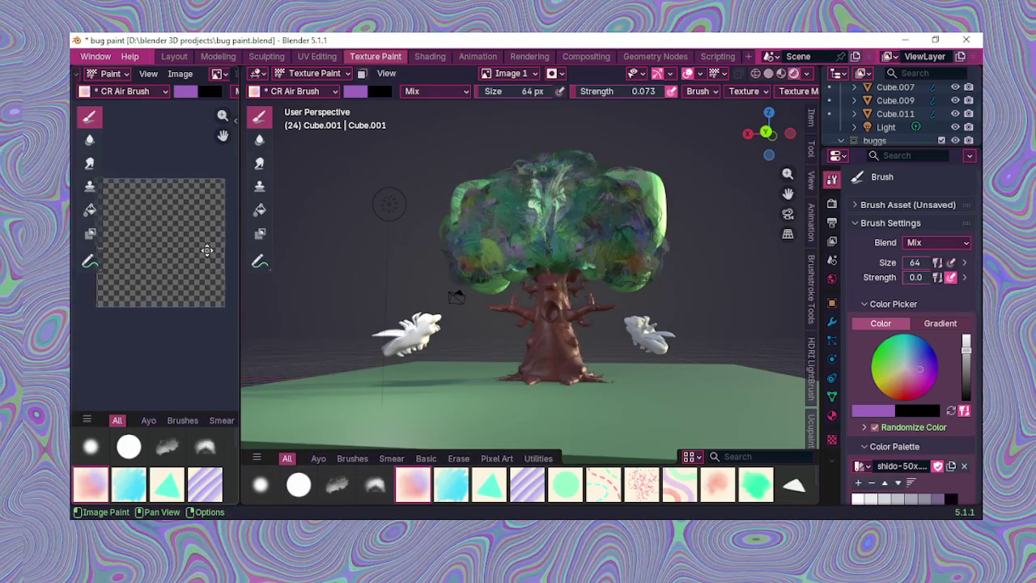
scroll(213, 252, "up", 2)
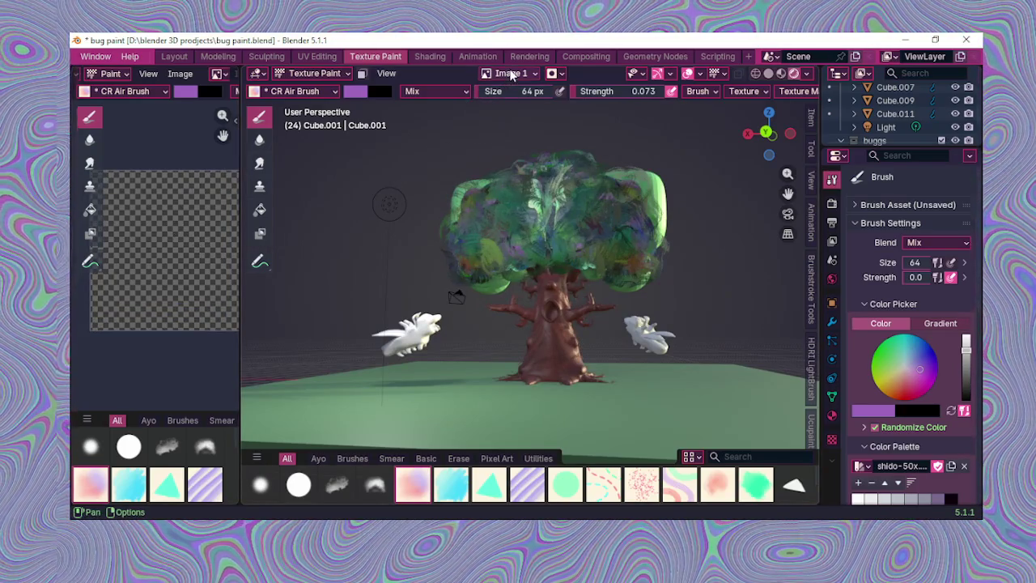
left_click(512, 73)
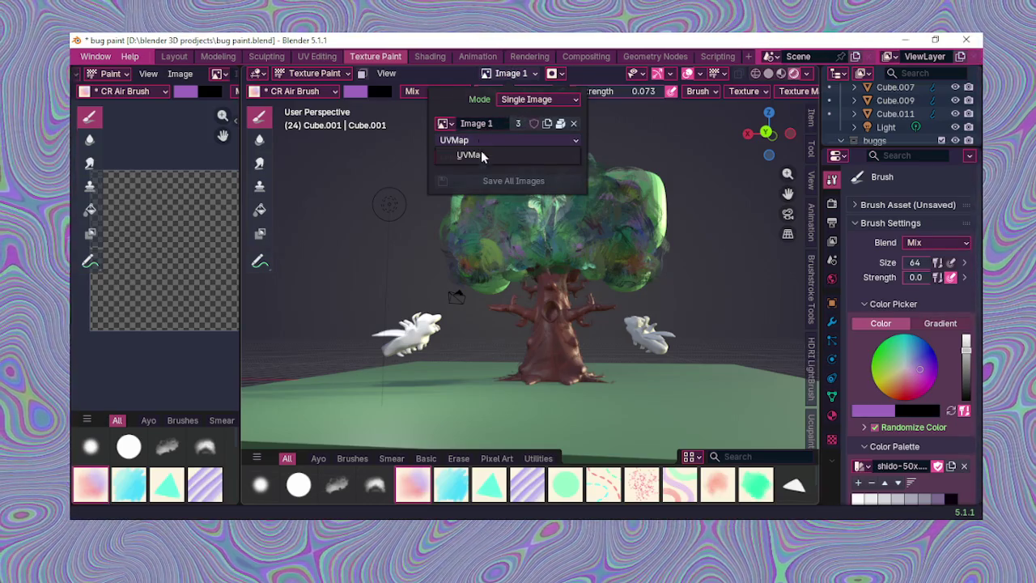
left_click(444, 123)
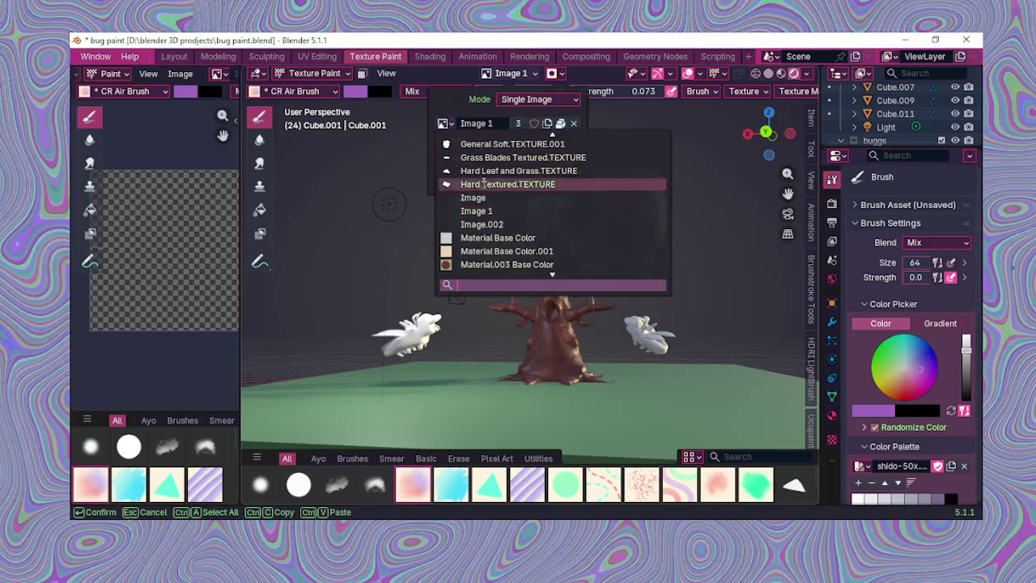
scroll(515, 251, "down", 3)
scroll(516, 251, "up", 8)
scroll(498, 149, "up", 5)
scroll(494, 147, "up", 10)
scroll(492, 148, "up", 1)
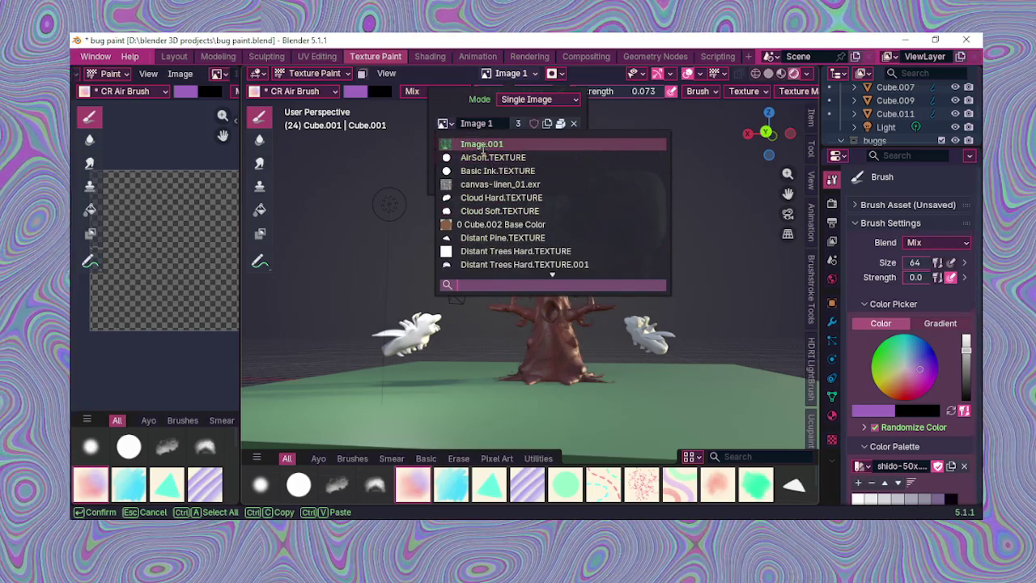
left_click(481, 144)
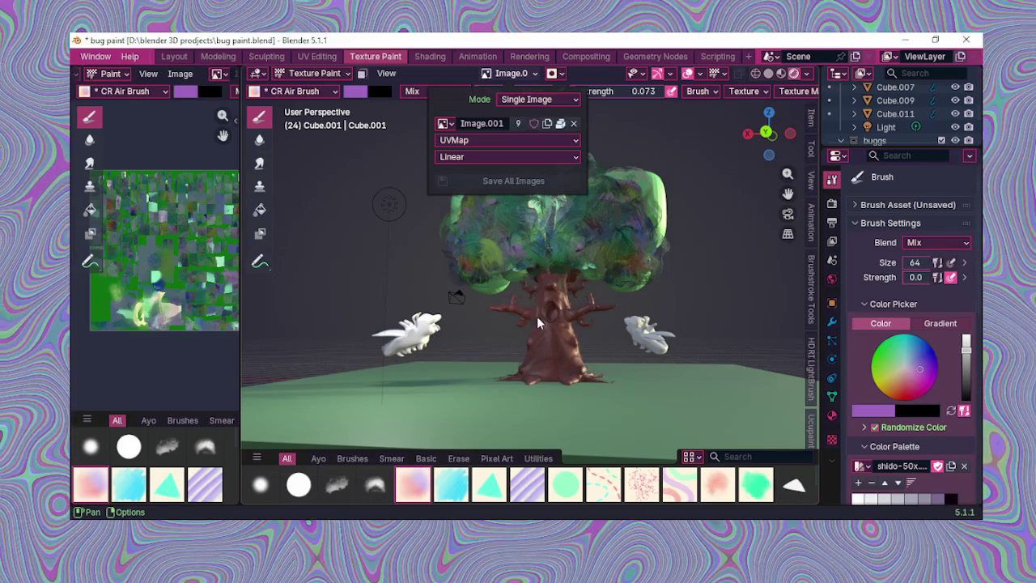
mouse_move(705, 267)
middle_mouse_down()
mouse_move(693, 321)
mouse_move(708, 336)
mouse_move(694, 284)
middle_mouse_up()
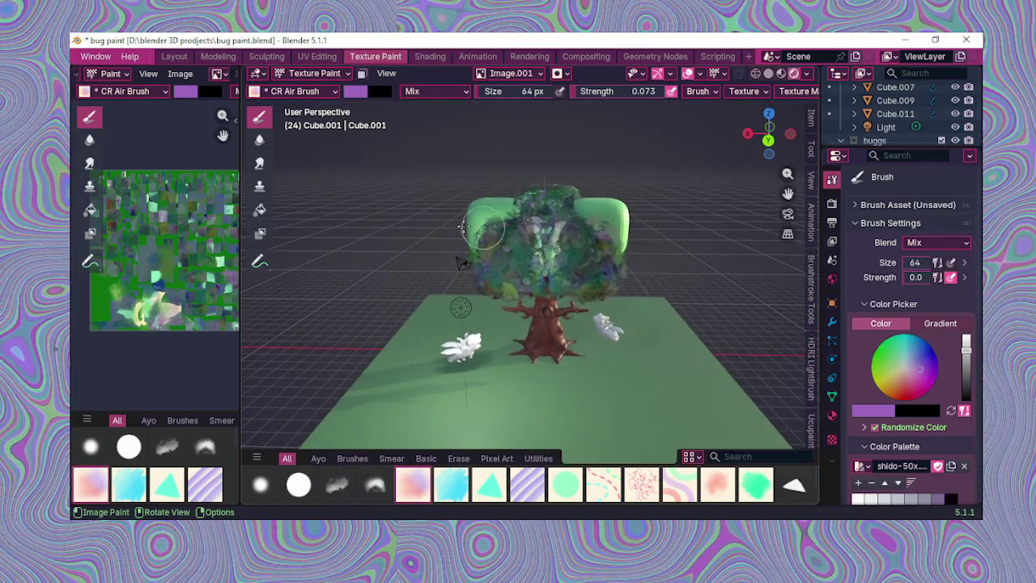
scroll(206, 242, "up", 1)
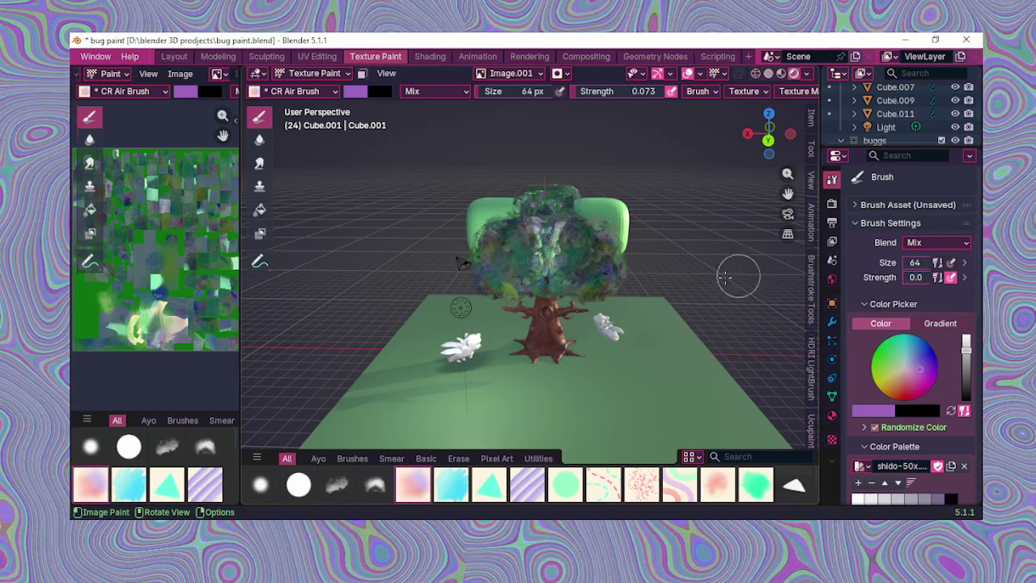
left_click(506, 74)
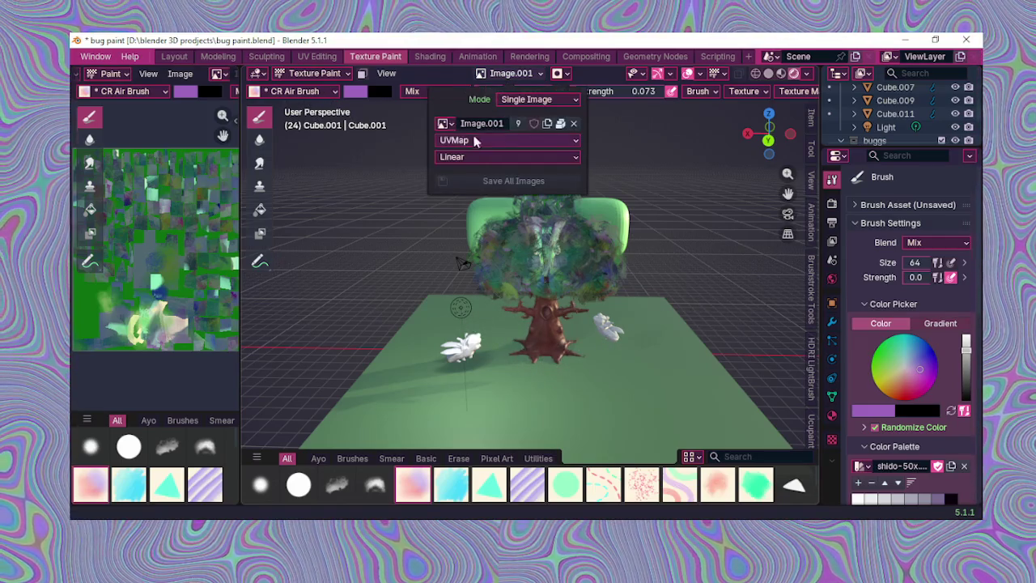
left_click(444, 124)
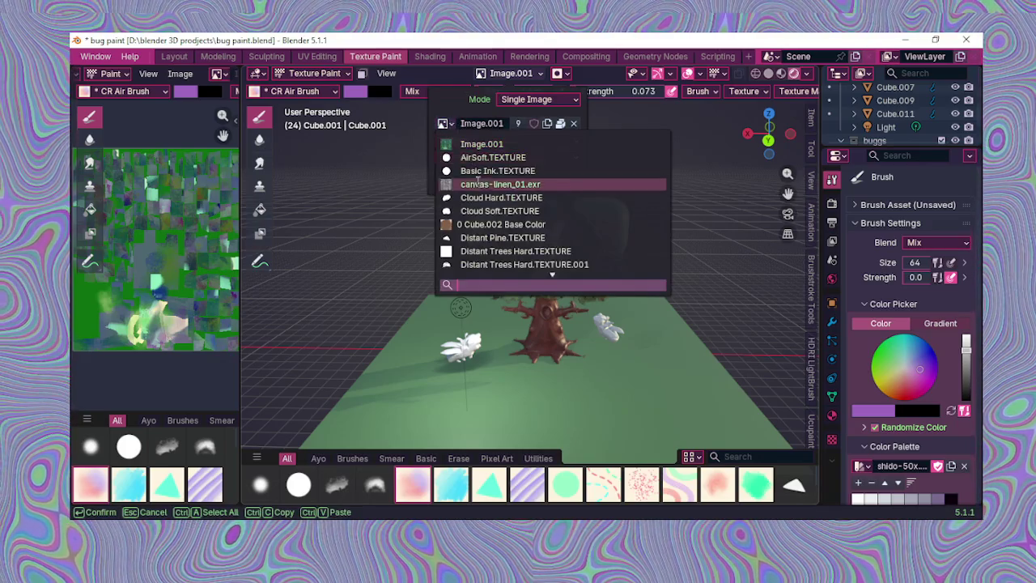
scroll(499, 266, "down", 4)
scroll(500, 265, "down", 5)
scroll(500, 266, "down", 5)
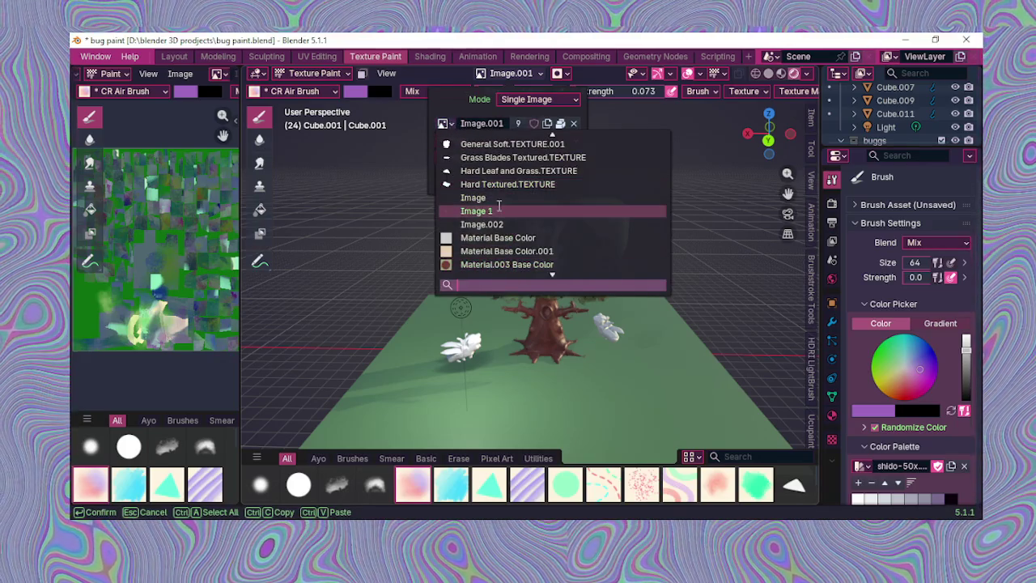
left_click(499, 211)
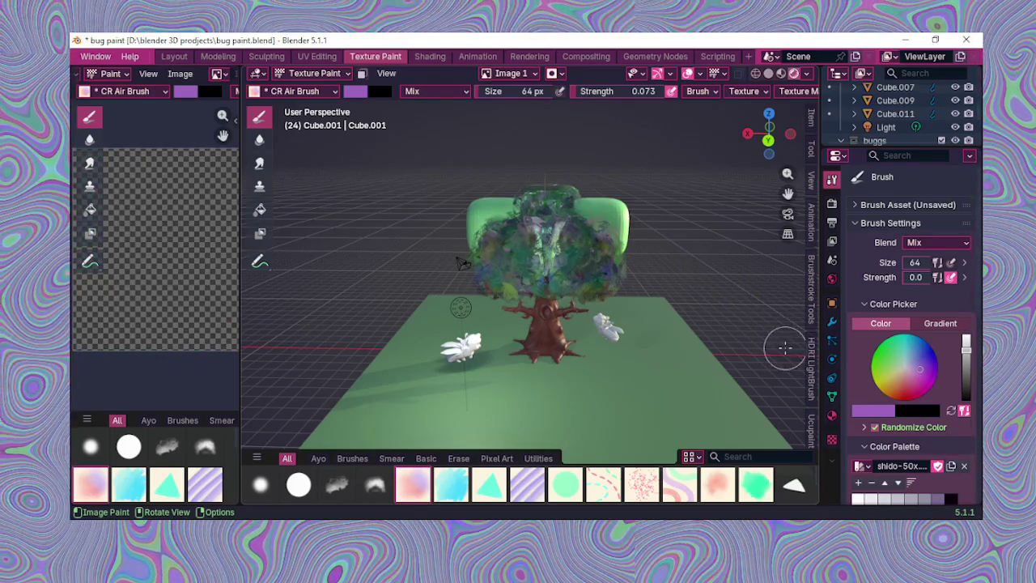
left_click_drag(781, 200, 552, 75)
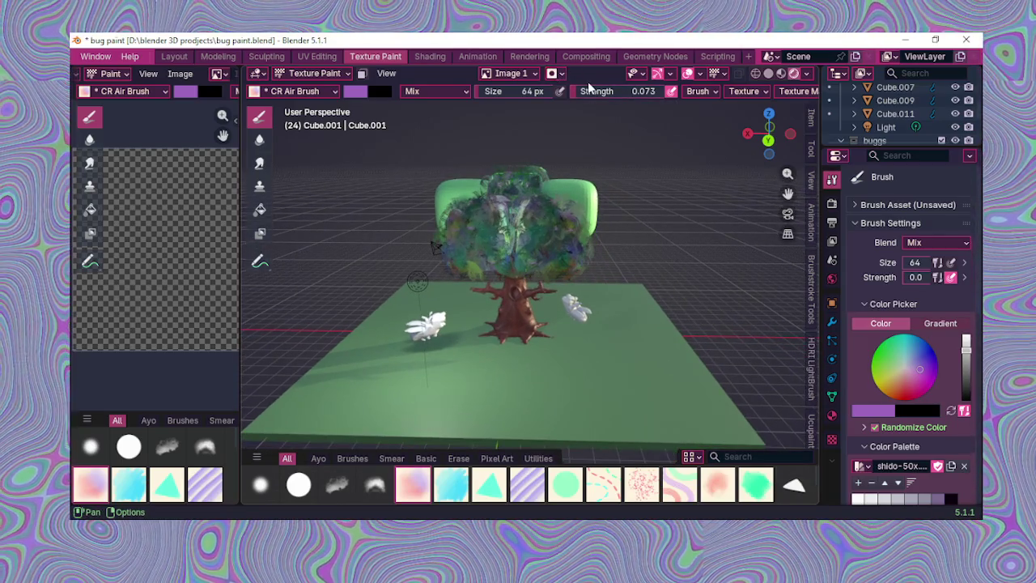
scroll(638, 126, "up", 5)
scroll(639, 94, "down", 2)
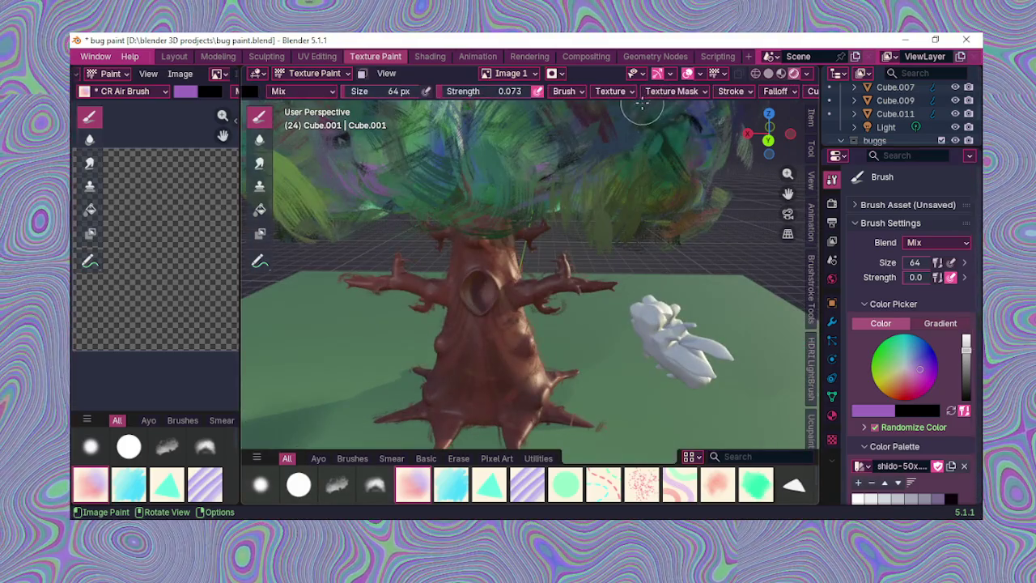
scroll(639, 104, "down", 4)
scroll(641, 95, "down", 2)
left_click(620, 92)
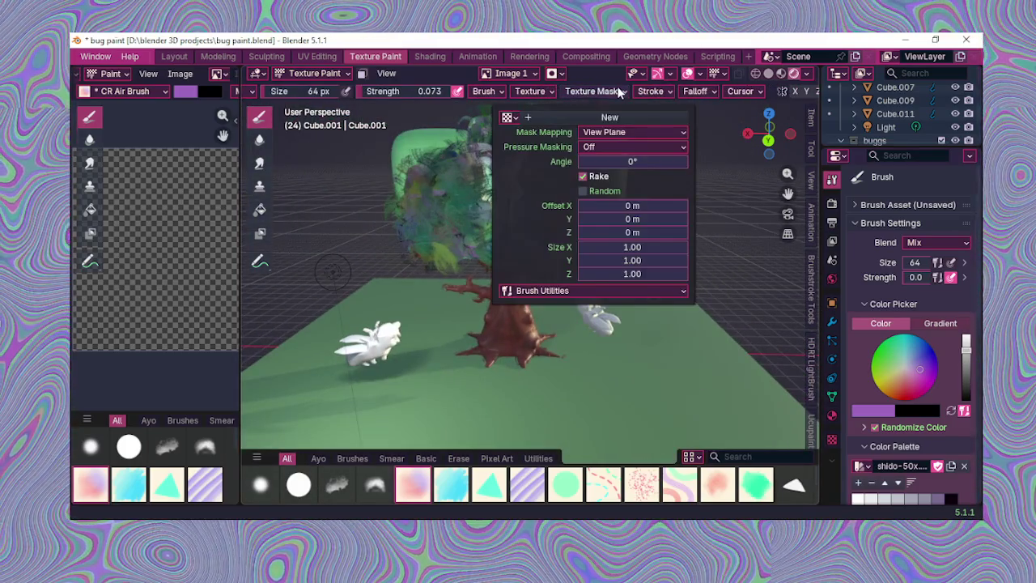
scroll(640, 91, "down", 2)
left_click(477, 91)
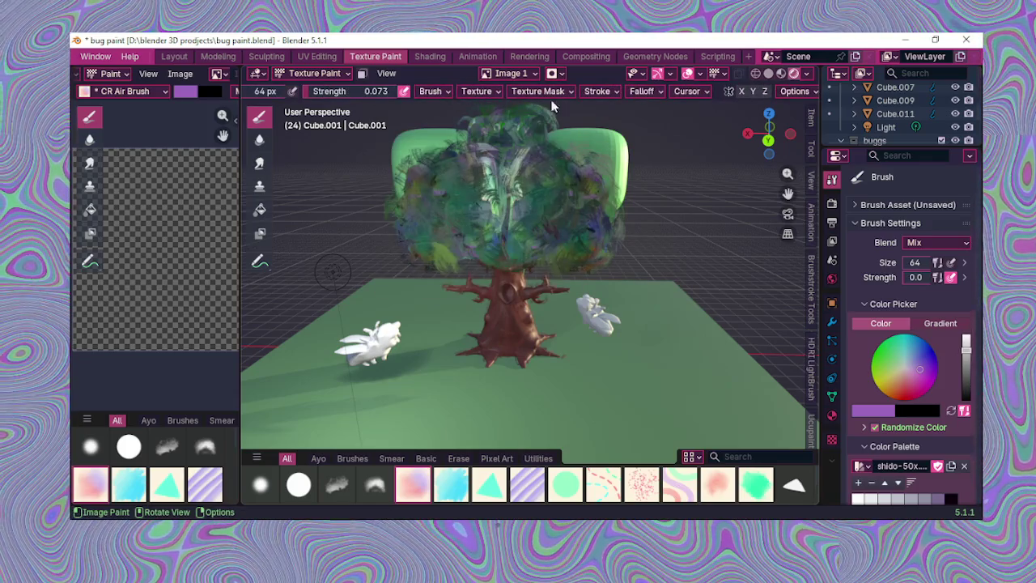
scroll(701, 93, "down", 1)
scroll(719, 268, "down", 2)
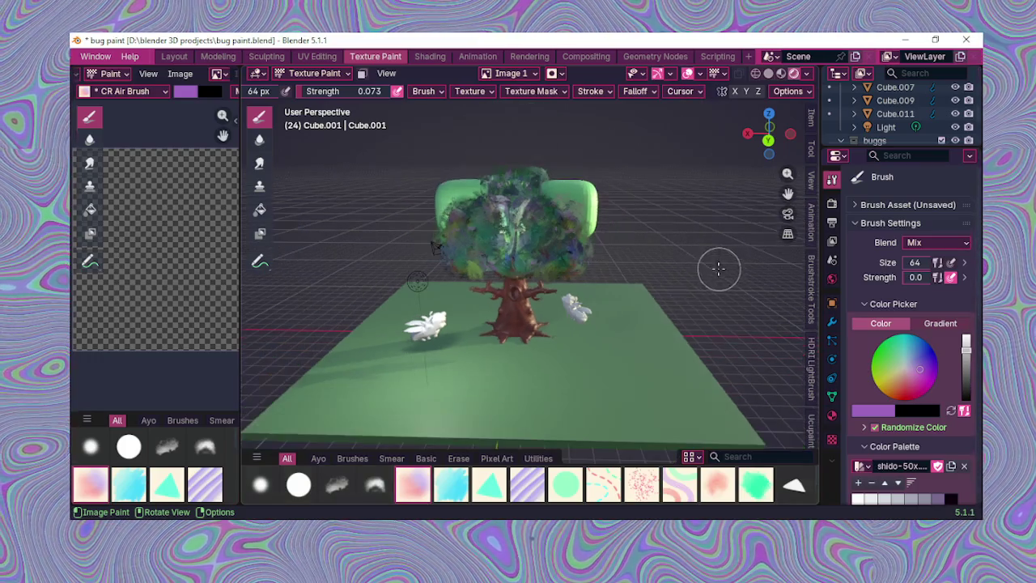
left_click_drag(616, 397, 575, 406)
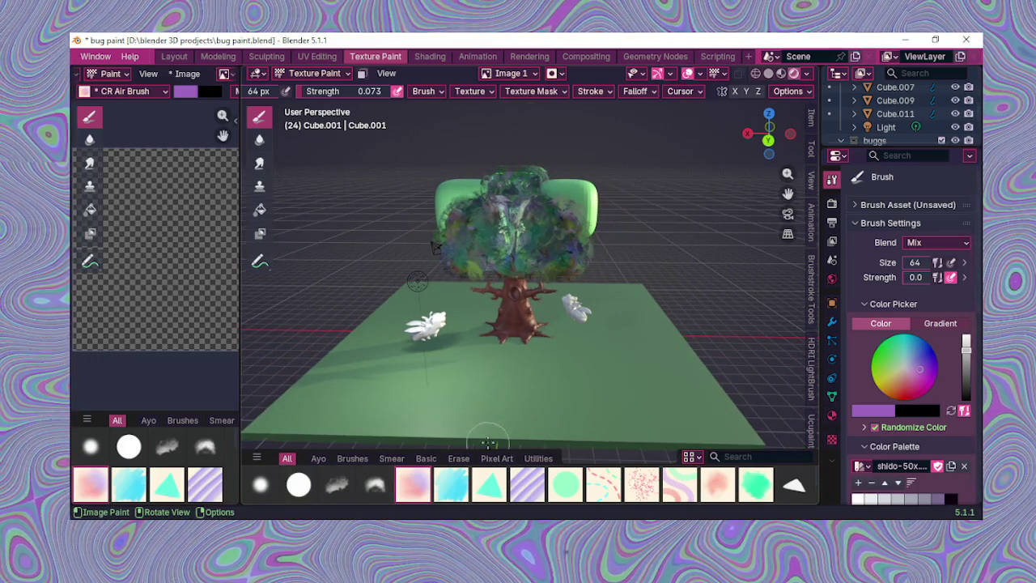
Step: Switch to the CR flat triangle brush at size 22 and full strength
left_click(496, 485)
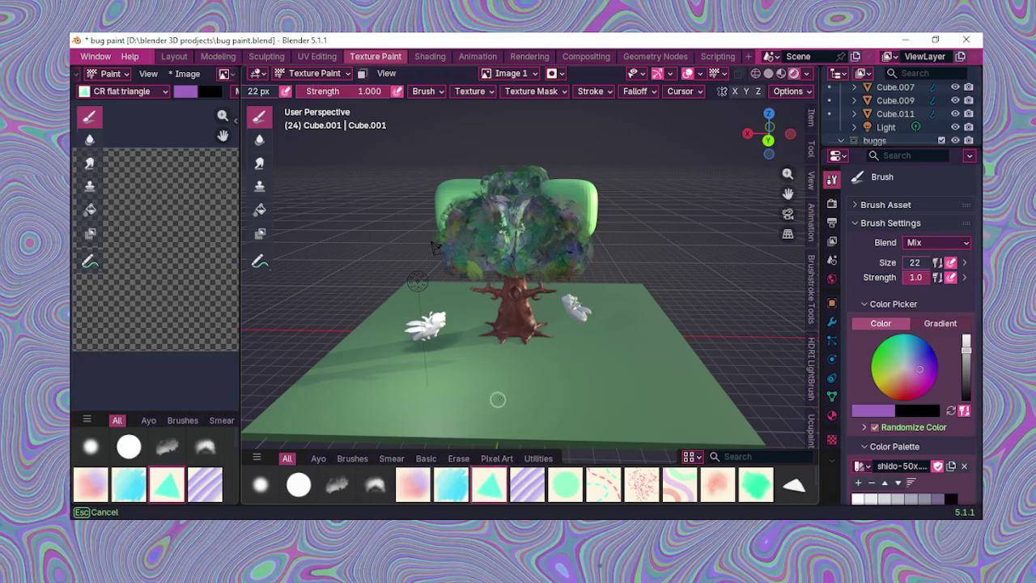
left_click_drag(452, 388, 453, 381)
middle_click_drag(453, 380, 458, 330)
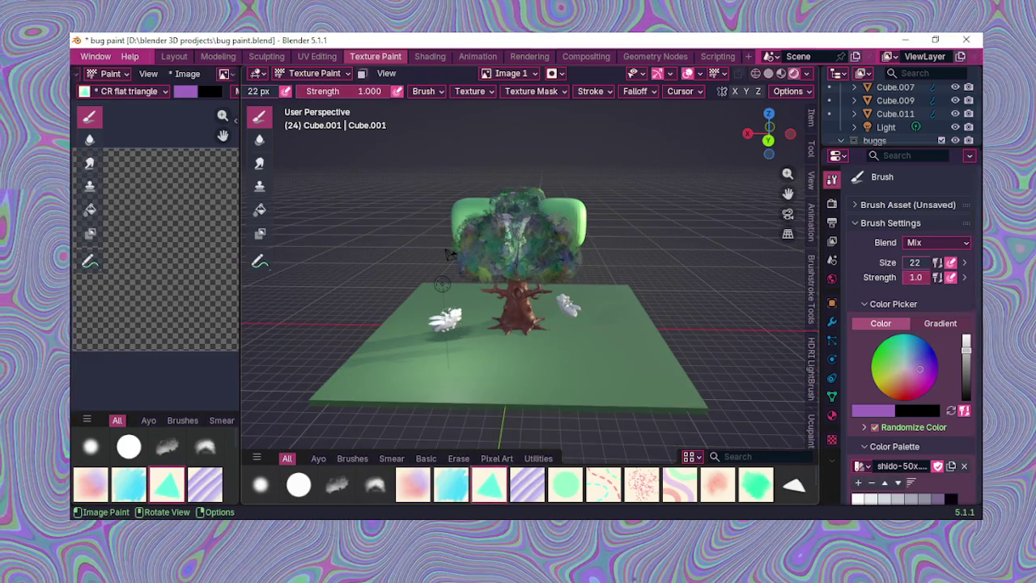
middle_click_drag(449, 254, 418, 247)
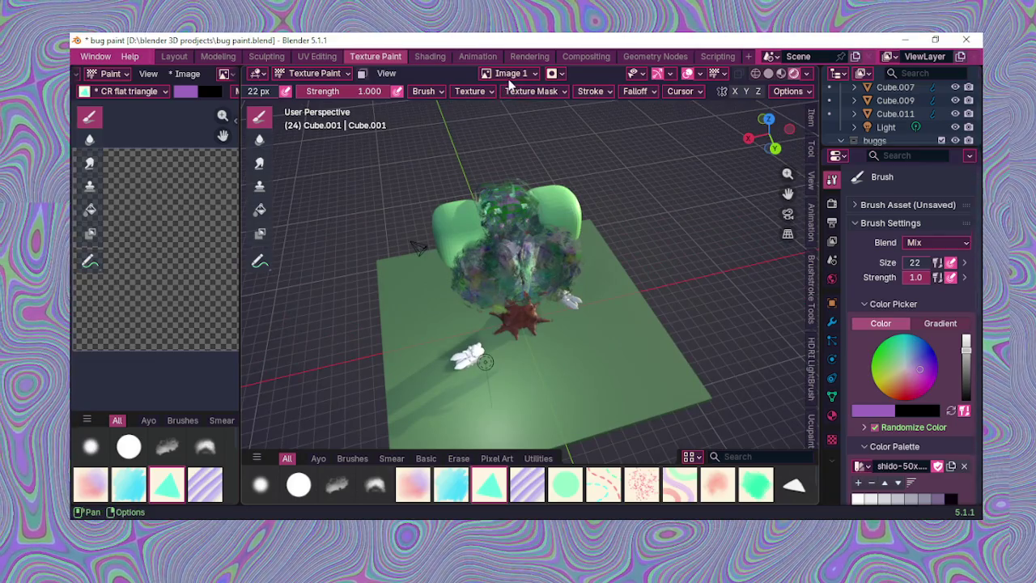
Step: Inspect the paint image settings, editor types and paint modes, staying in Texture Paint
left_click(510, 75)
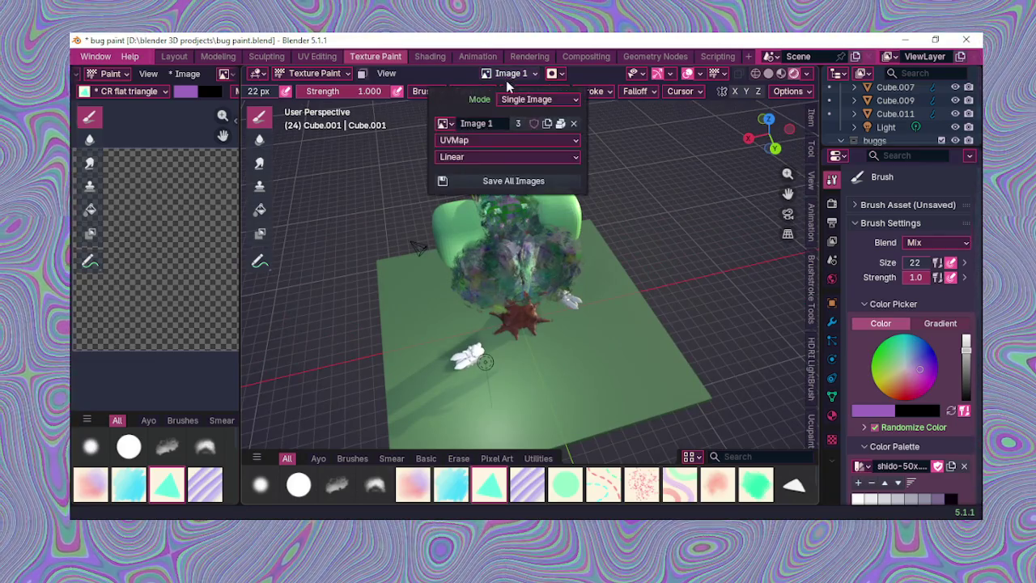
left_click(249, 73)
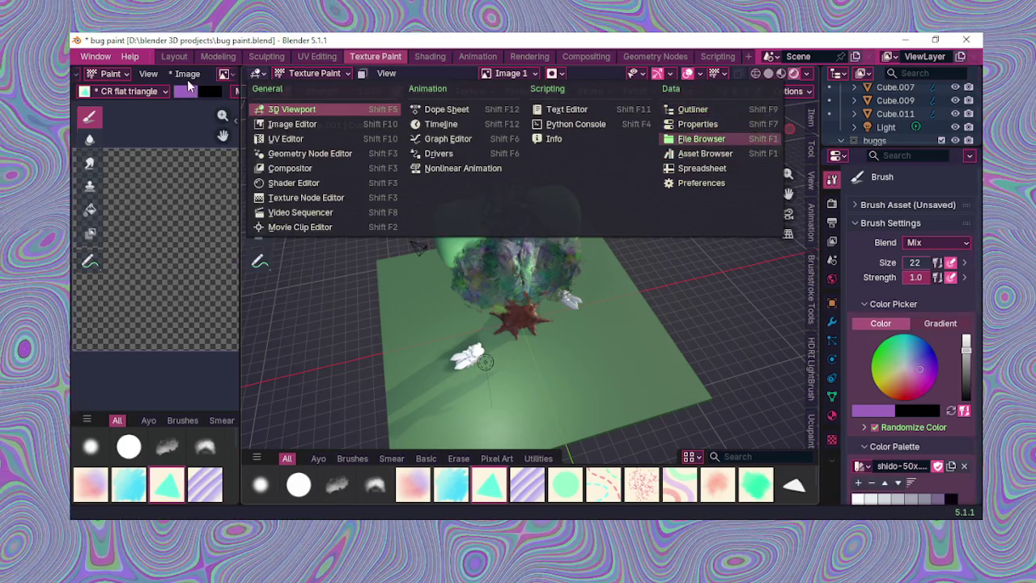
key("Escape")
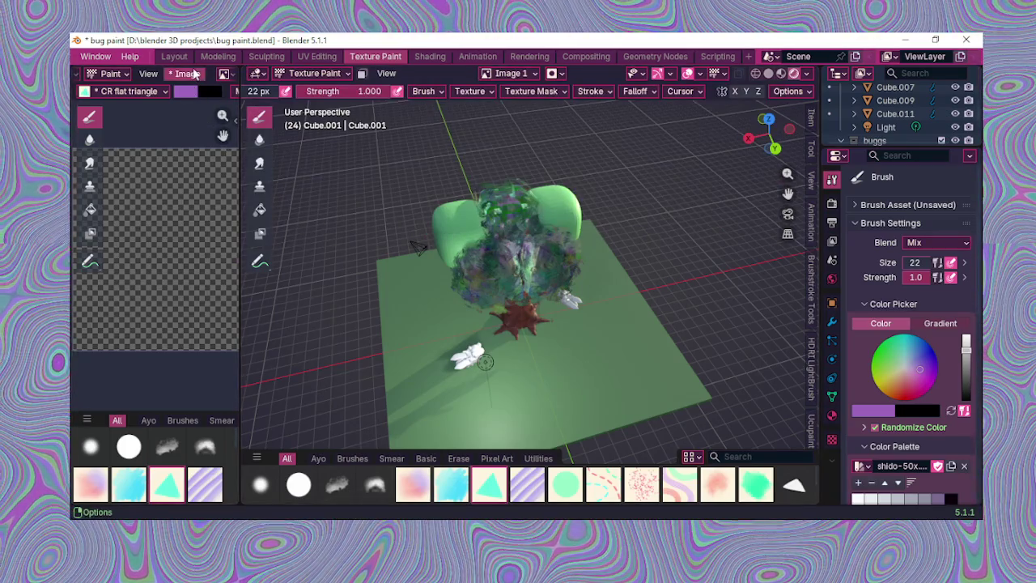
scroll(155, 247, "up", 1)
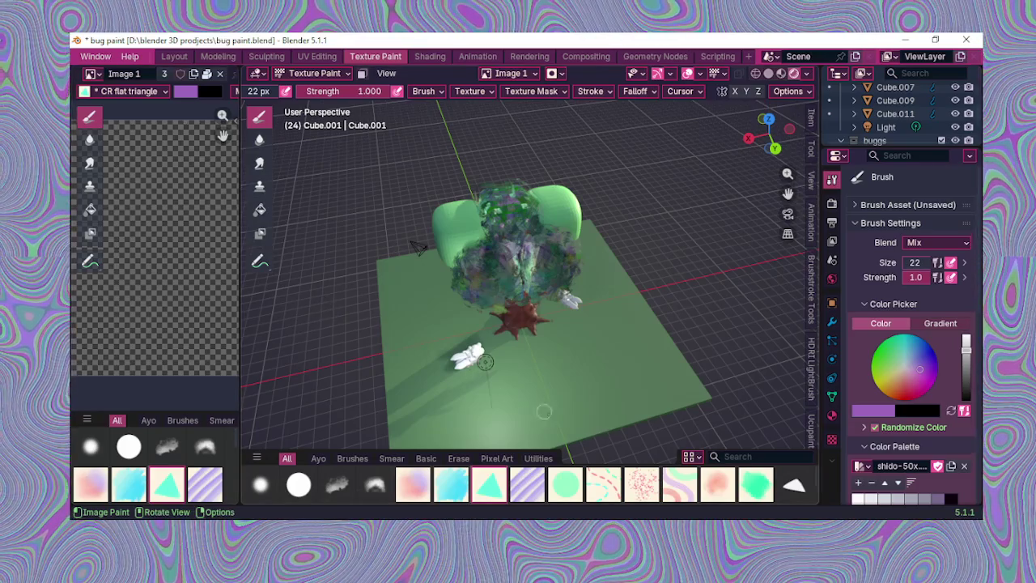
middle_click_drag(526, 402, 524, 364)
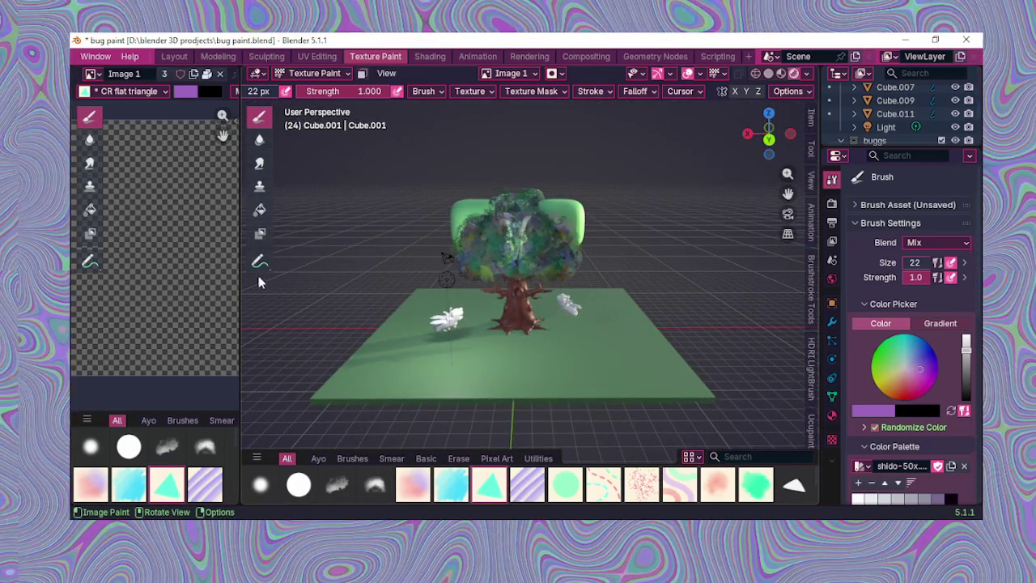
scroll(156, 247, "down", 1)
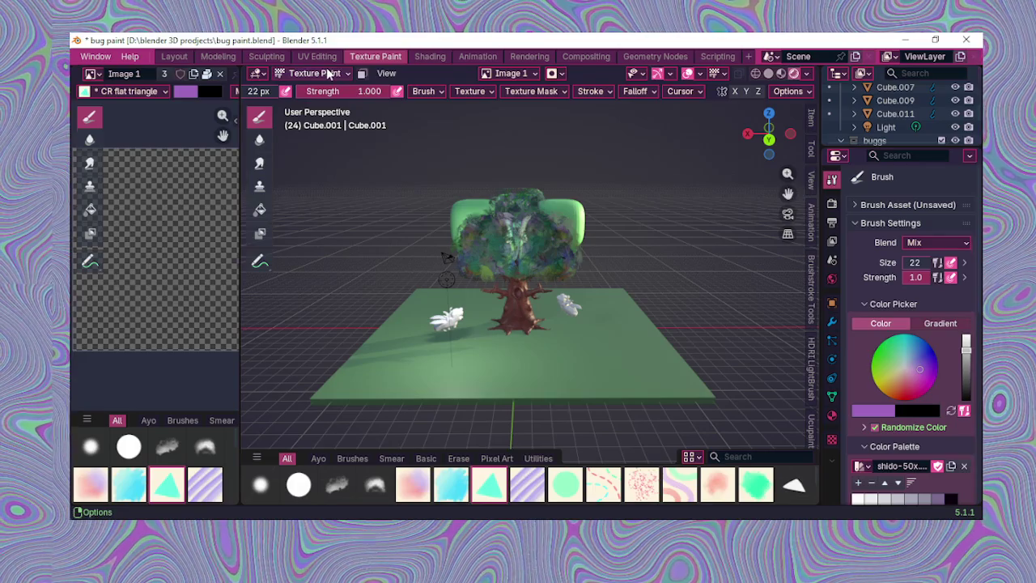
left_click(338, 74)
left_click(336, 75)
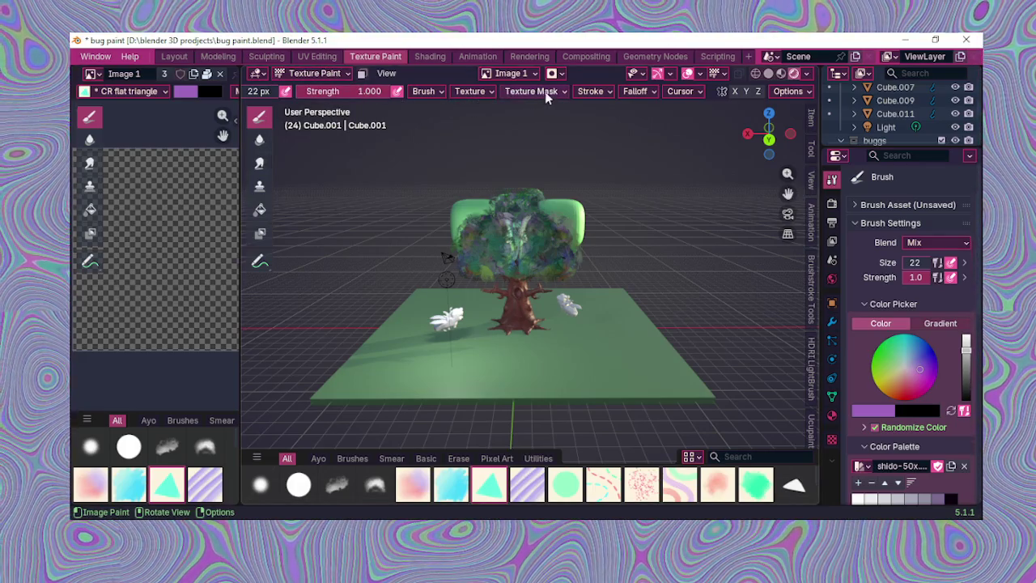
Step: Keep the brush blend mode at Mix, check the texture mask, and bring up the paint image settings
scroll(584, 89, "up", 2)
scroll(586, 91, "up", 1)
scroll(587, 92, "up", 1)
scroll(589, 94, "up", 2)
scroll(577, 94, "up", 1)
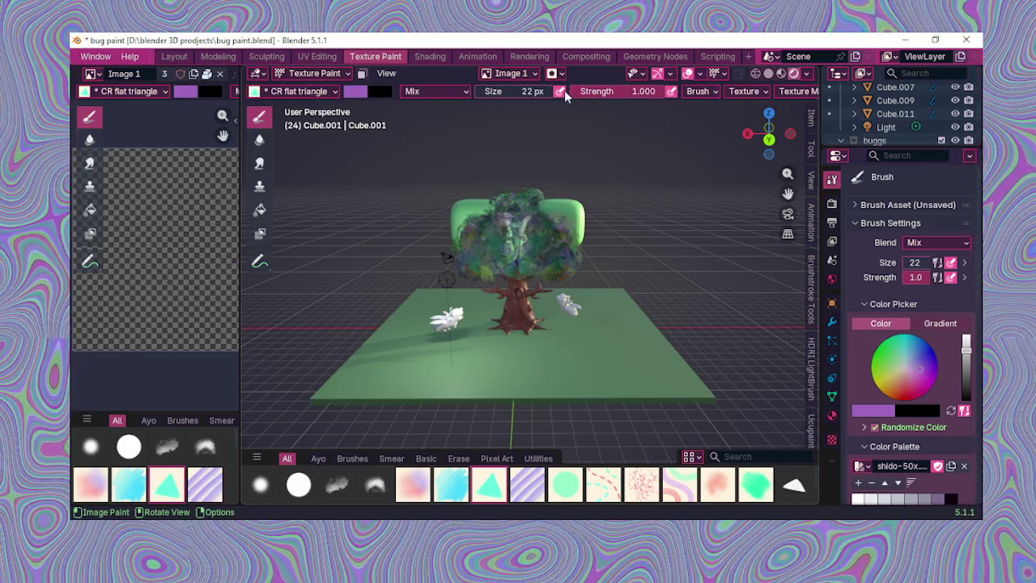
left_click(464, 95)
left_click(466, 96)
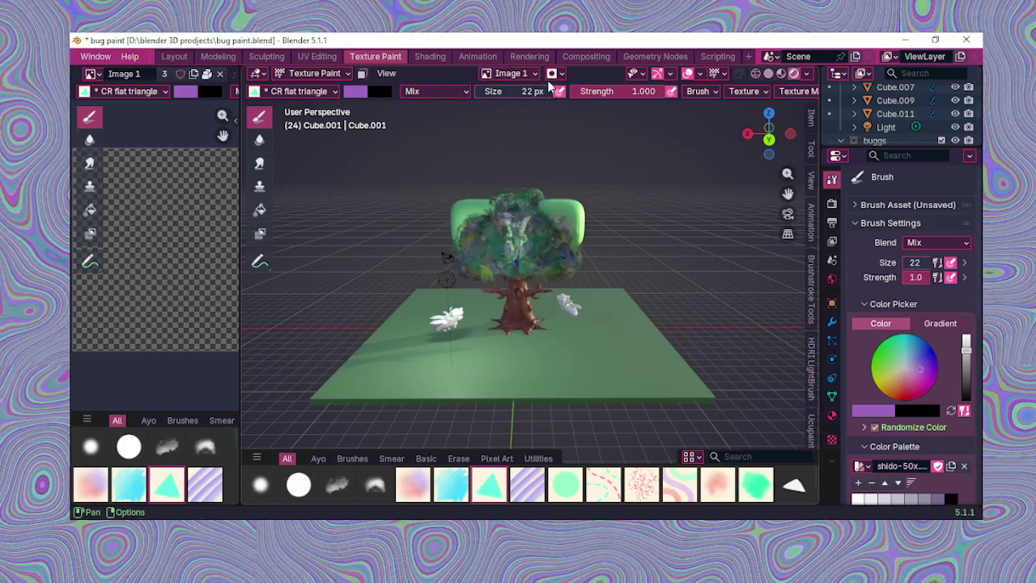
left_click(550, 74)
left_click(562, 74)
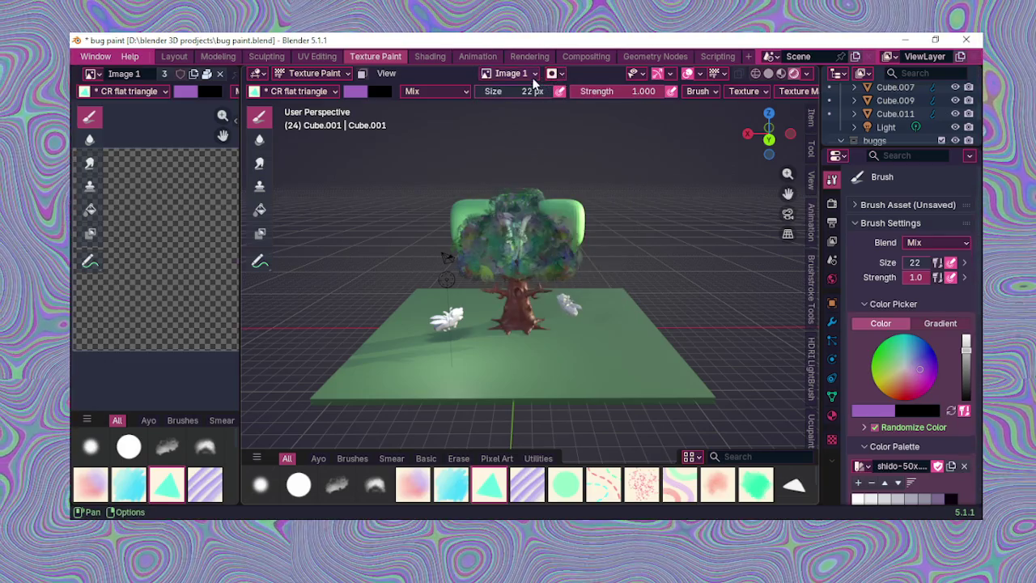
left_click(533, 74)
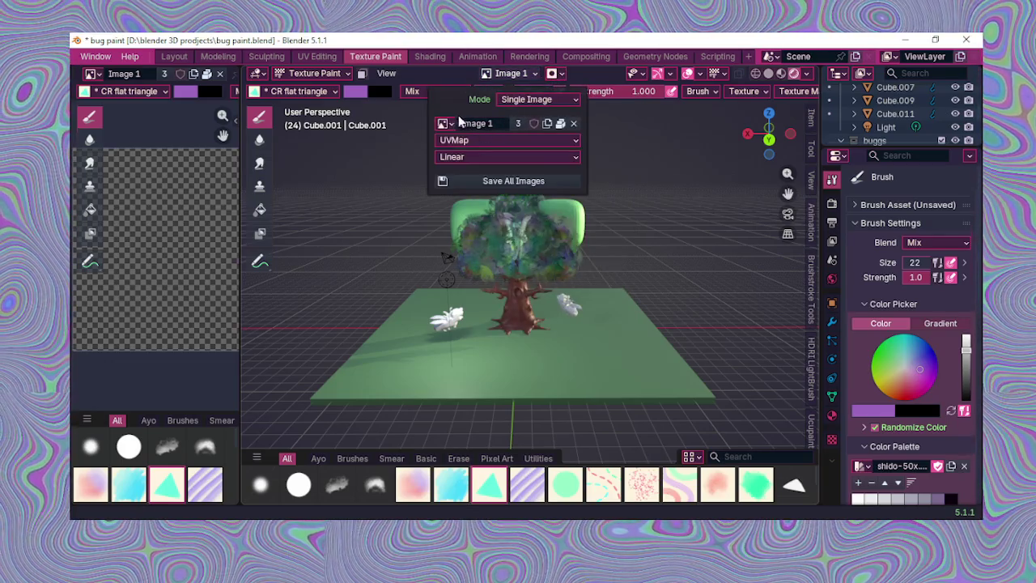
Step: Set the Material.003 Base Color image as the paint texture and orbit down onto the ground
left_click(446, 123)
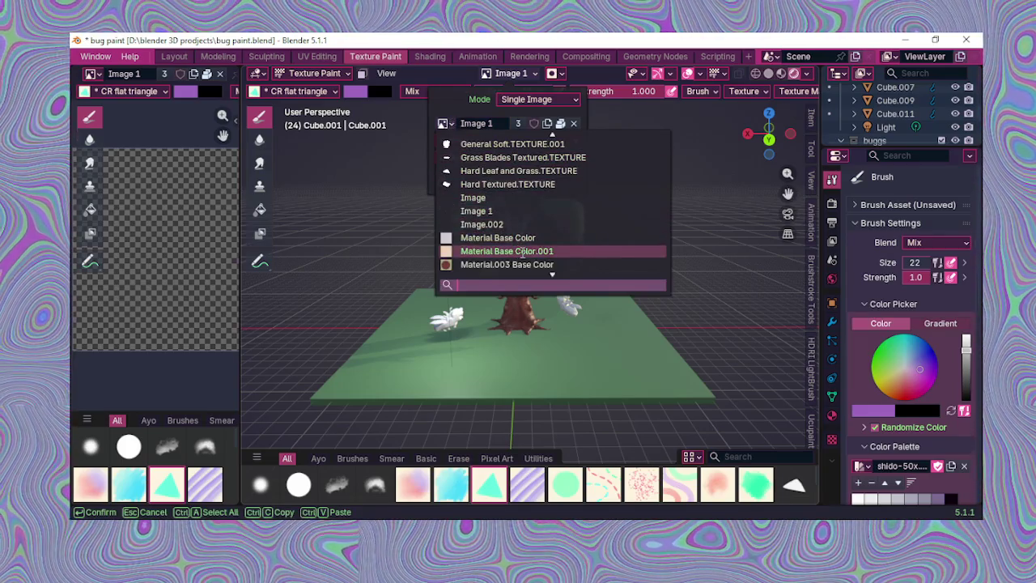
left_click(524, 264)
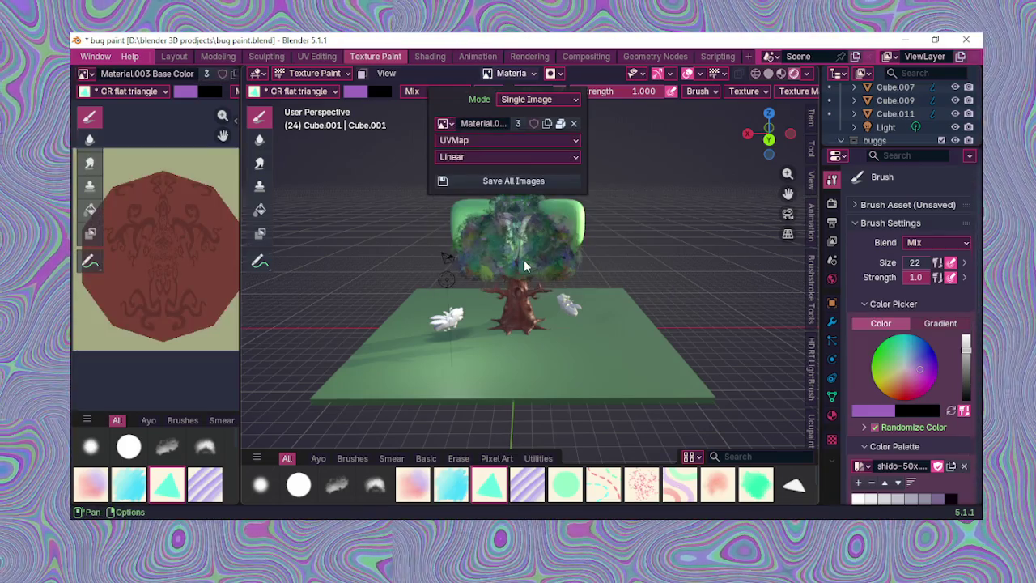
mouse_move(651, 368)
middle_mouse_down()
mouse_move(514, 196)
mouse_move(592, 398)
mouse_move(415, 300)
middle_mouse_up()
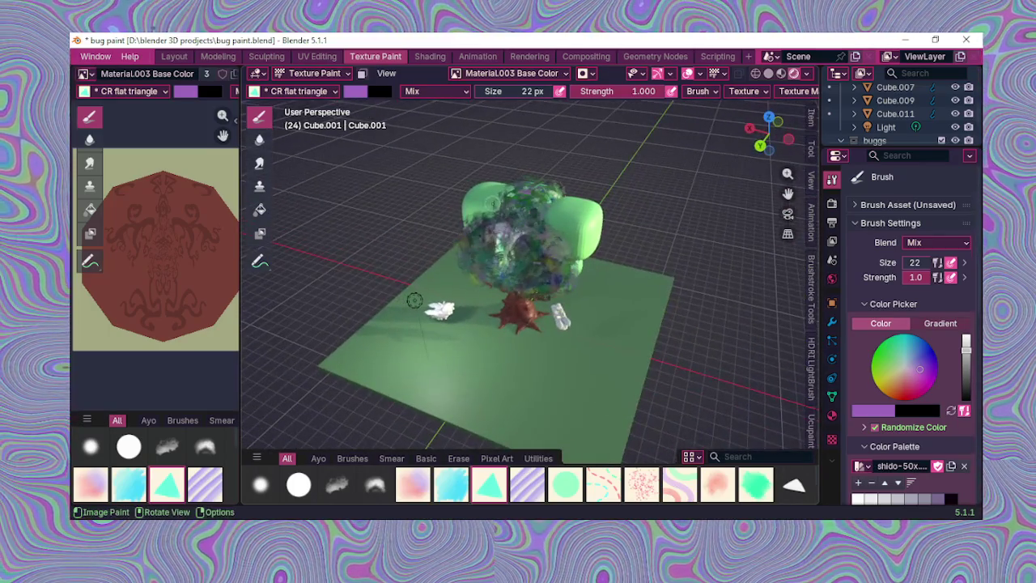
Step: Browse the paint image list and choose 'Image' as the texture to paint on
left_click(483, 77)
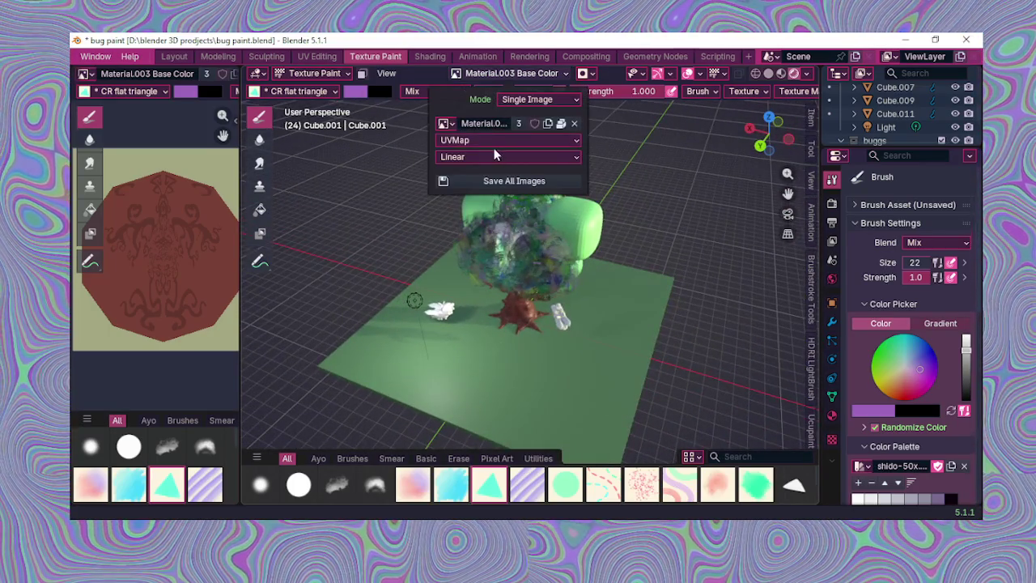
left_click(450, 126)
mouse_move(476, 157)
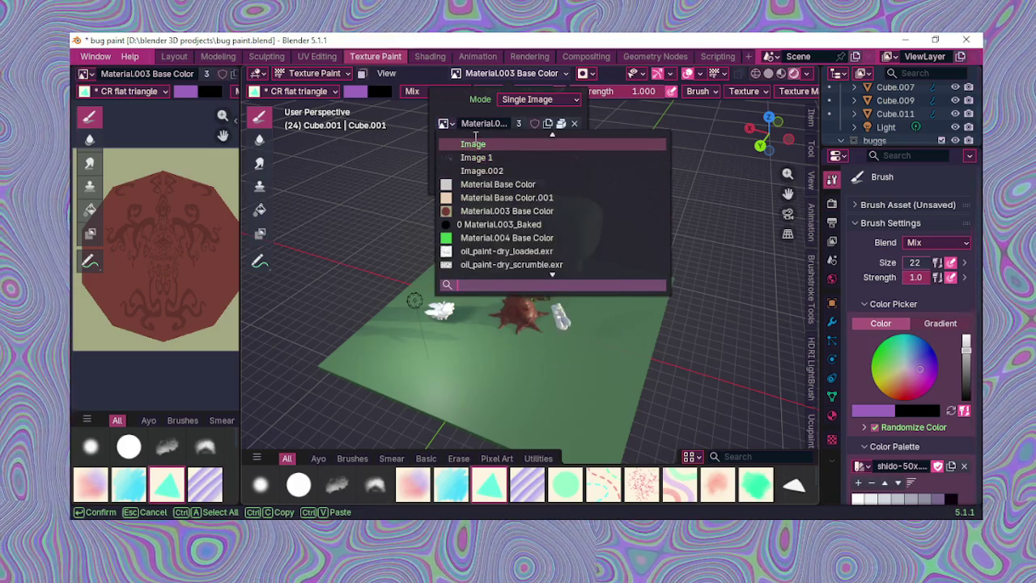
scroll(477, 146, "up", 2)
scroll(482, 152, "up", 6)
scroll(491, 161, "up", 5)
scroll(490, 162, "up", 1)
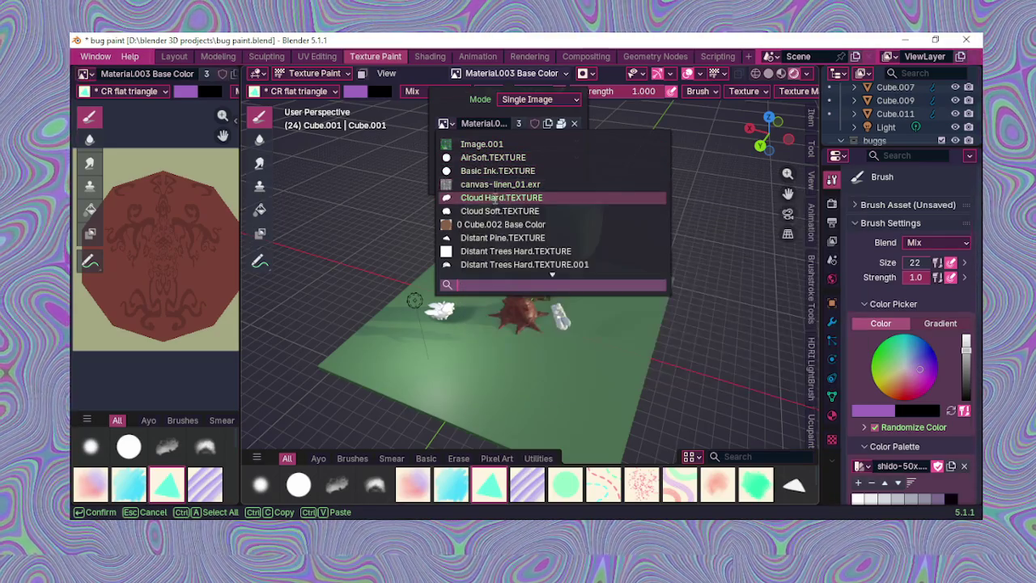
scroll(503, 251, "down", 5)
scroll(504, 251, "down", 4)
scroll(504, 251, "down", 8)
scroll(504, 251, "down", 8)
scroll(504, 251, "down", 8)
scroll(502, 251, "down", 5)
scroll(502, 251, "down", 2)
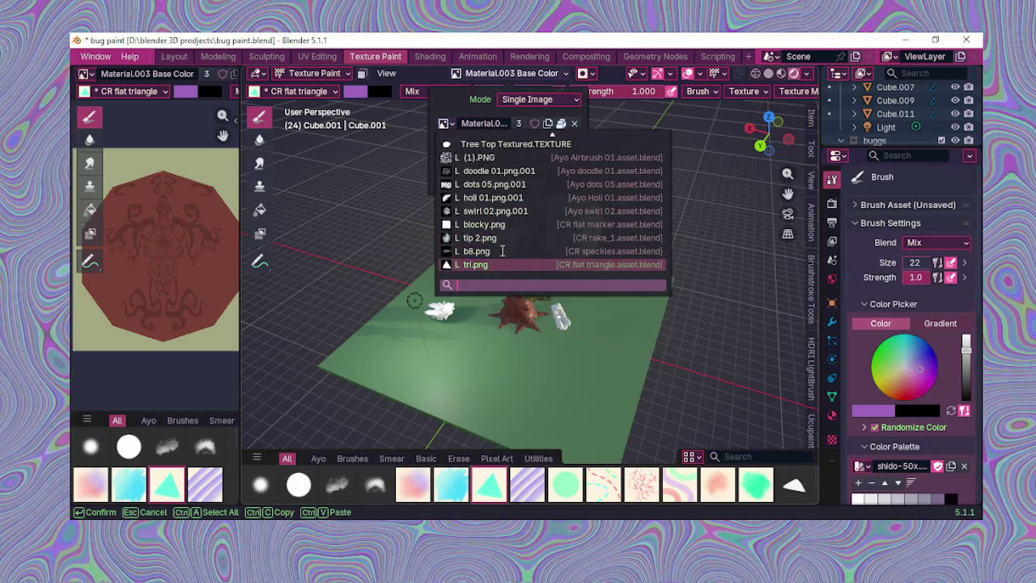
scroll(502, 251, "up", 3)
scroll(502, 251, "up", 2)
scroll(498, 231, "up", 8)
scroll(494, 209, "up", 5)
scroll(492, 206, "up", 4)
scroll(486, 196, "up", 3)
scroll(479, 184, "up", 6)
scroll(472, 173, "up", 6)
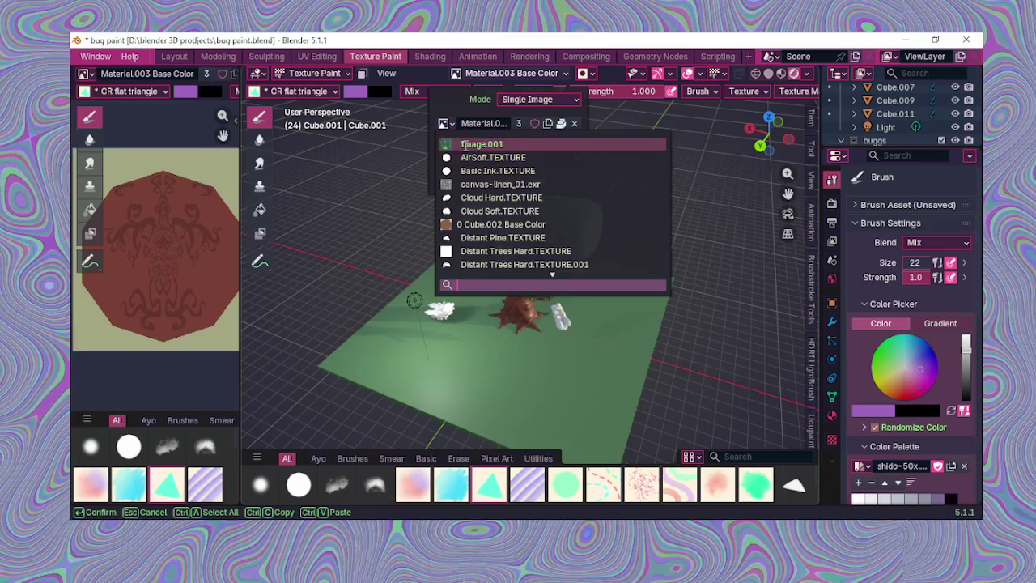
scroll(493, 178, "down", 2)
scroll(498, 190, "down", 4)
scroll(504, 202, "down", 4)
scroll(510, 212, "down", 9)
scroll(510, 214, "down", 6)
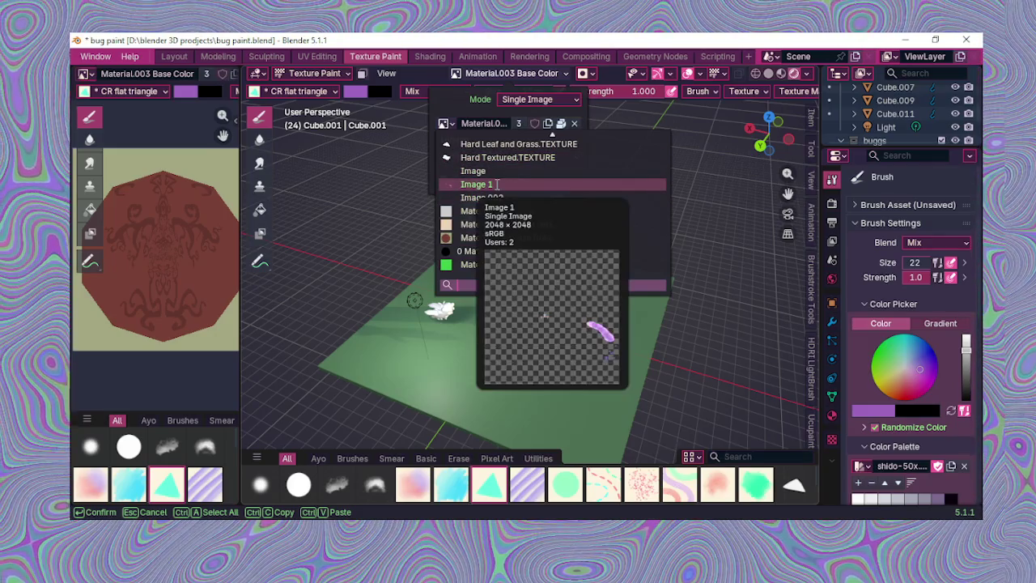
left_click(496, 172)
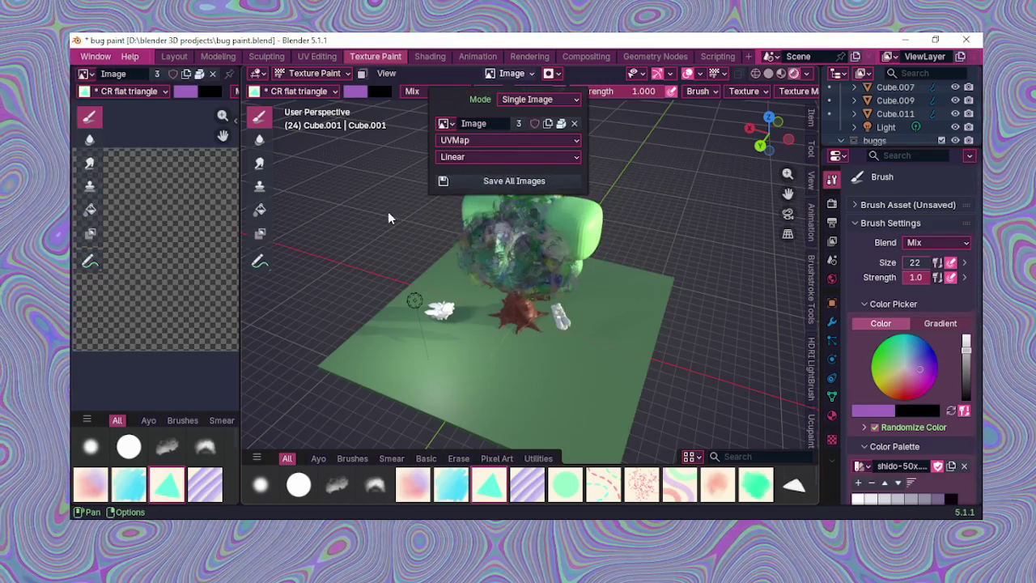
middle_click_drag(439, 331, 571, 282)
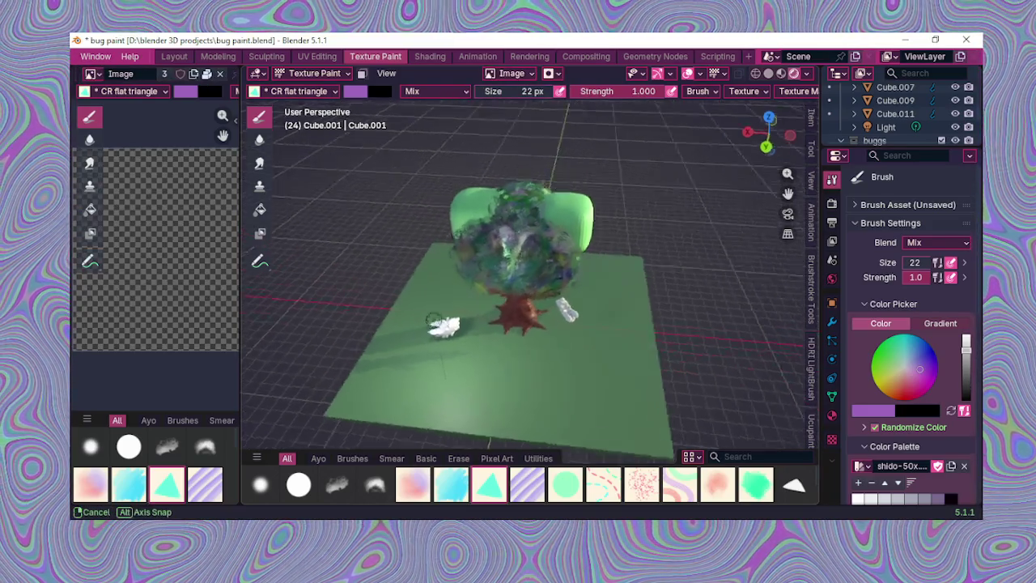
left_click(316, 74)
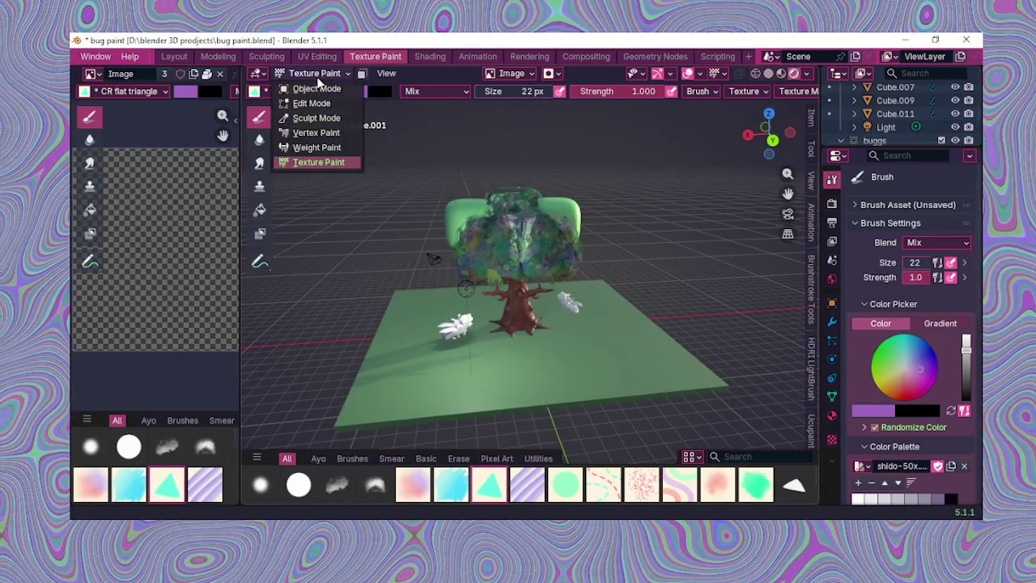
left_click(315, 89)
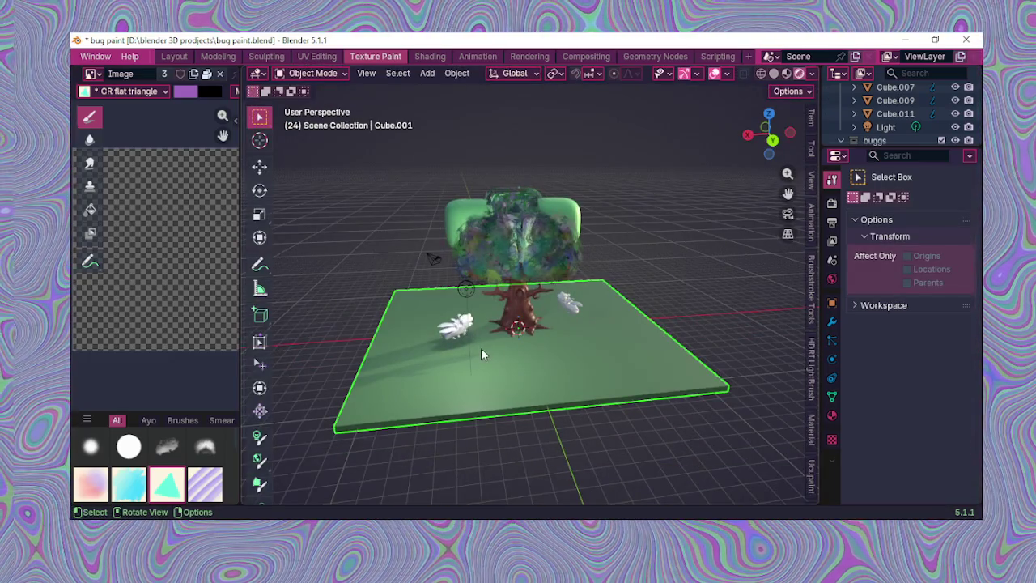
scroll(503, 371, "up", 3)
scroll(502, 371, "down", 1)
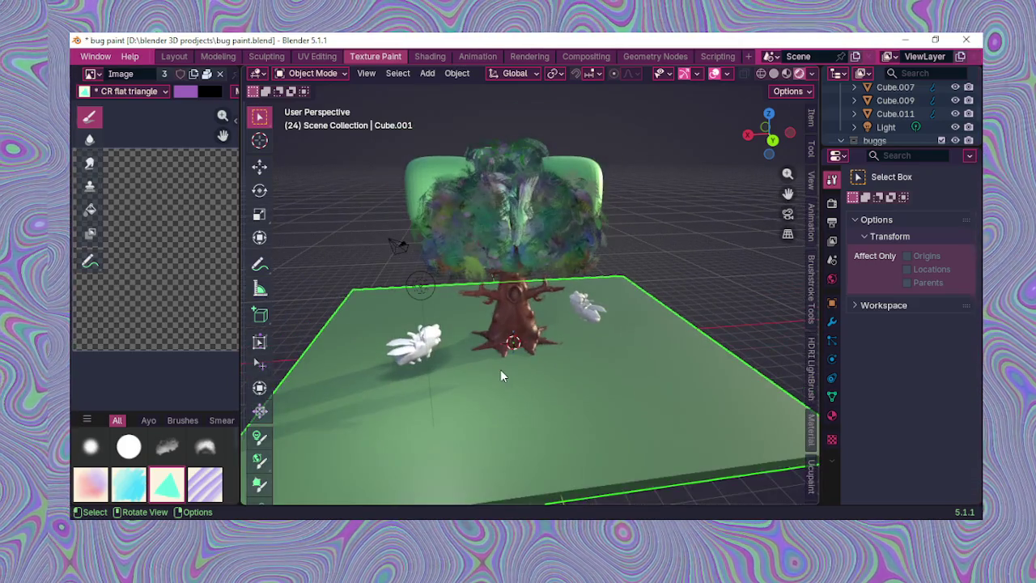
scroll(887, 131, "down", 3)
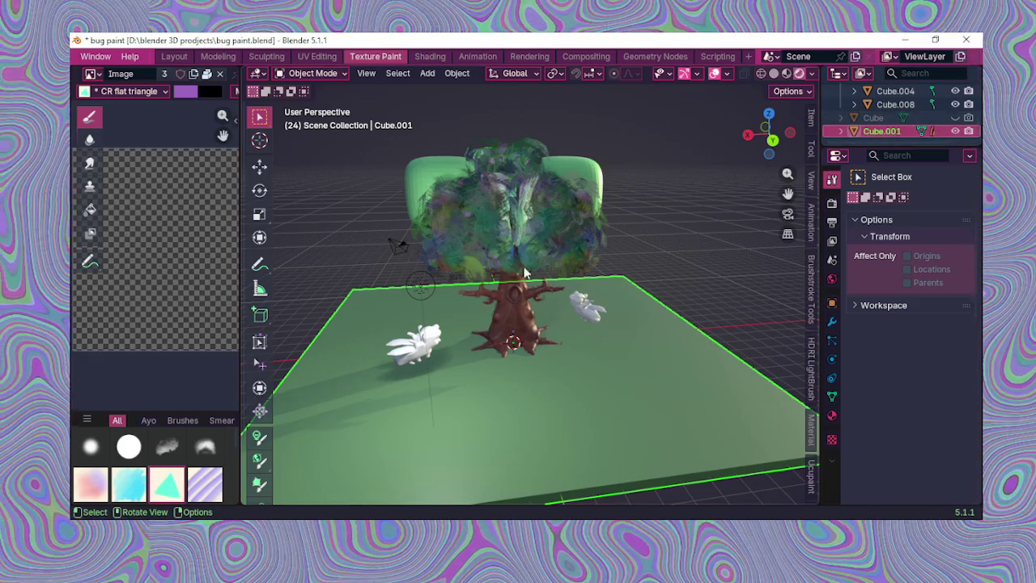
left_click(326, 75)
left_click(311, 103)
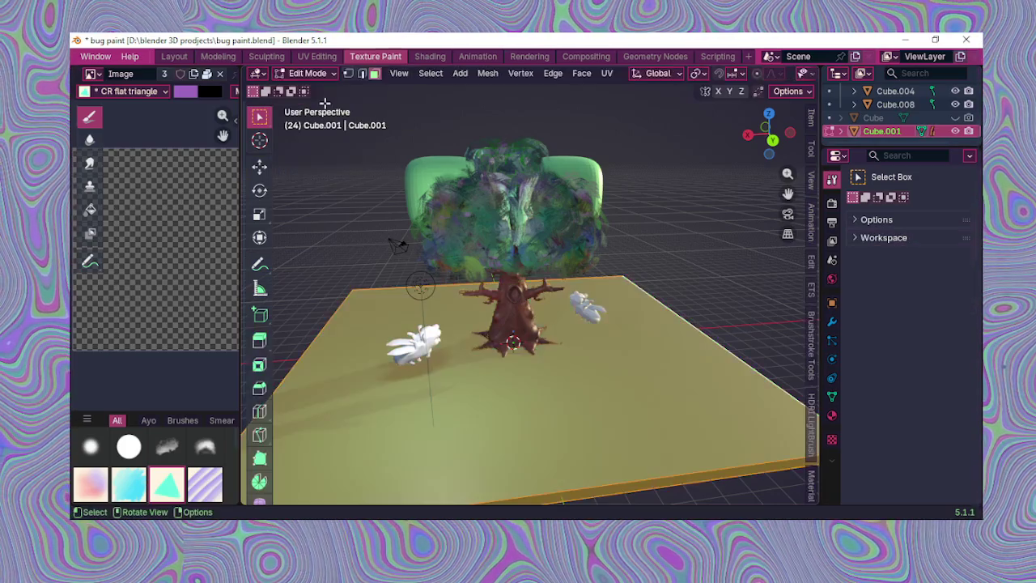
middle_click_drag(544, 322, 577, 355)
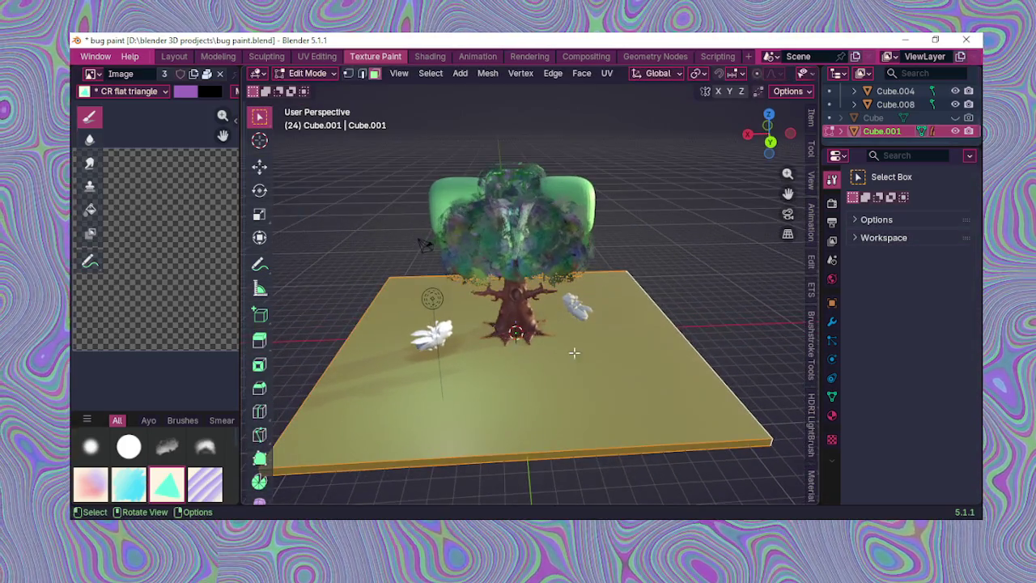
left_click(302, 73)
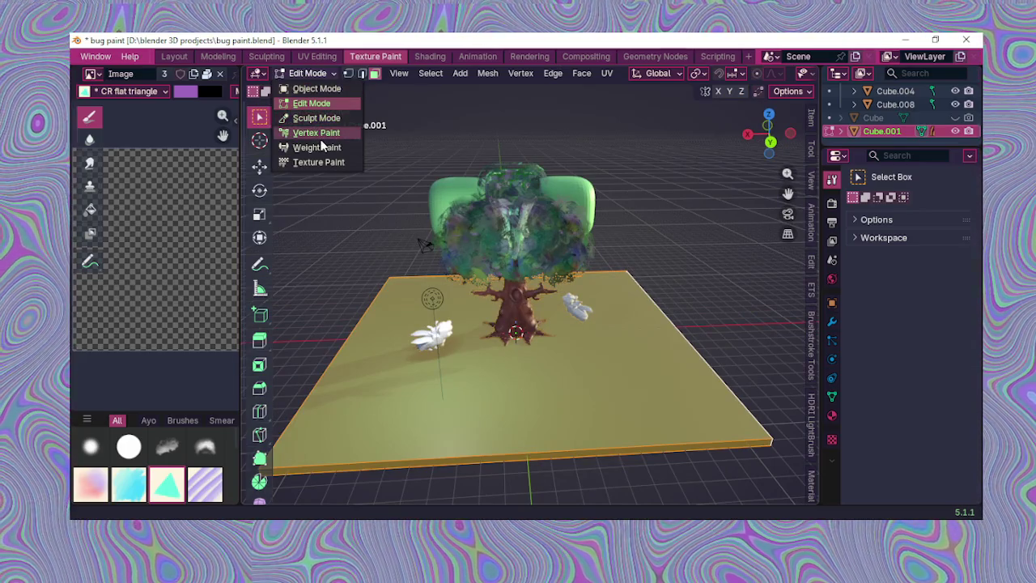
left_click(327, 161)
scroll(455, 266, "down", 2)
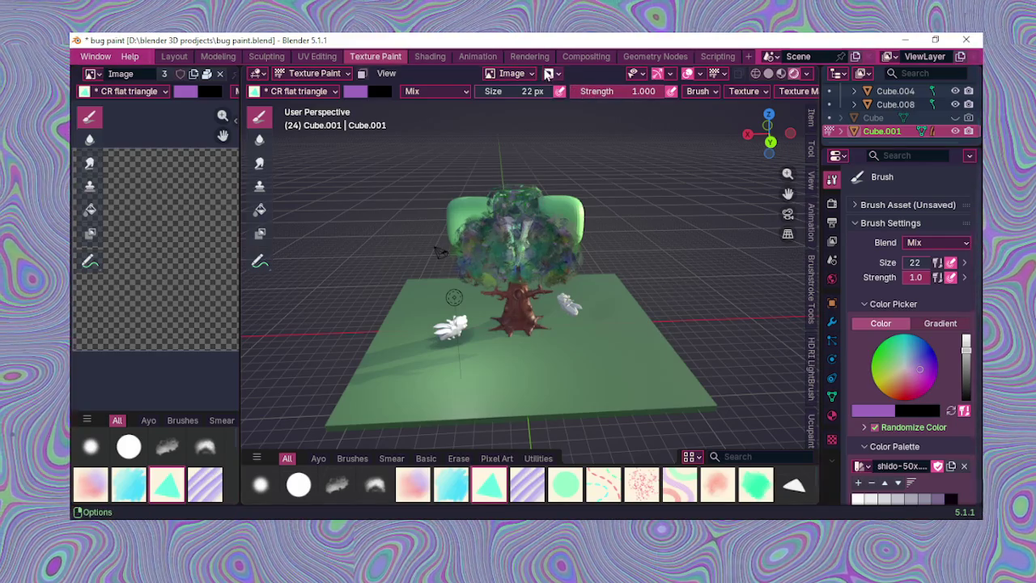
Step: Disable the face-selection paint mask in the viewport header
scroll(616, 57, "up", 3)
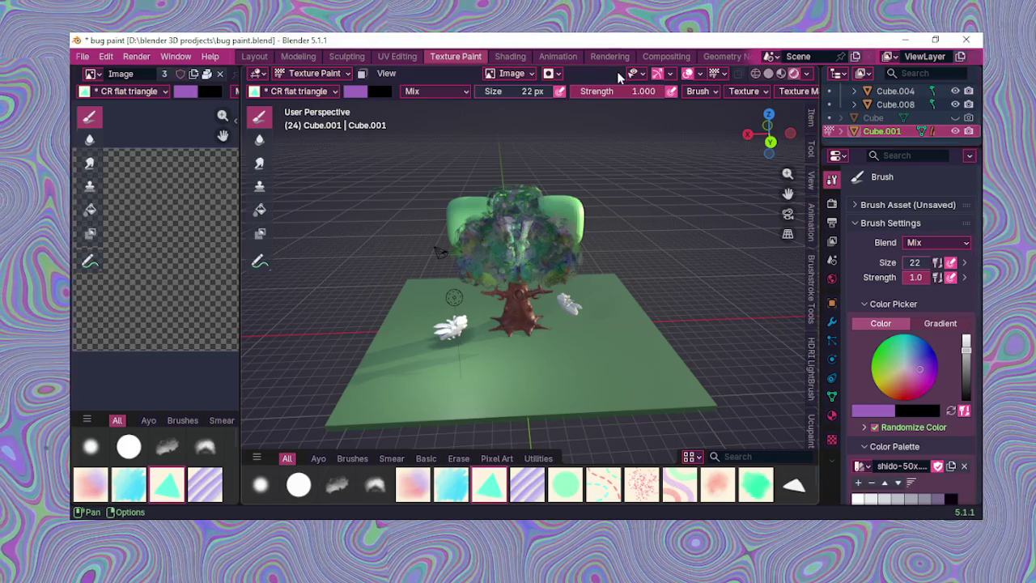
scroll(624, 92, "down", 1)
scroll(622, 91, "down", 3)
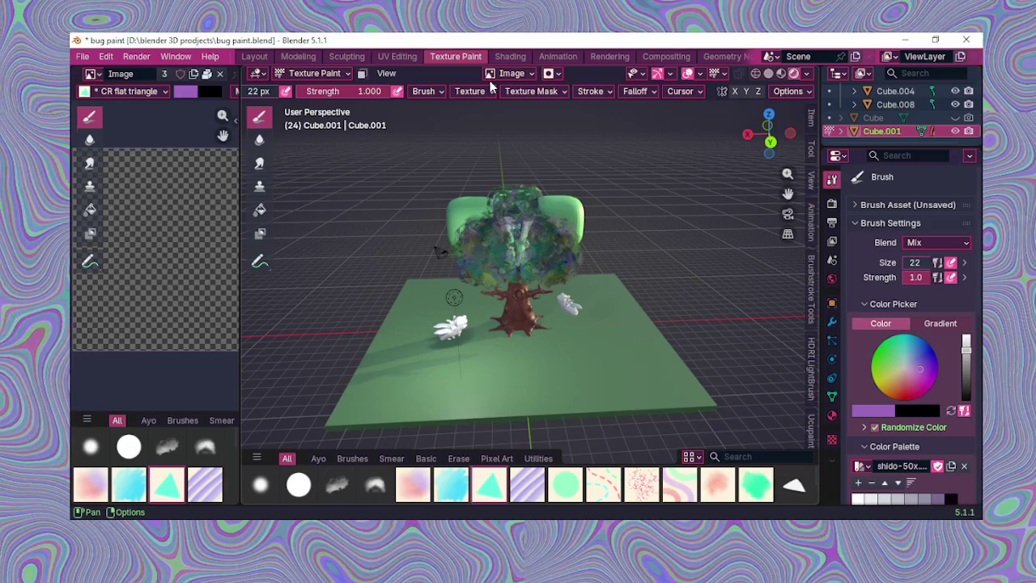
scroll(450, 89, "up", 1)
scroll(449, 89, "up", 2)
scroll(449, 92, "up", 1)
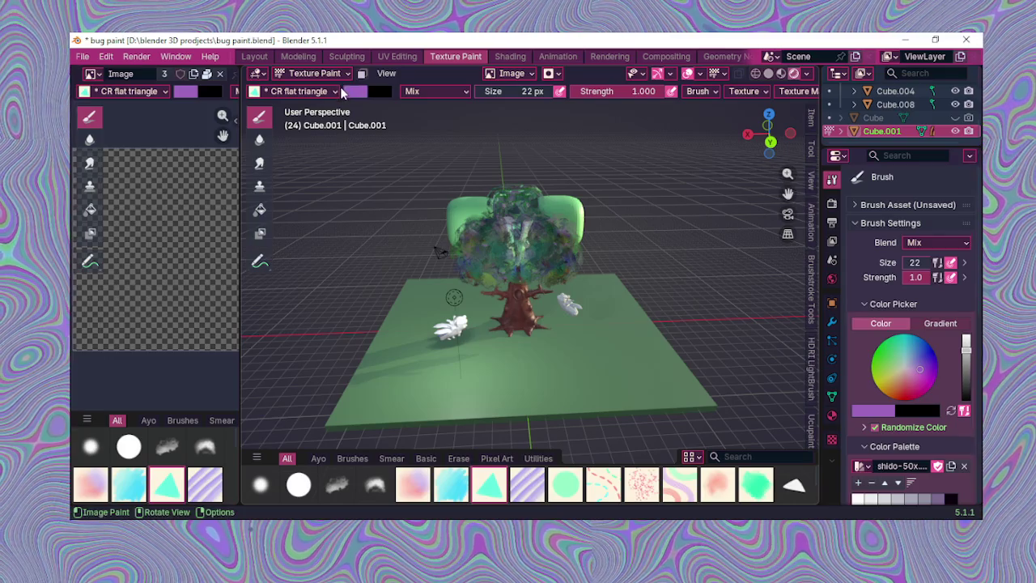
left_click(362, 72)
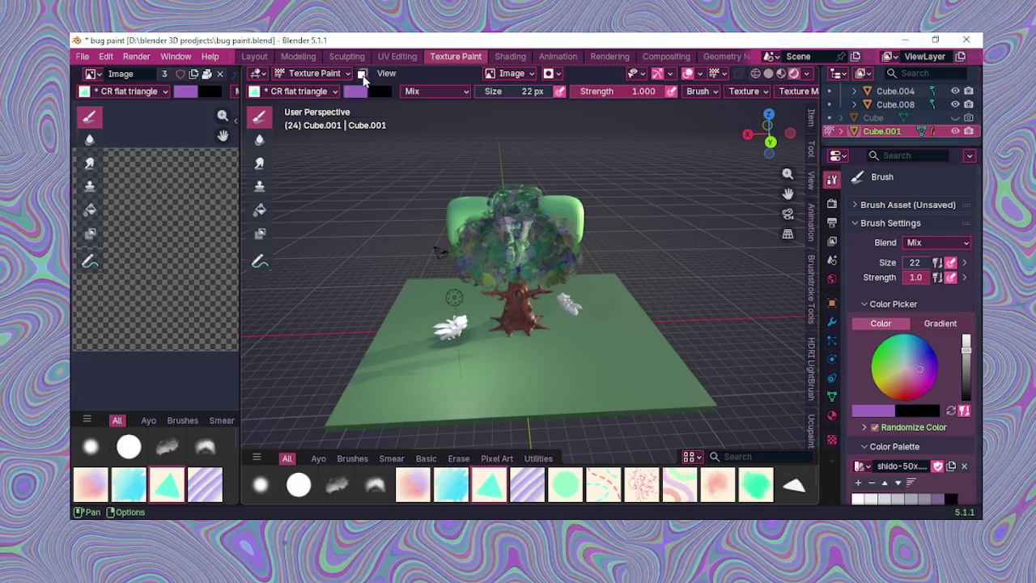
scroll(189, 241, "up", 2)
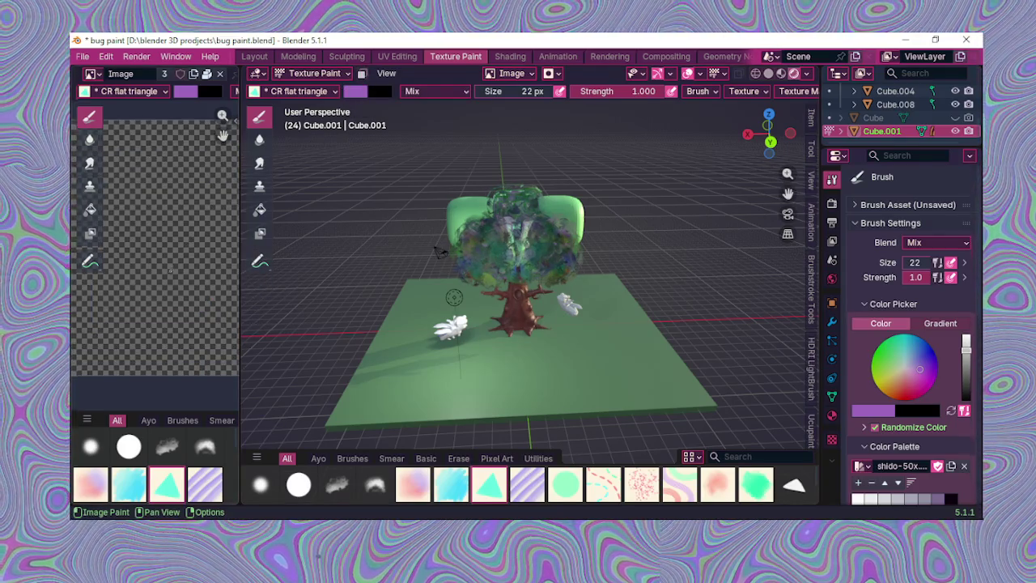
scroll(170, 270, "down", 2)
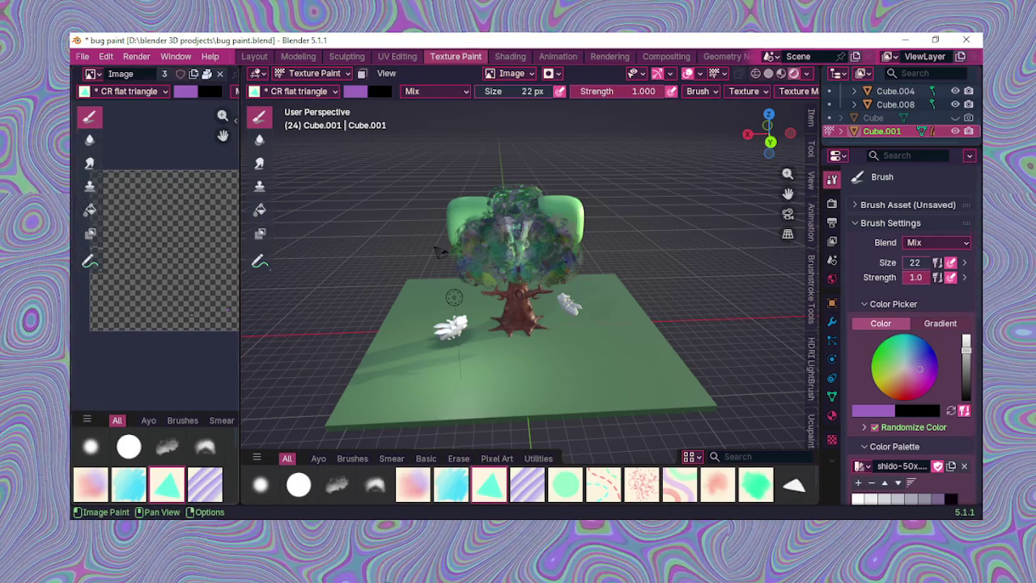
Step: Choose the CR flat triangle brush and orbit around the tree back to a front view
left_click(164, 486)
scroll(156, 308, "up", 3)
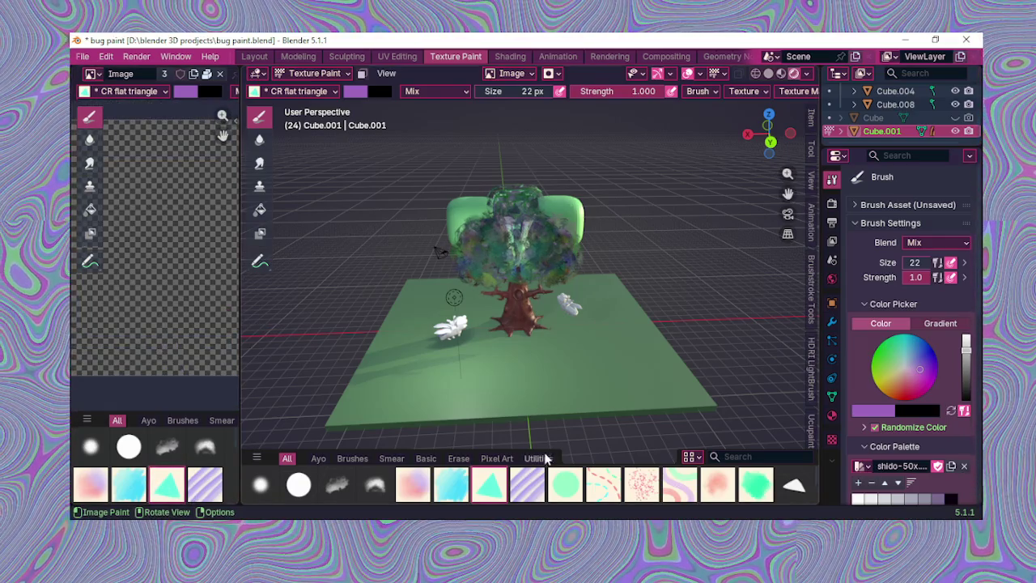
scroll(284, 306, "up", 4)
middle_click_drag(564, 340, 415, 373)
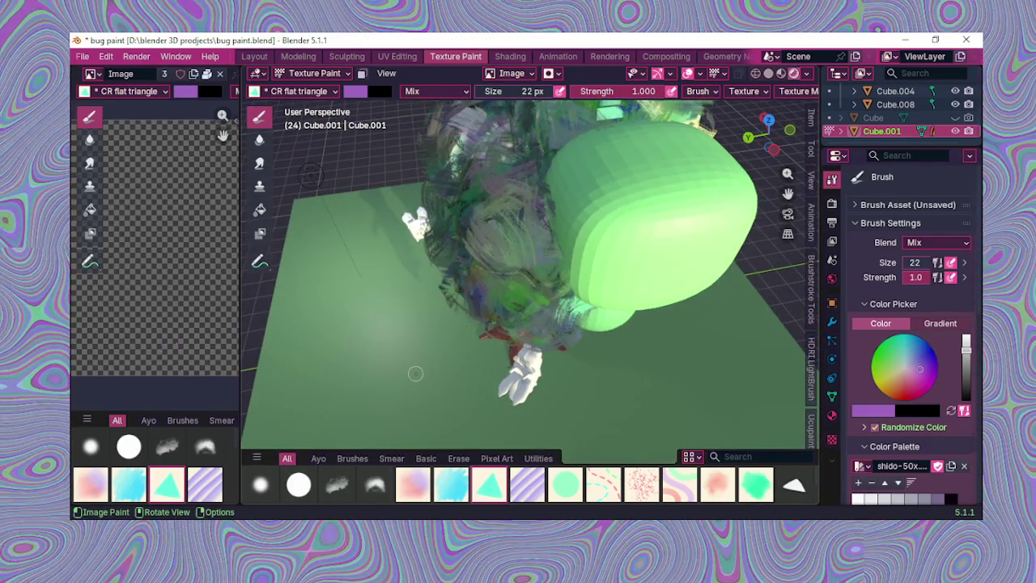
mouse_move(328, 341)
middle_mouse_down()
mouse_move(458, 312)
mouse_move(413, 364)
mouse_move(488, 334)
middle_mouse_up()
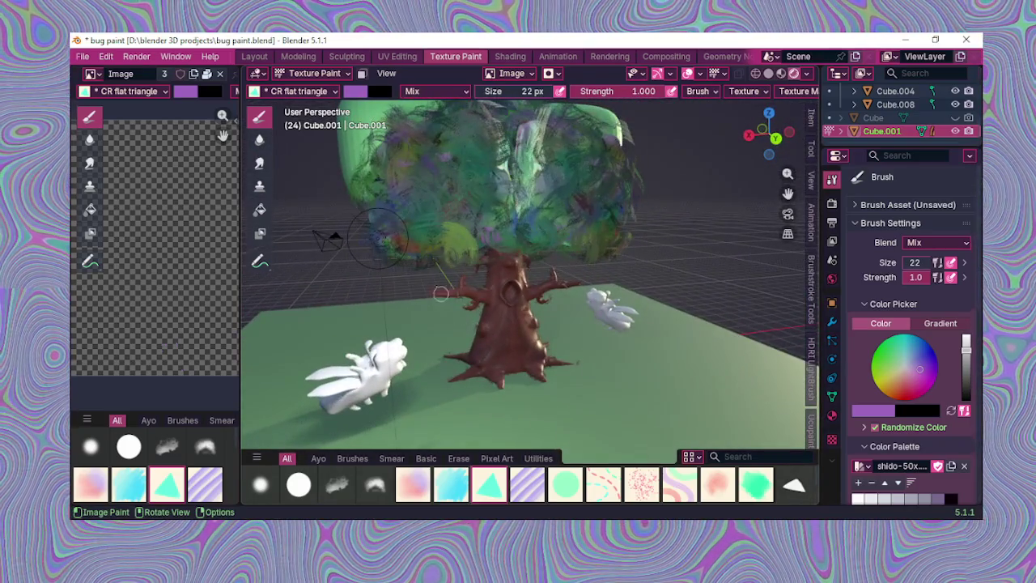
left_click(254, 57)
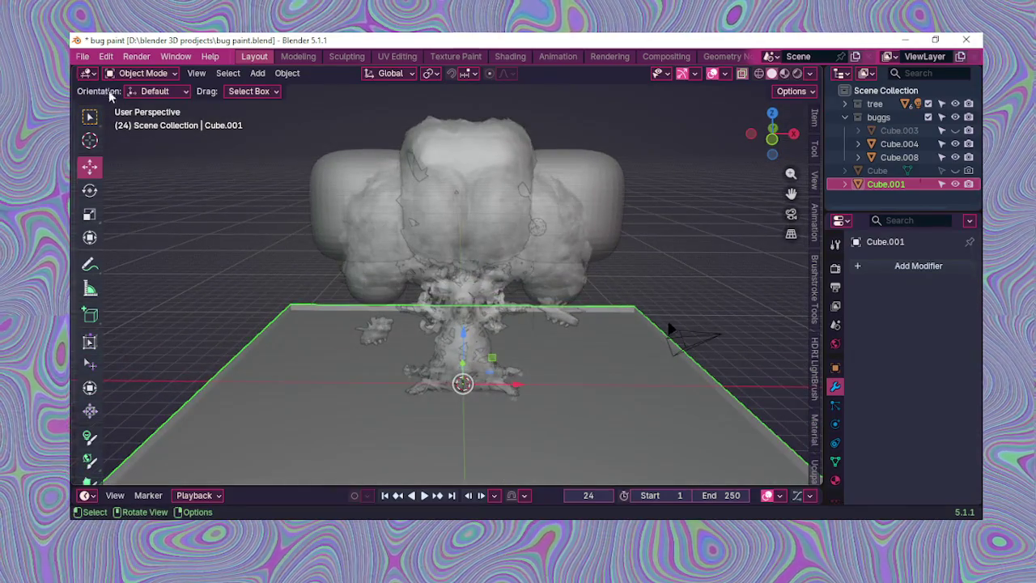
Step: Show the painted tree, bugs and ground in Material Preview shading, then open the File menu
left_click(83, 56)
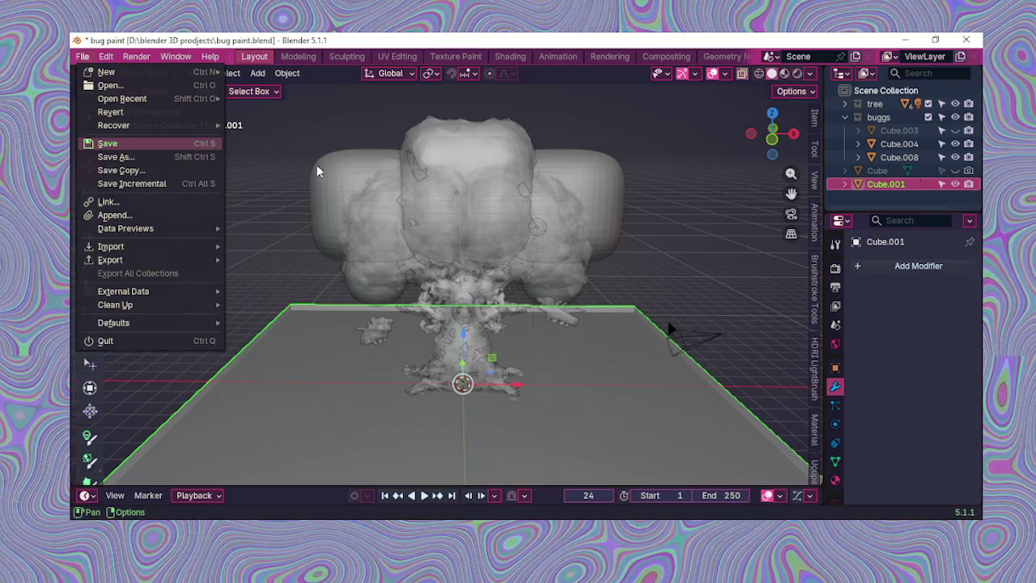
mouse_move(503, 264)
middle_mouse_down()
mouse_move(280, 272)
mouse_move(387, 225)
middle_mouse_up()
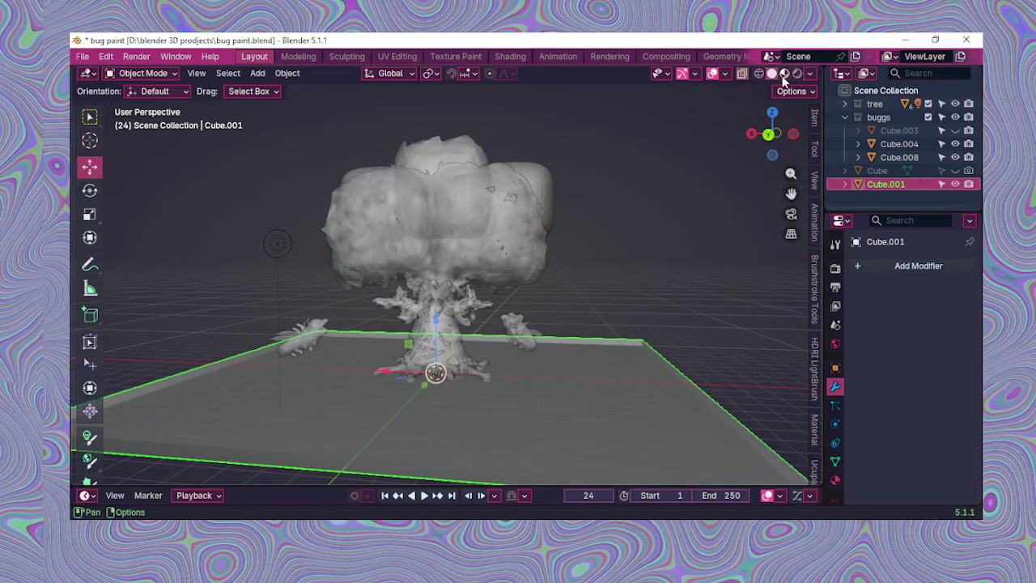
left_click(784, 73)
middle_click_drag(678, 123, 483, 223)
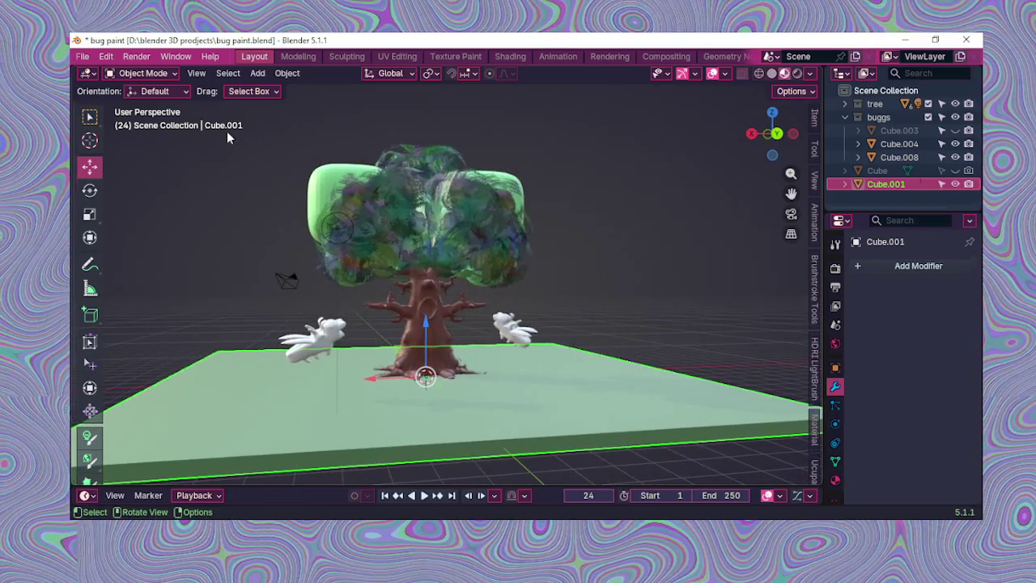
left_click(82, 56)
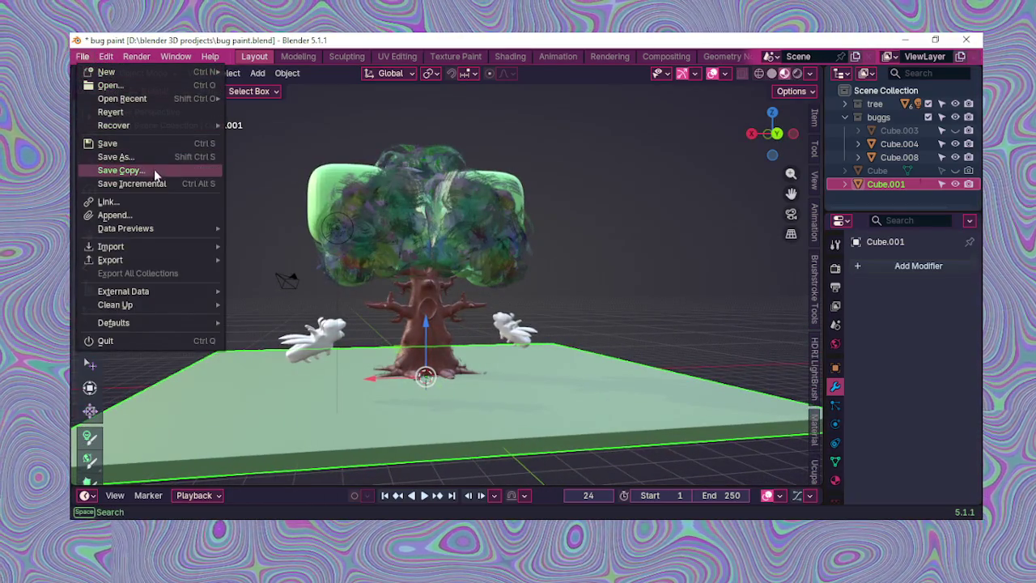